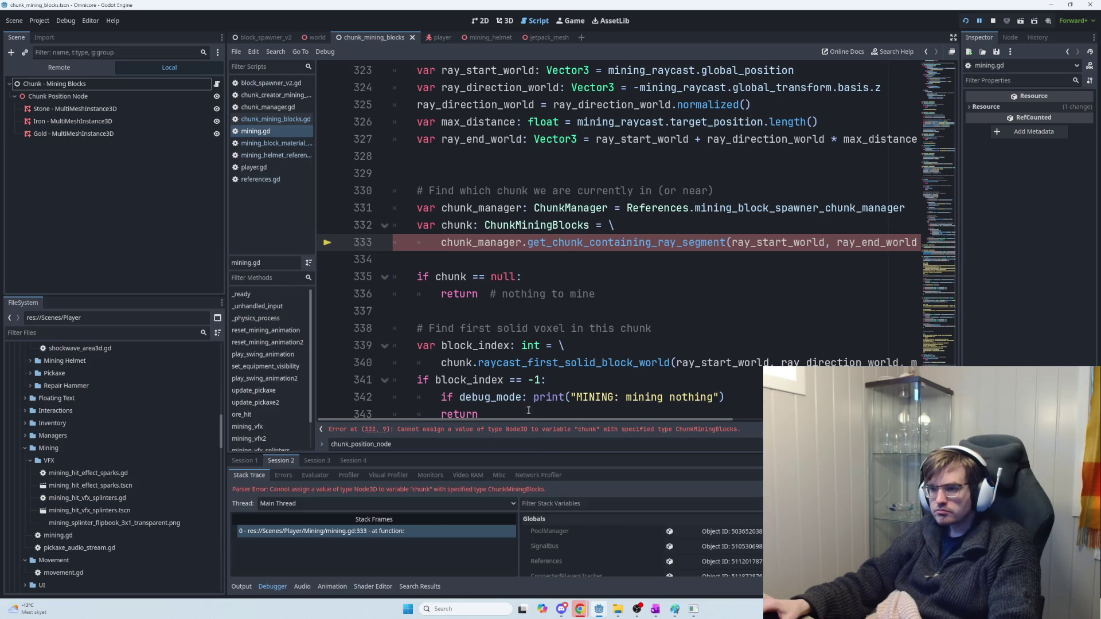
Step: Open chunk_mining_blocks.gd and run the game to test the current code
{"action": "double_click", "coordinate": [502, 226]}
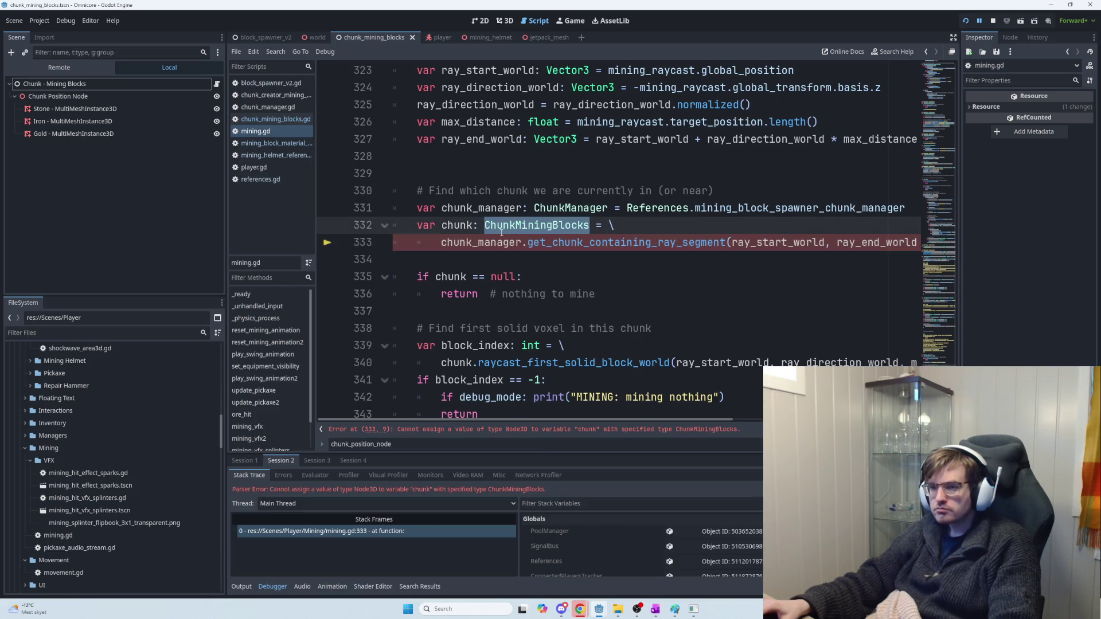
{"action": "left_click", "coordinate": [277, 120]}
{"action": "key", "text": "F5"}
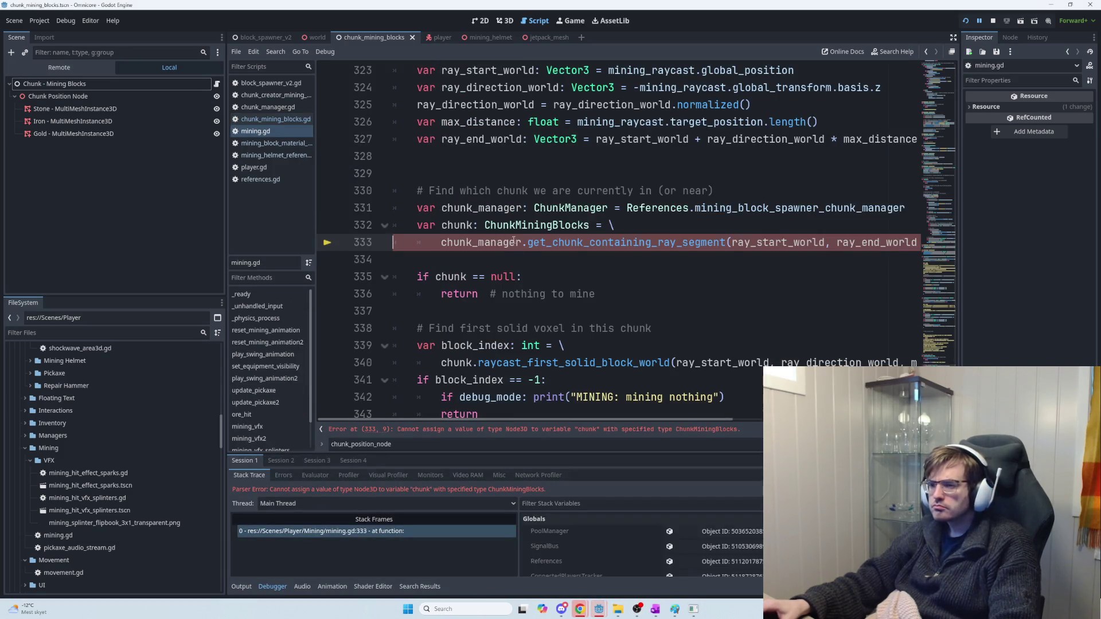
Step: Retype ChunkMiningBlocks as the chunk type on line 332 via autocomplete and jump to its class definition
{"action": "left_click_drag", "start_coordinate": [589, 224], "coordinate": [483, 225]}
{"action": "type", "text": "C"}
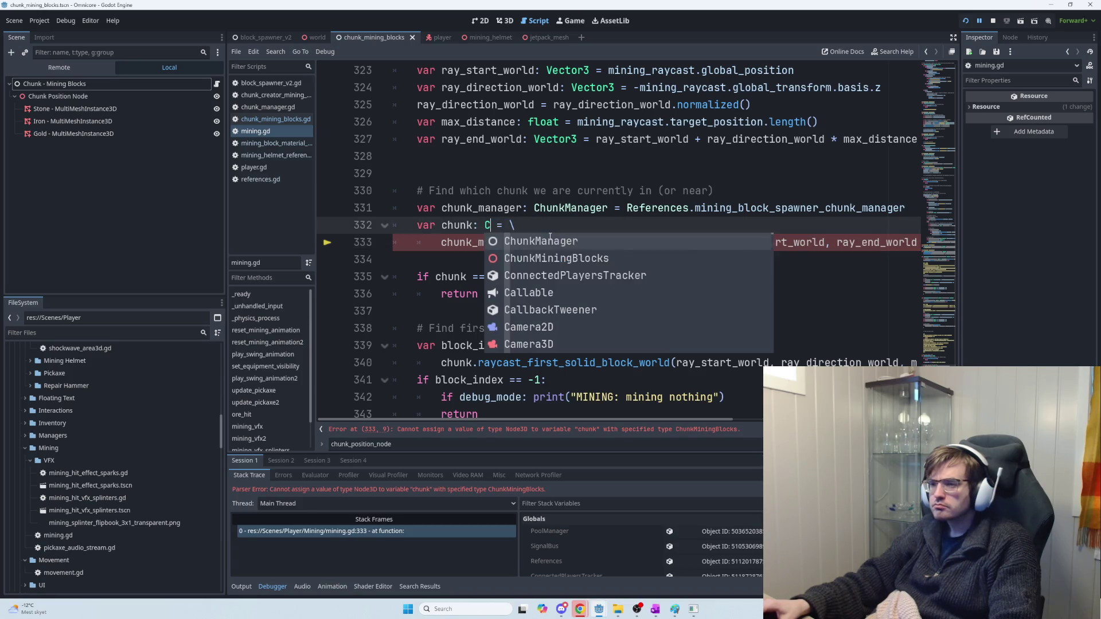
{"action": "left_click", "coordinate": [529, 251]}
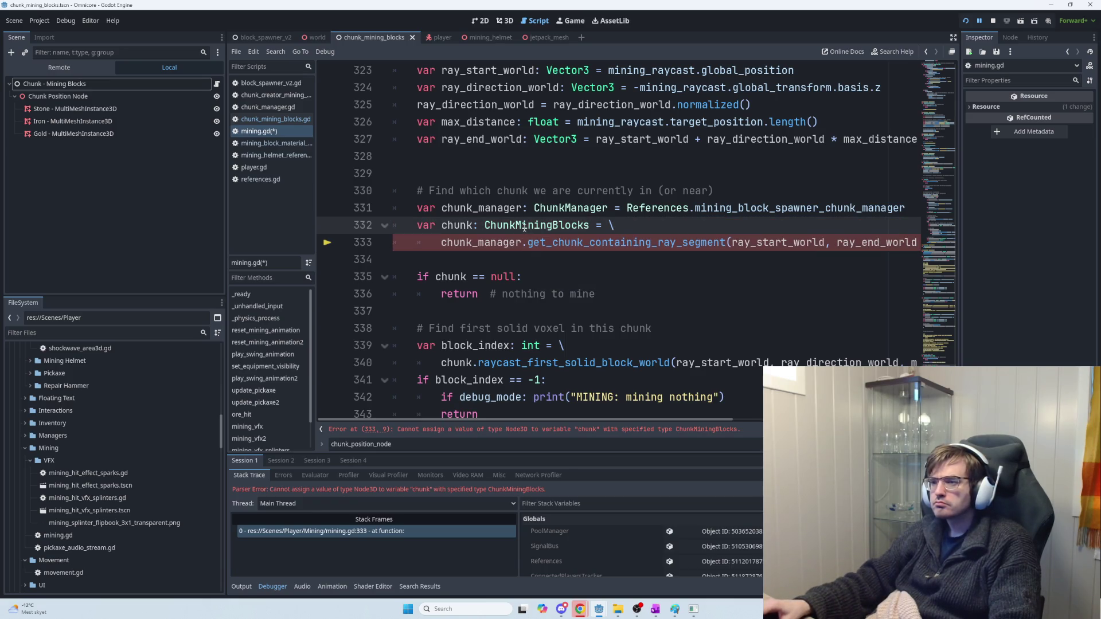
{"action": "left_click", "coordinate": [524, 226], "text": "ctrl"}
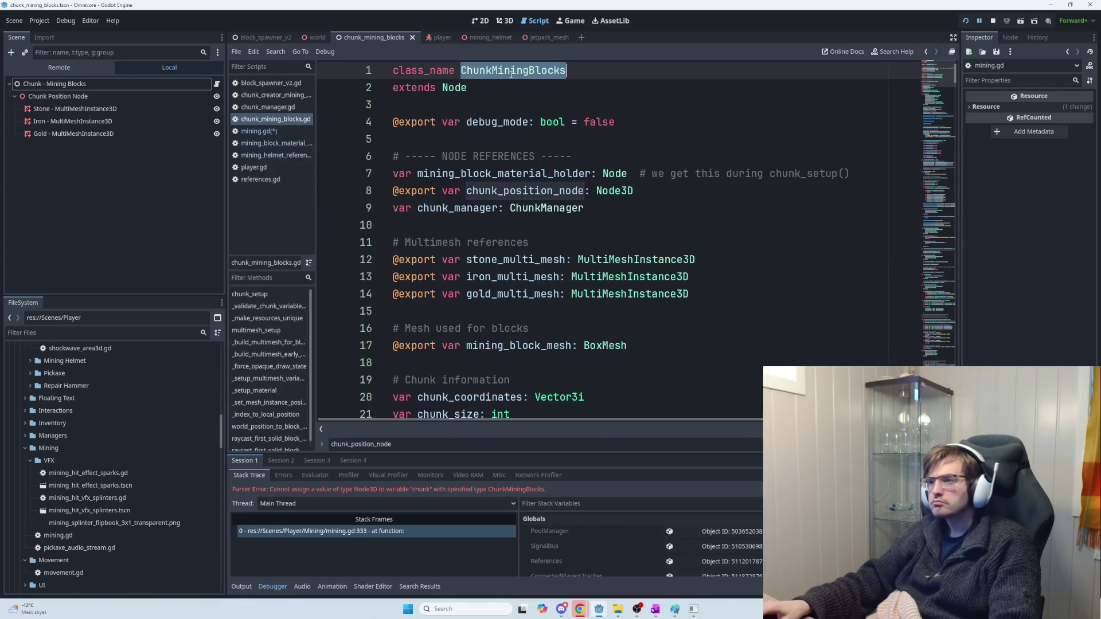
Step: Retype the 'locks' ending of class_name ChunkMiningBlocks on line 1, save, and rerun the game
{"action": "left_click", "coordinate": [483, 88]}
{"action": "double_click", "coordinate": [504, 71]}
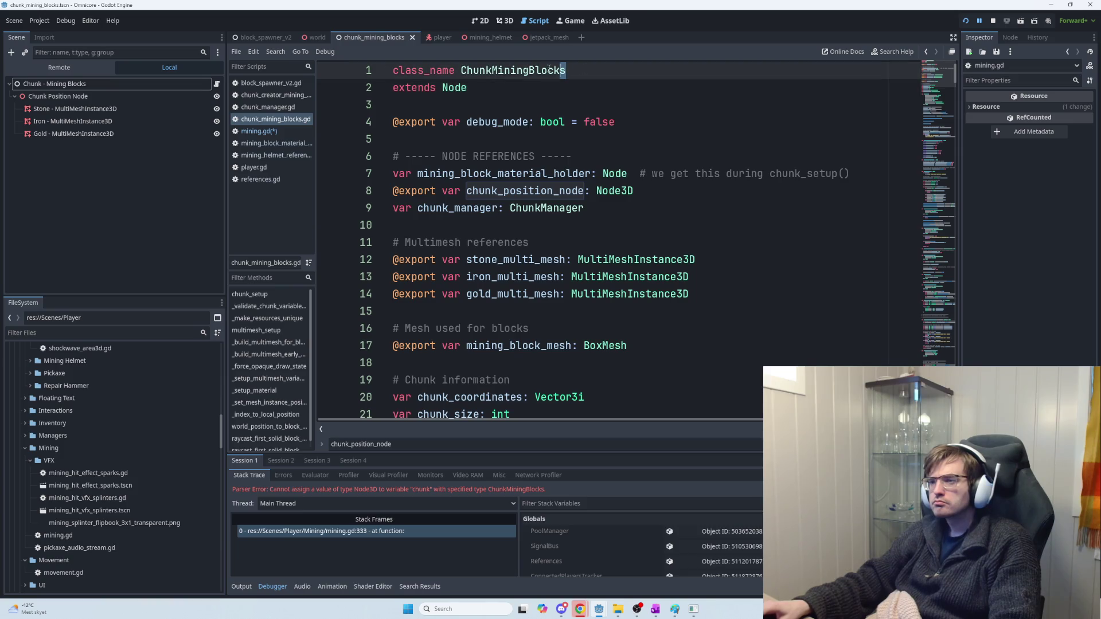
{"action": "left_click_drag", "start_coordinate": [536, 71], "coordinate": [593, 71]}
{"action": "key", "text": "BackSpace"}
{"action": "key", "text": "ctrl+s"}
{"action": "type", "text": "loc"}
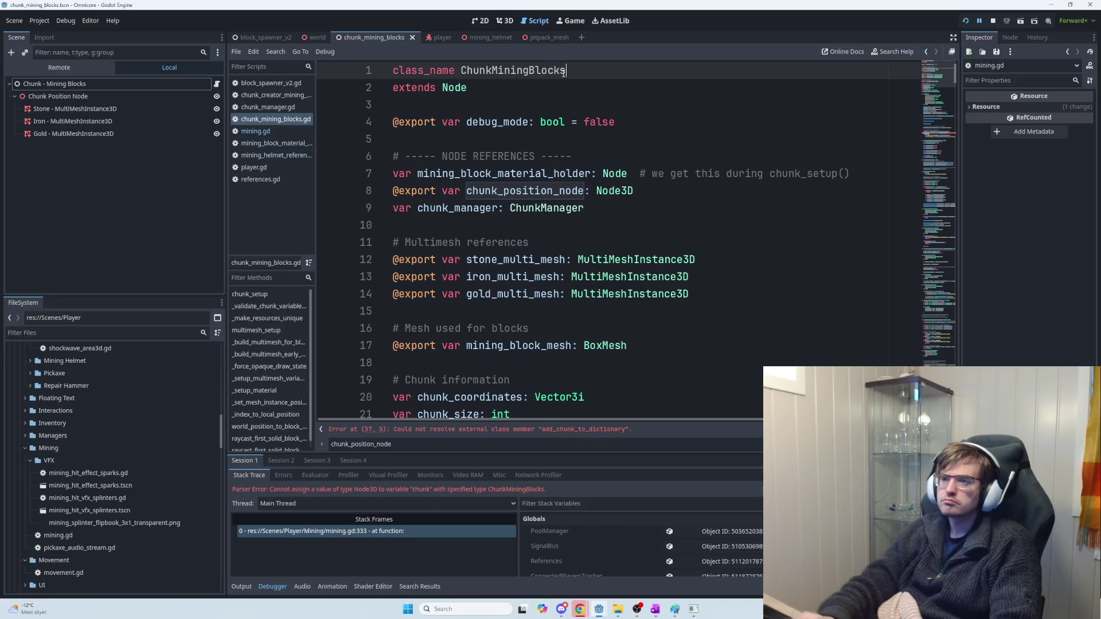
{"action": "type", "text": "ks"}
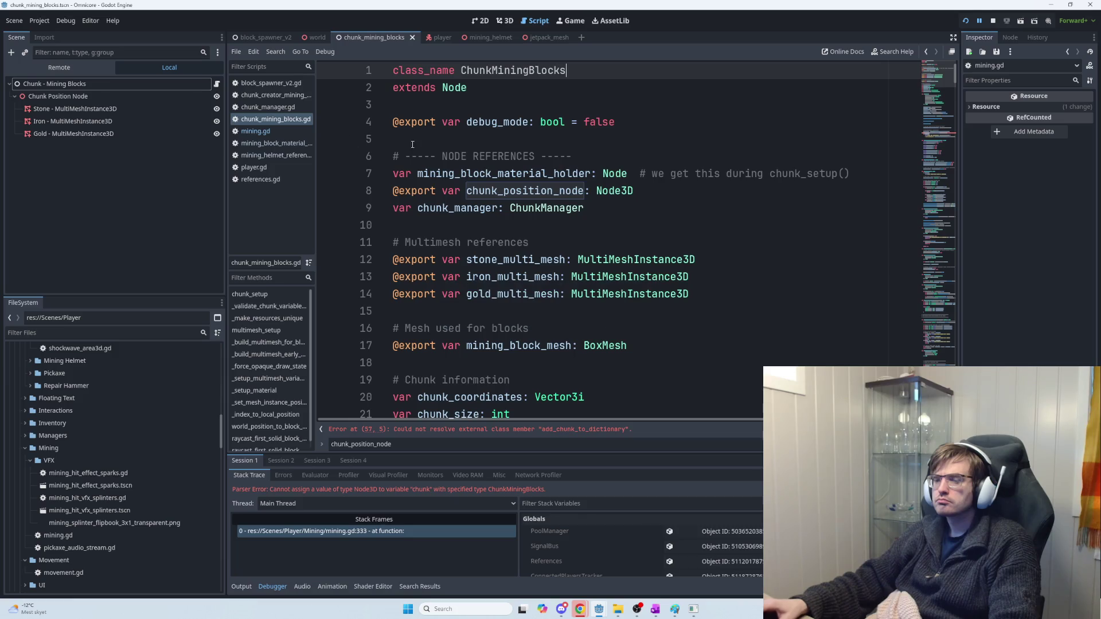
{"action": "key", "text": "F5"}
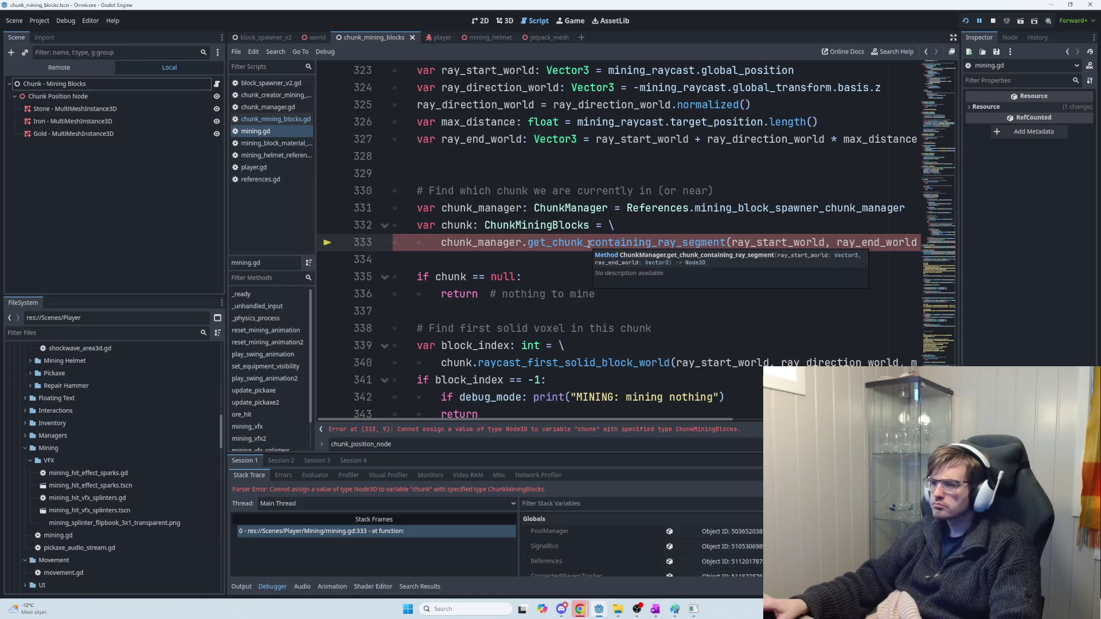
Step: Search mining.gd for 'chunk' to find the variable's uses around line 332
{"action": "double_click", "coordinate": [589, 243]}
{"action": "double_click", "coordinate": [471, 226]}
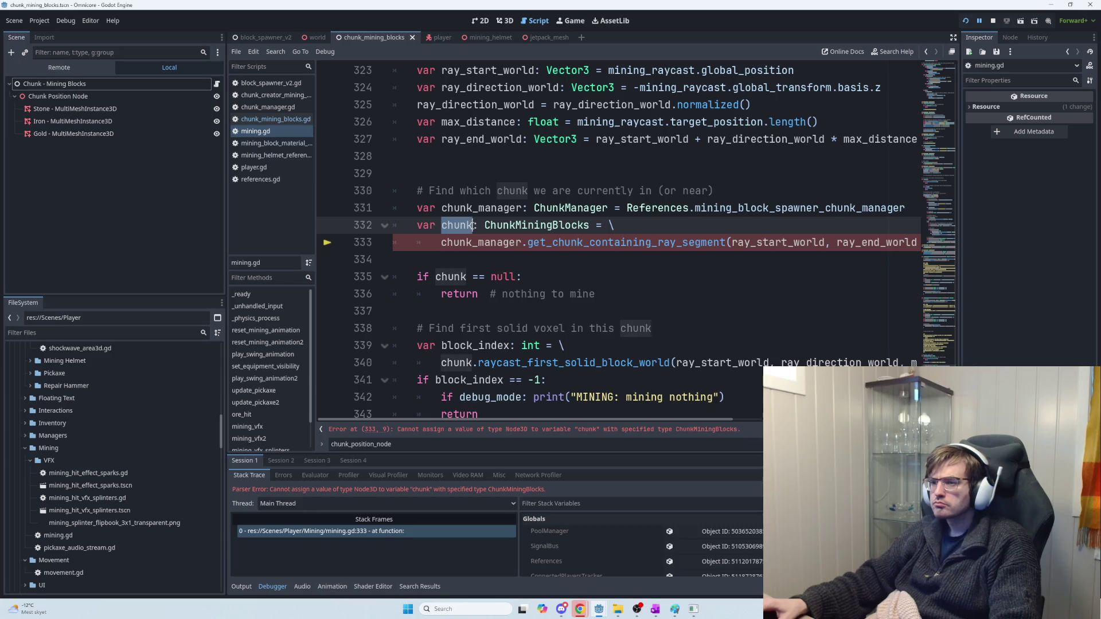
{"action": "key", "text": "ctrl+f"}
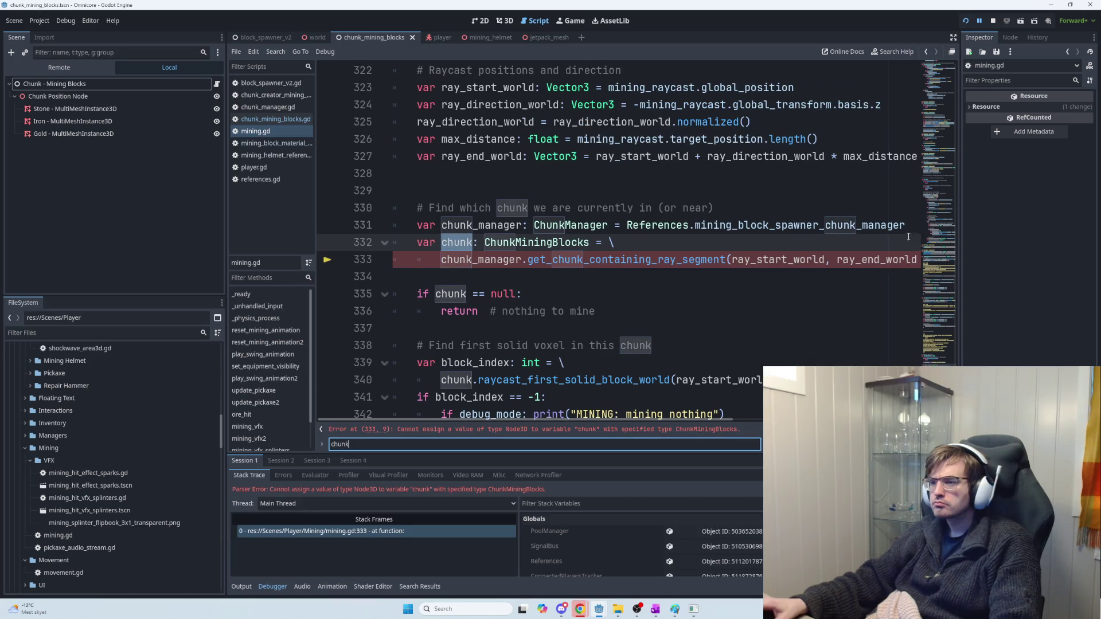
{"action": "mouse_move", "coordinate": [953, 390]}
{"action": "left_mouse_down"}
{"action": "mouse_move", "coordinate": [978, 68]}
{"action": "mouse_move", "coordinate": [999, 250]}
{"action": "left_mouse_up"}
{"action": "key", "text": "ctrl+a"}
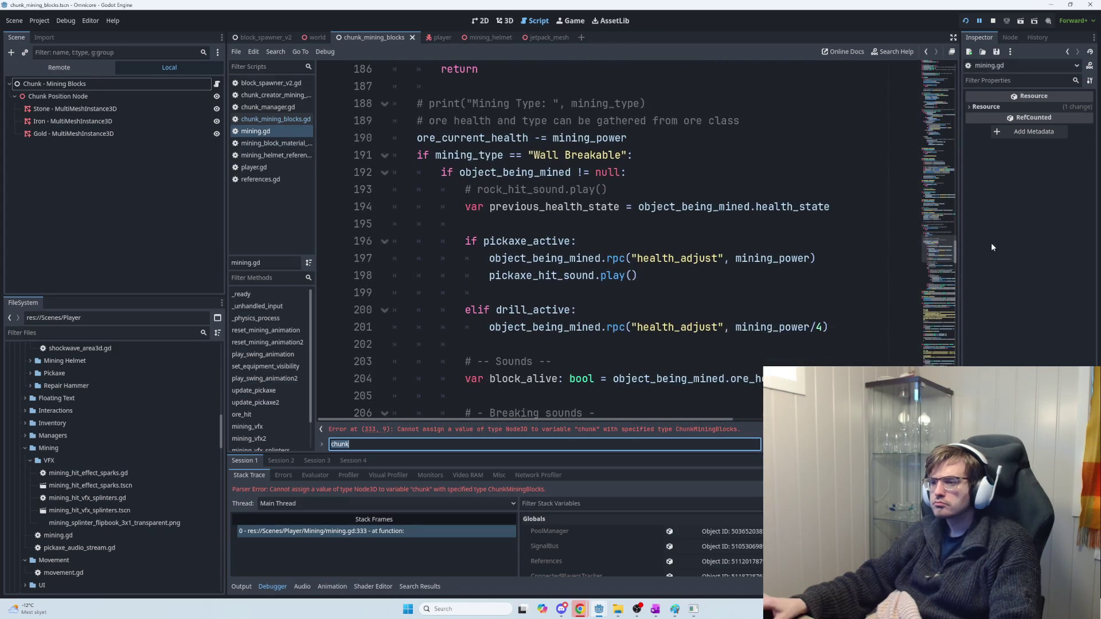
{"action": "type", "text": "chunk"}
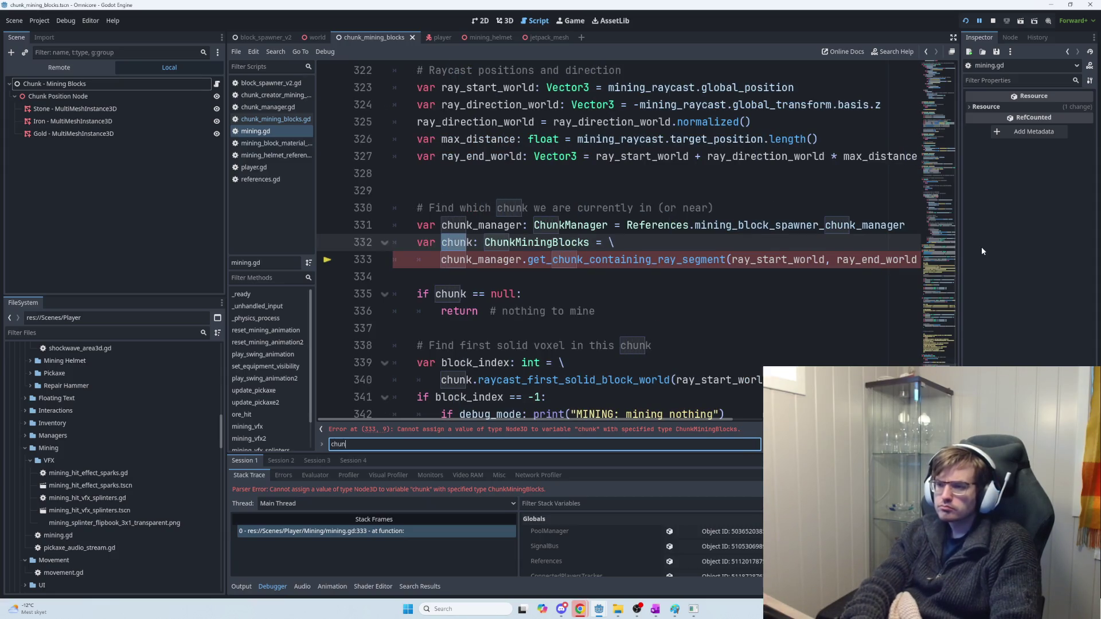
Step: Change the chunk variable's type on line 332 to Node and run the game
{"action": "double_click", "coordinate": [555, 242]}
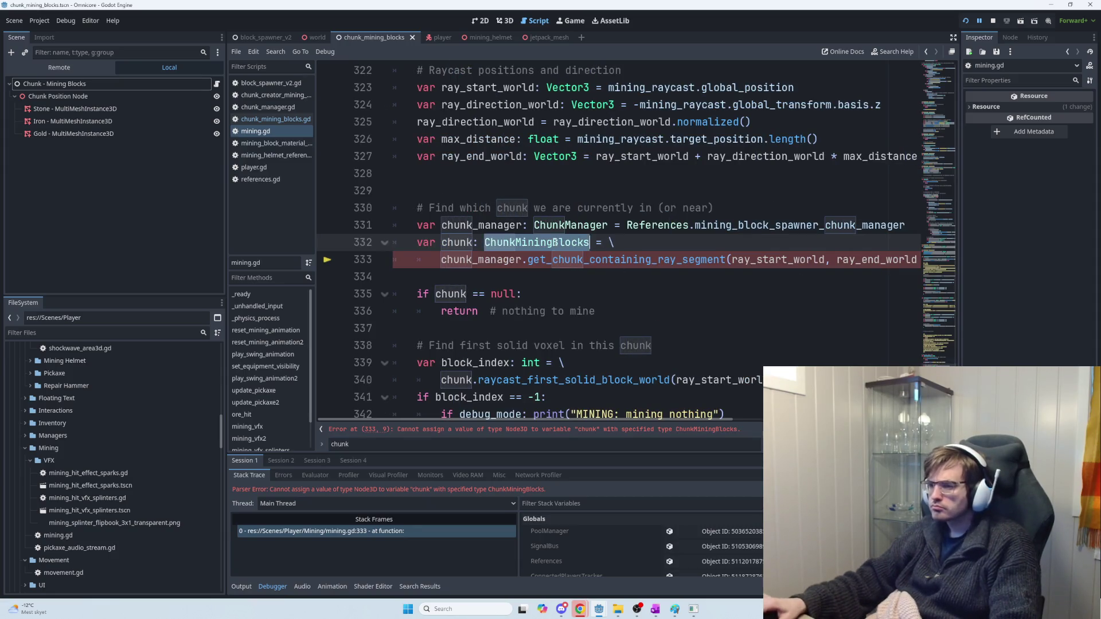
{"action": "type", "text": "Node"}
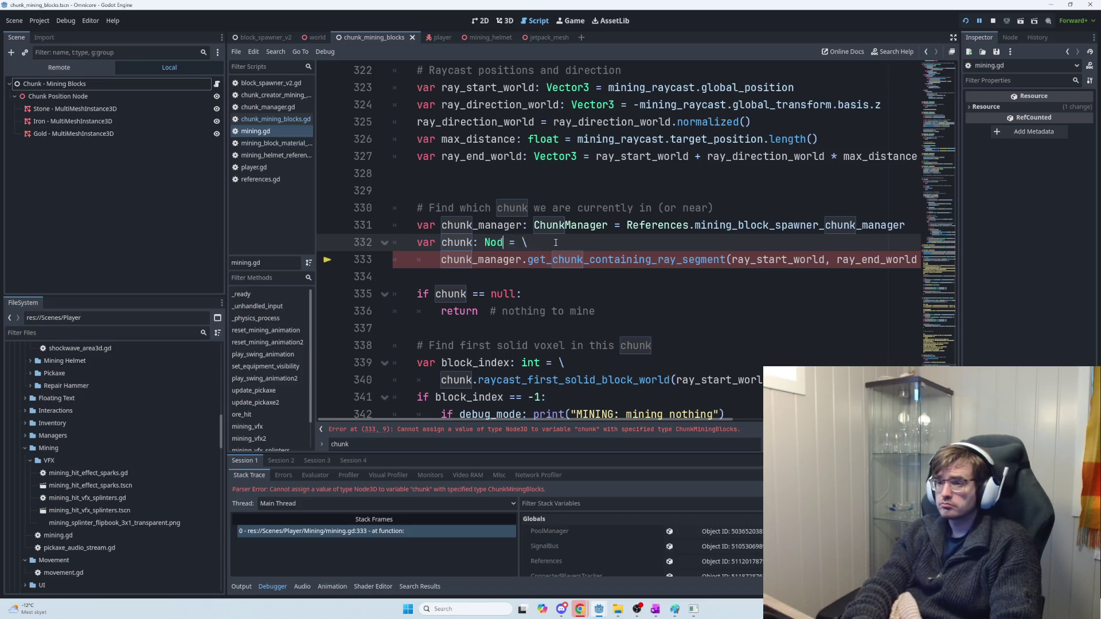
{"action": "key", "text": "F5"}
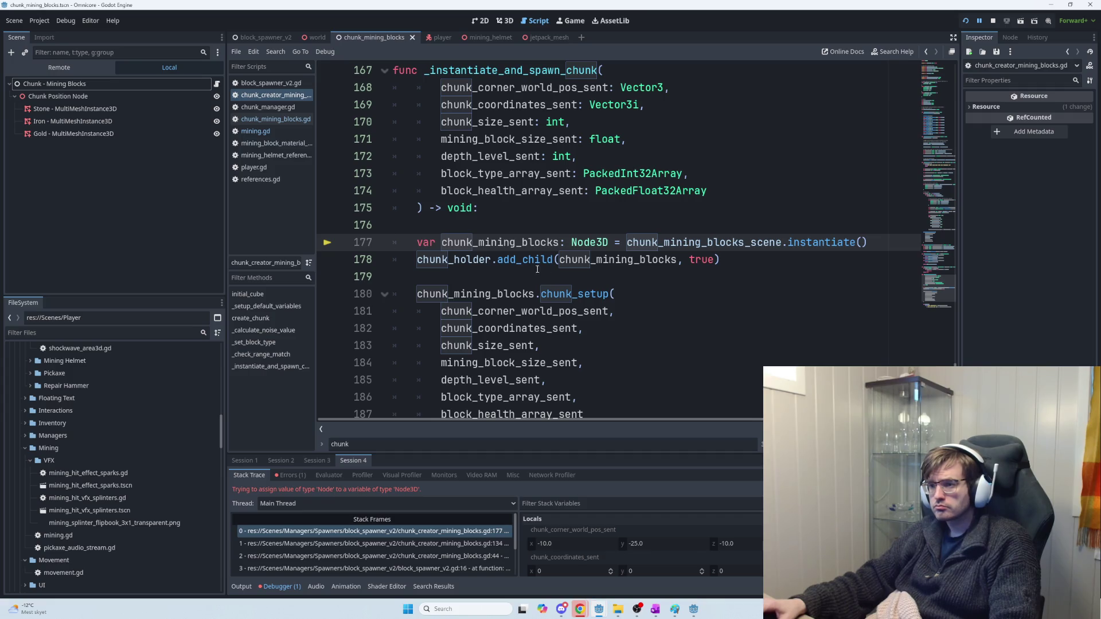
Step: Replace the Node3D type on line 177 with ChunkMiningBlocks via autocomplete
{"action": "double_click", "coordinate": [585, 243]}
{"action": "type", "text": "Node"}
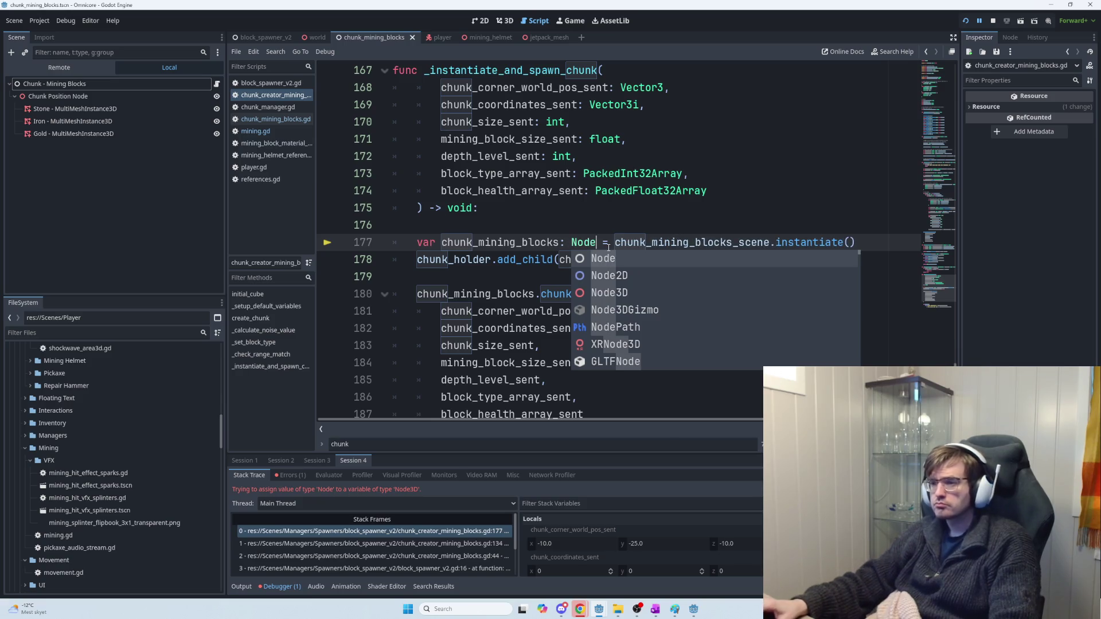
{"action": "key", "text": "Escape"}
{"action": "double_click", "coordinate": [584, 242]}
{"action": "type", "text": "Chunk"}
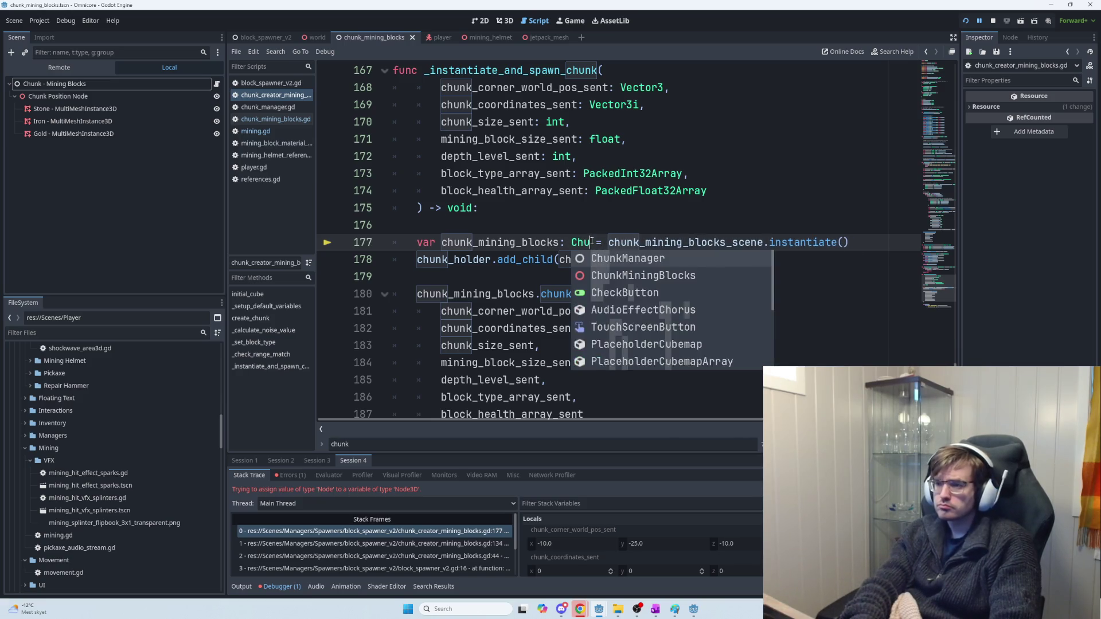
{"action": "type", "text": "Mining"}
{"action": "key", "text": "Return"}
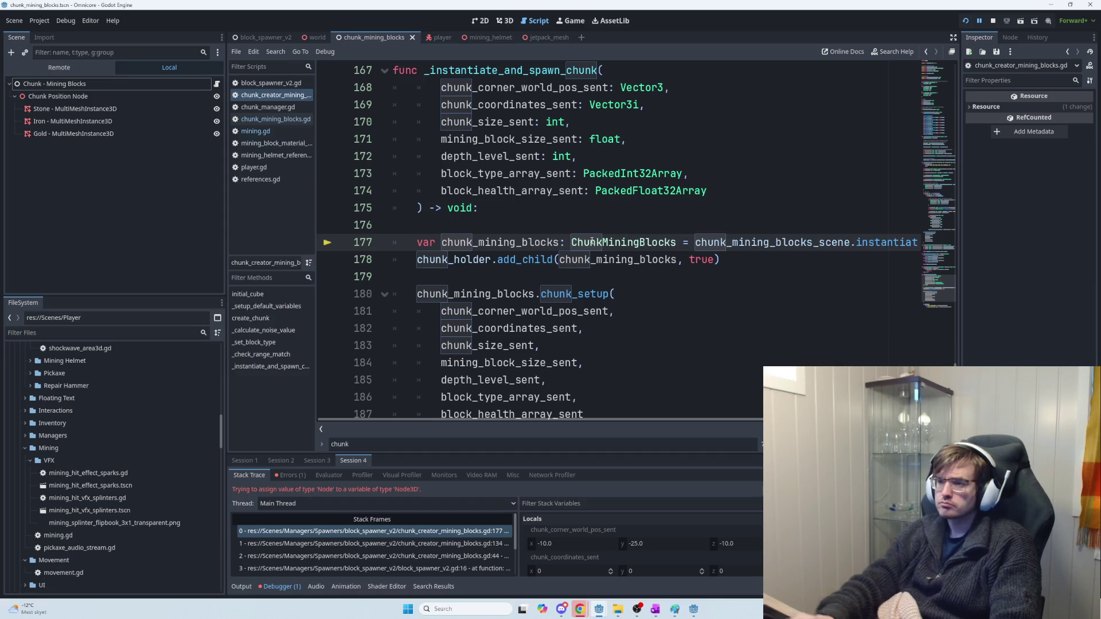
Step: Launch the game, host a session, and mine a block to test the fix
{"action": "key", "text": "F5"}
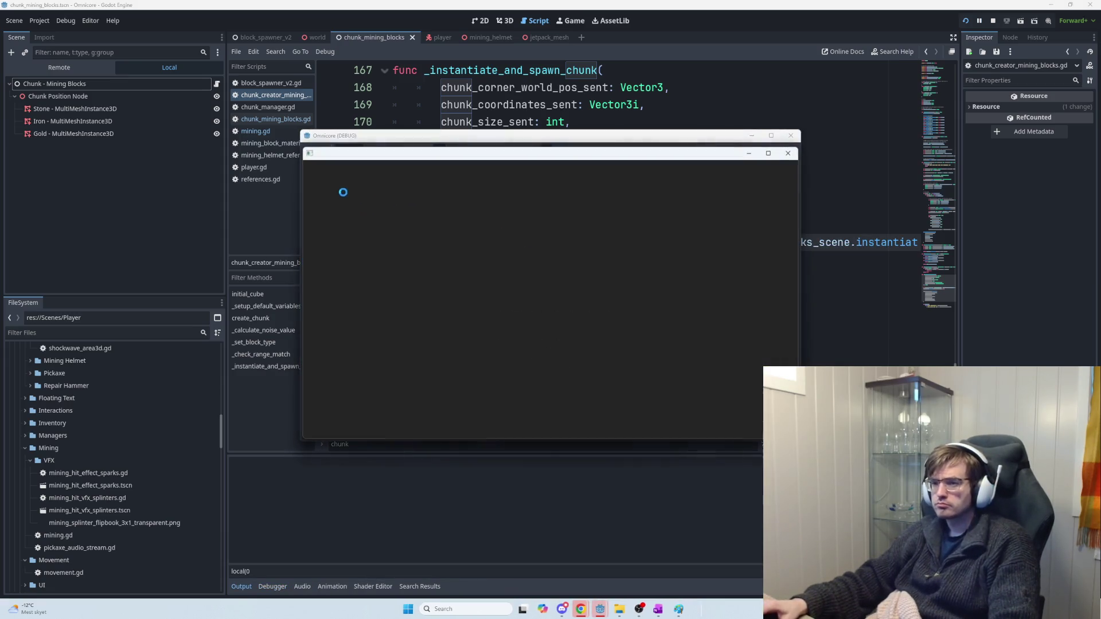
{"action": "left_click", "coordinate": [343, 170]}
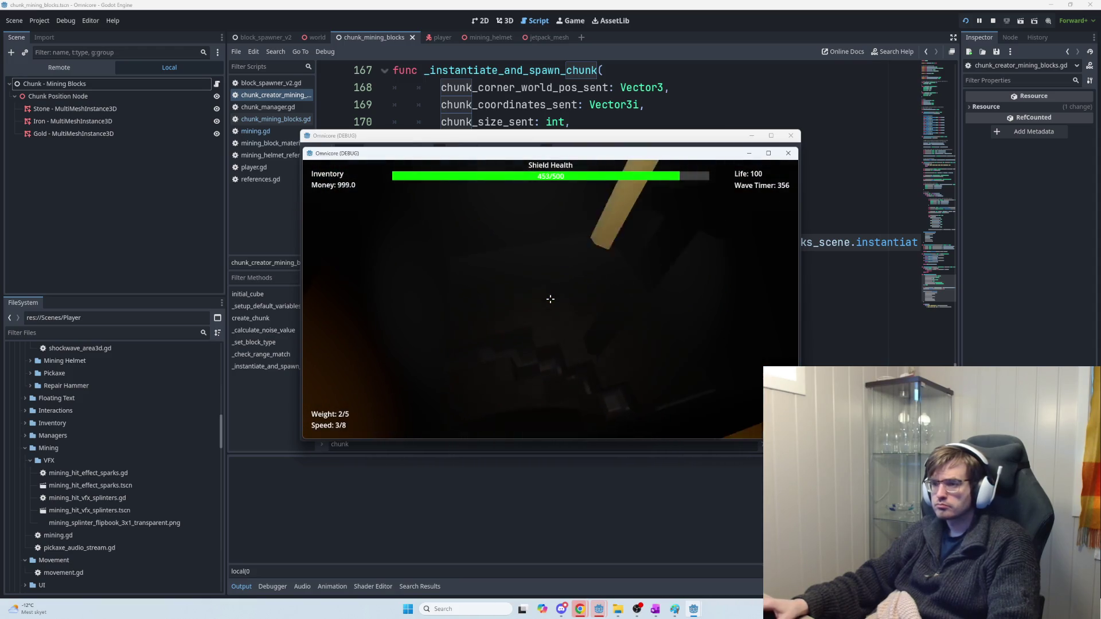
{"action": "left_click", "coordinate": [550, 298]}
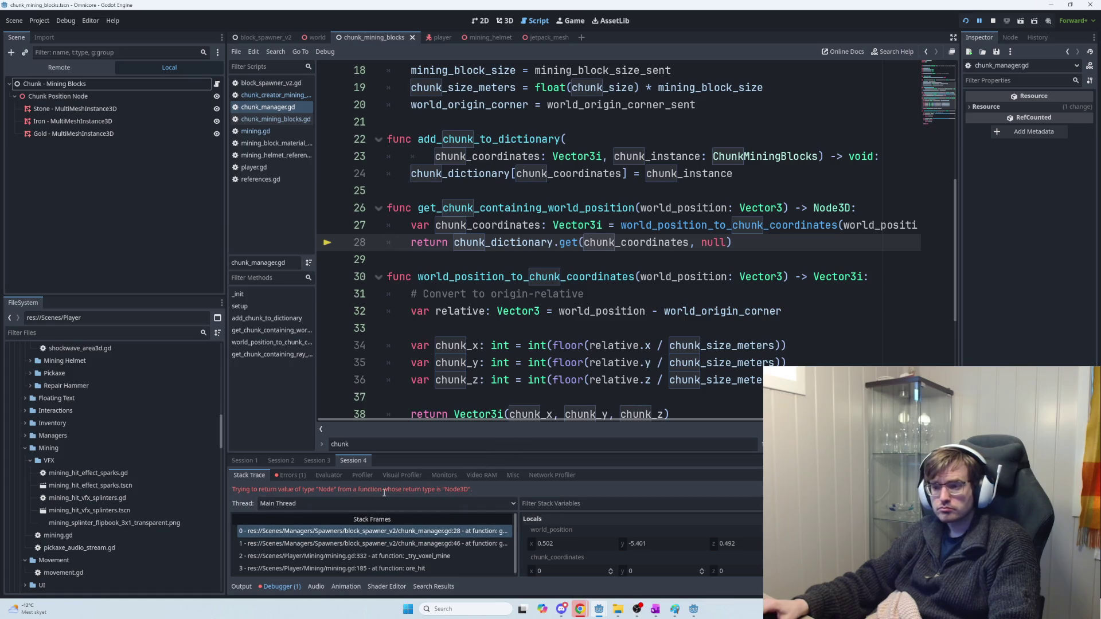
Step: Read the runtime error and inspect chunk_dictionary and chunk_coordinates on line 28
{"action": "double_click", "coordinate": [385, 491]}
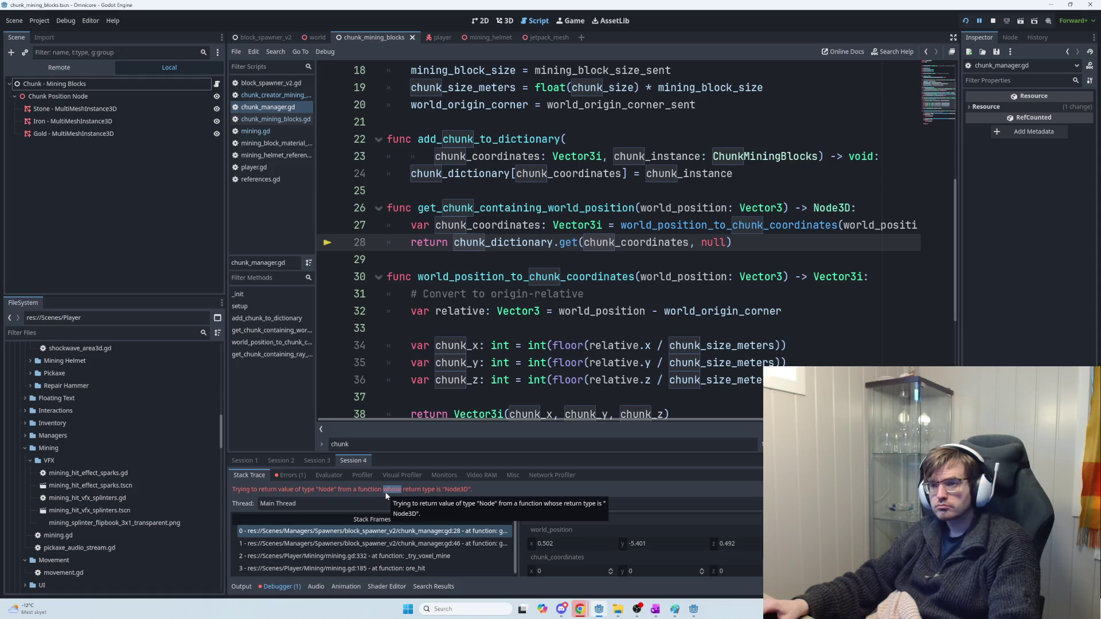
{"action": "double_click", "coordinate": [651, 245]}
{"action": "double_click", "coordinate": [507, 243]}
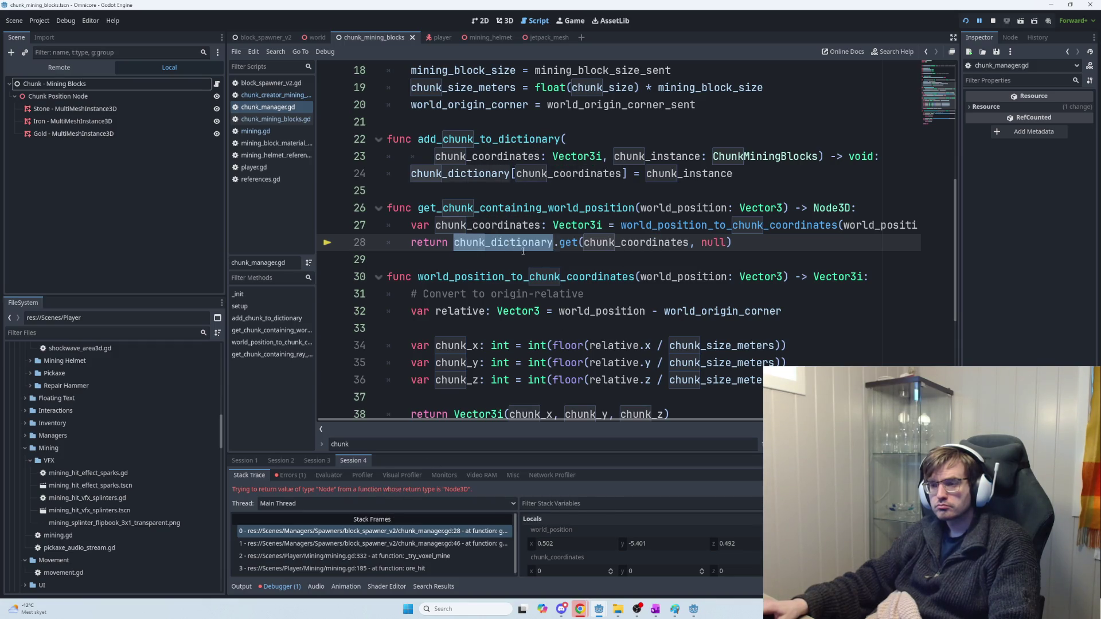
{"action": "left_click", "coordinate": [580, 243]}
{"action": "double_click", "coordinate": [638, 243]}
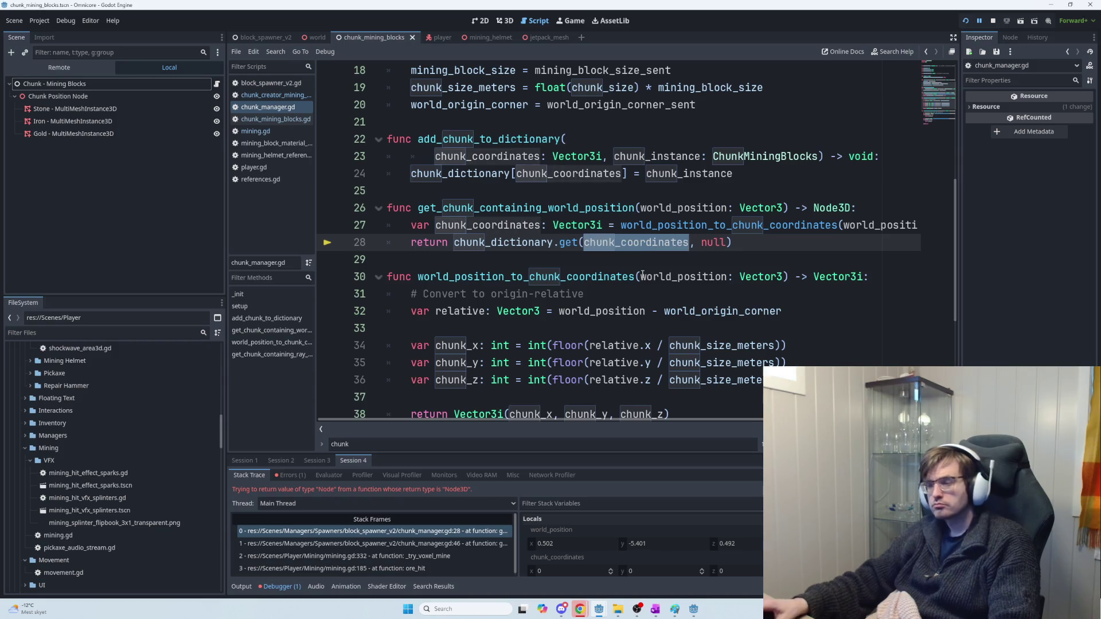
{"action": "mouse_move", "coordinate": [642, 275]}
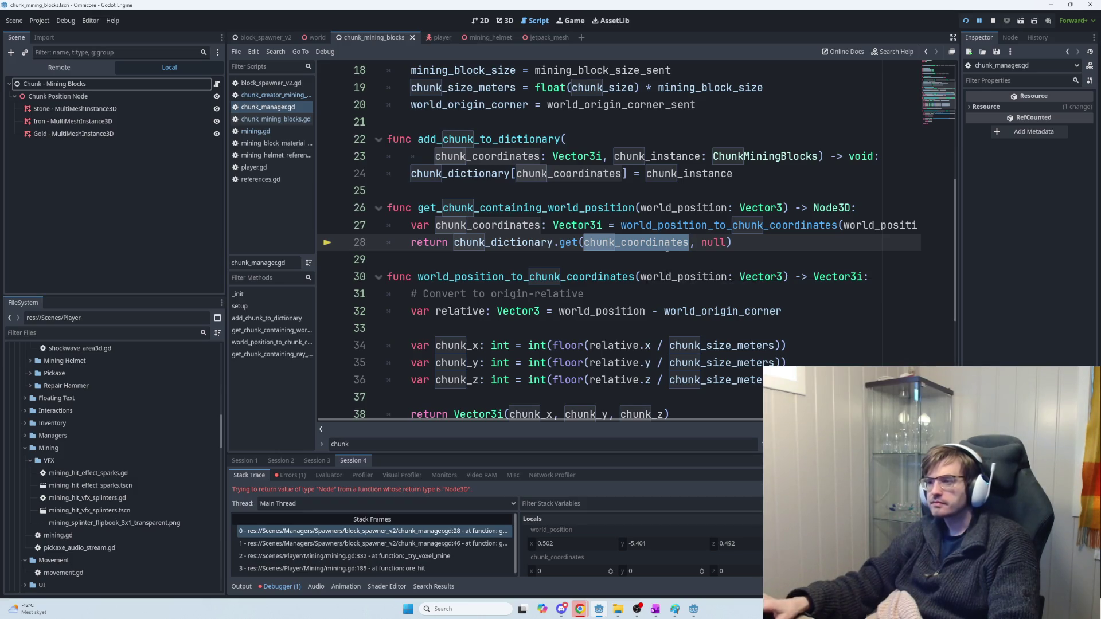
Step: Change line 26's return type to Node, relaunch, host, and mine the ore wall
{"action": "left_click", "coordinate": [851, 209]}
{"action": "key", "text": "BackSpace"}
{"action": "key", "text": "BackSpace"}
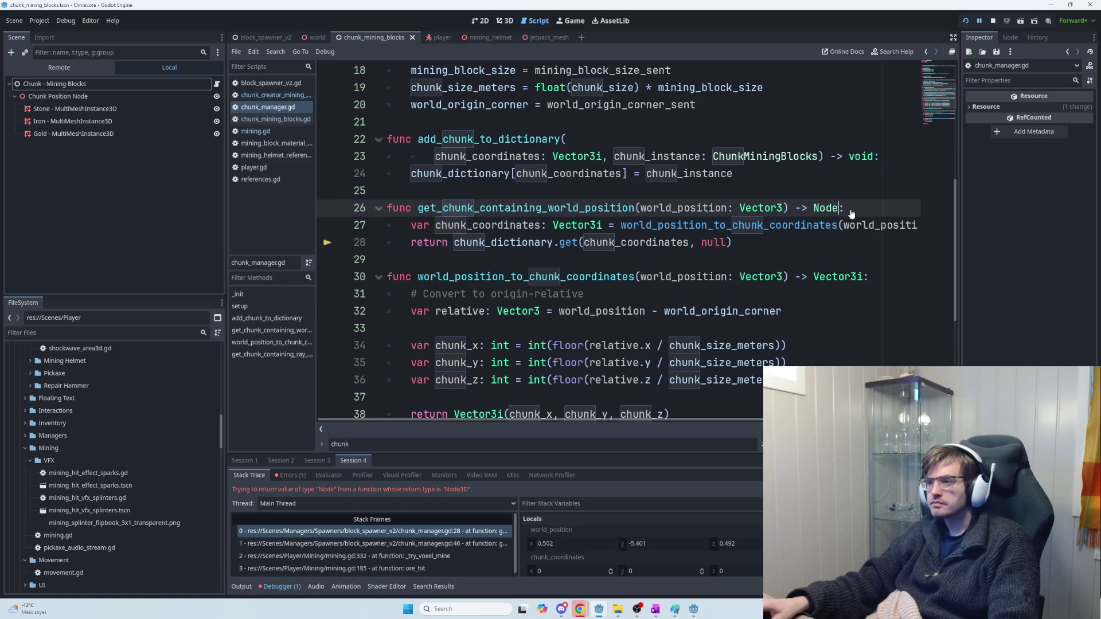
{"action": "key", "text": "F5"}
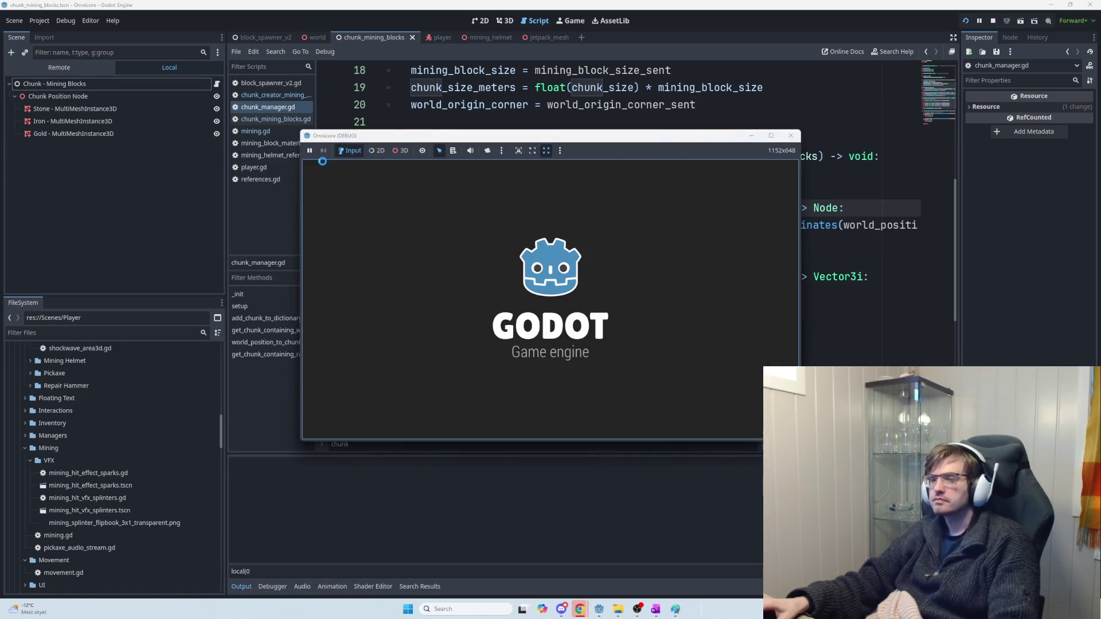
{"action": "left_click", "coordinate": [337, 167]}
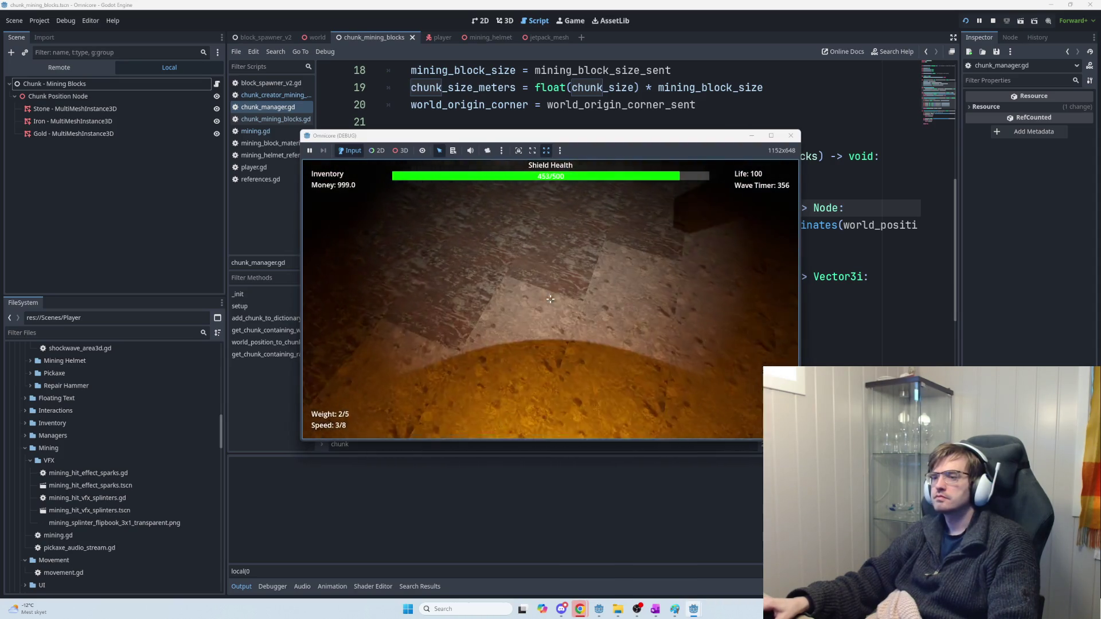
{"action": "left_click", "coordinate": [550, 299]}
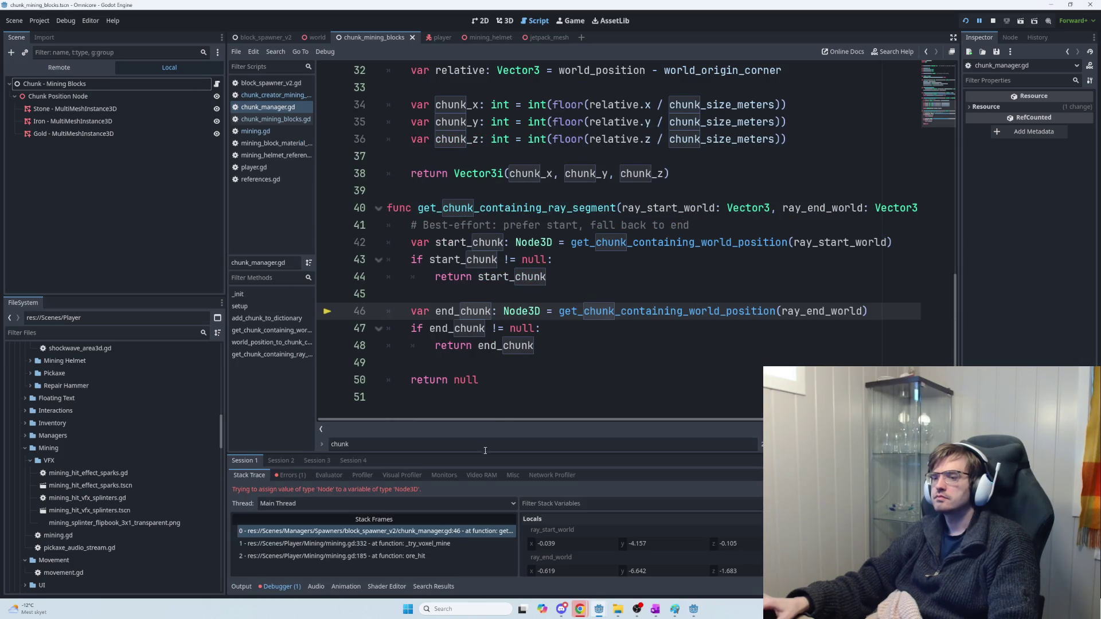
Step: Retype the Node3D variables on lines 46 and 42 as ChunkMiningBlocks and save chunk_manager.gd
{"action": "left_click", "coordinate": [537, 310]}
{"action": "double_click", "coordinate": [503, 311]}
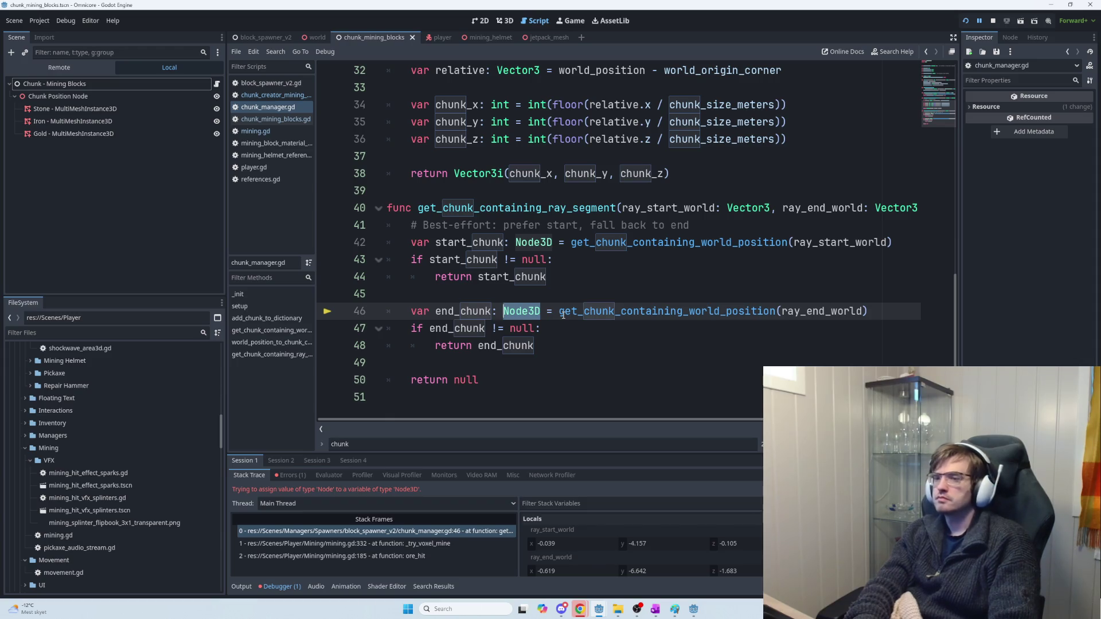
{"action": "type", "text": "Chunk"}
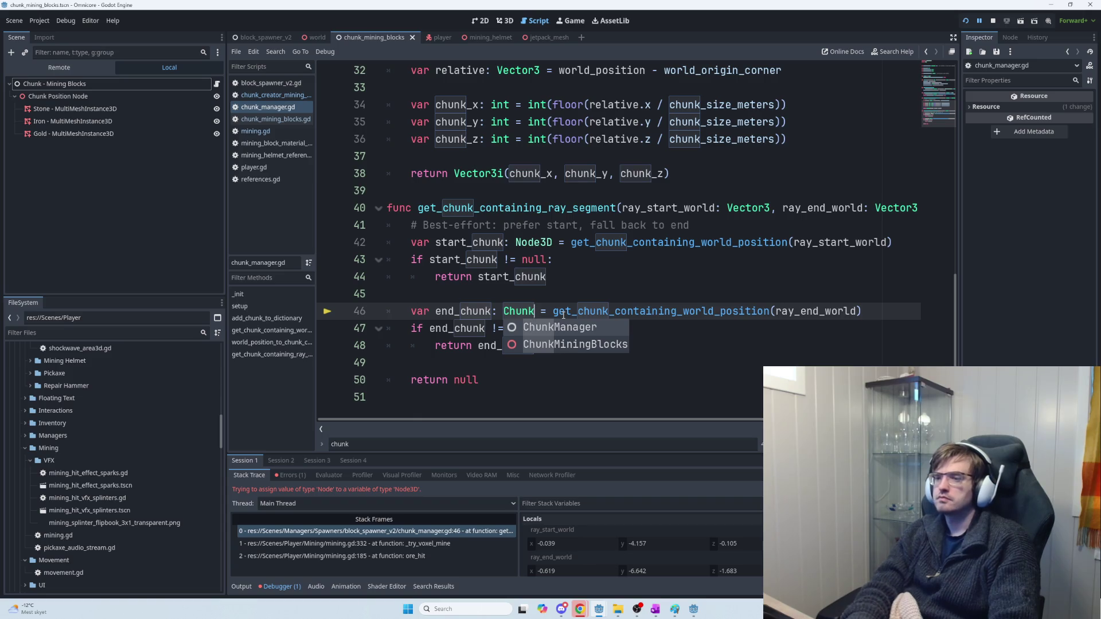
{"action": "key", "text": "Down"}
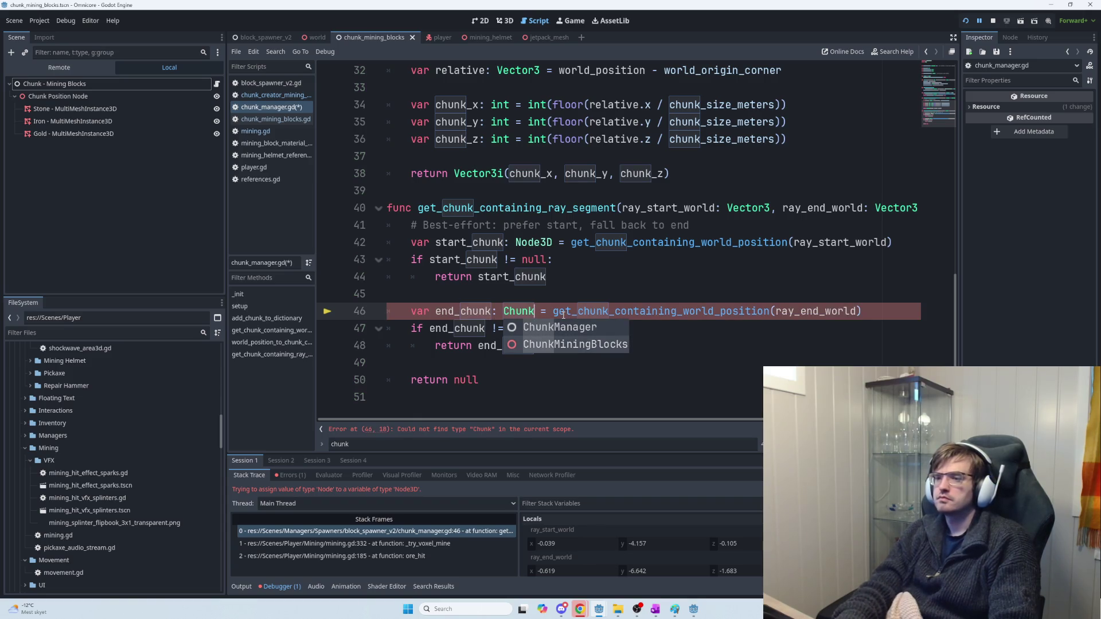
{"action": "key", "text": "Return"}
{"action": "double_click", "coordinate": [534, 242]}
{"action": "type", "text": "ChunkMiningBlocks"}
{"action": "key", "text": "ctrl+s"}
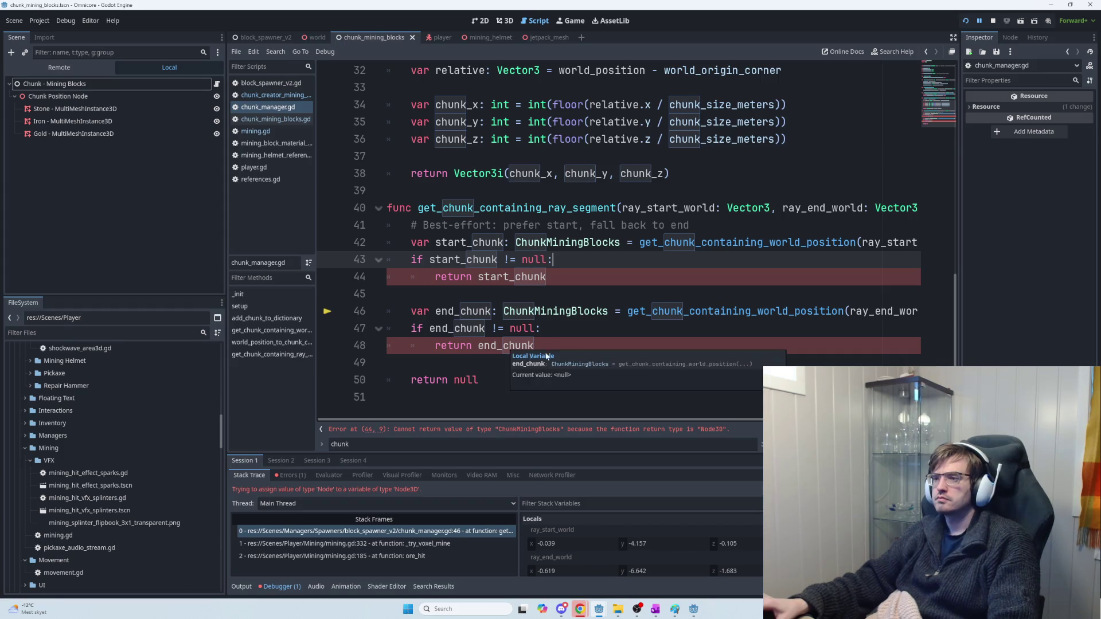
Step: Make line 40's function return ChunkMiningBlocks, wrap its parameters onto a new line, and relaunch
{"action": "left_click_drag", "start_coordinate": [527, 420], "coordinate": [631, 419]}
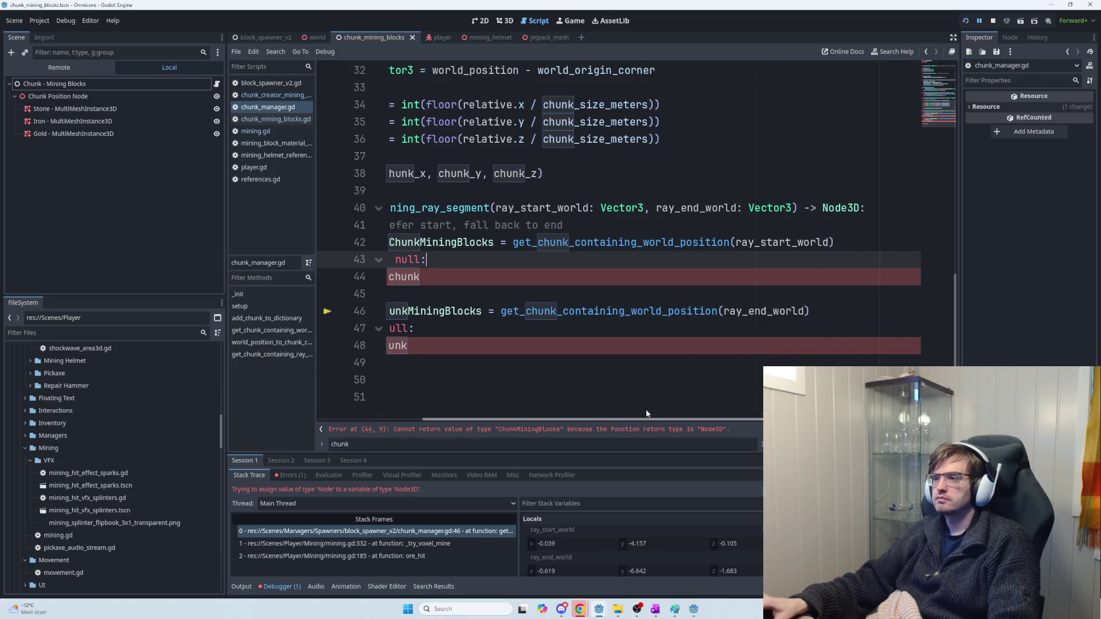
{"action": "left_click_drag", "start_coordinate": [860, 208], "coordinate": [819, 207]}
{"action": "type", "text": "ChunkMiningBlocks"}
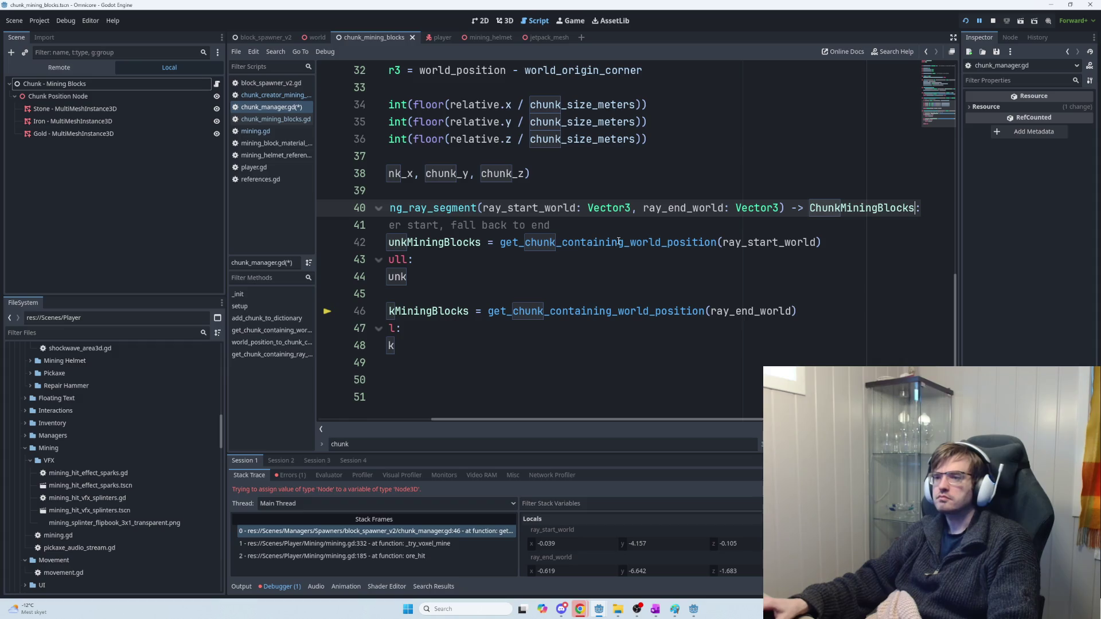
{"action": "left_click", "coordinate": [486, 207]}
{"action": "key", "text": "Return"}
{"action": "left_click_drag", "start_coordinate": [645, 420], "coordinate": [622, 421]}
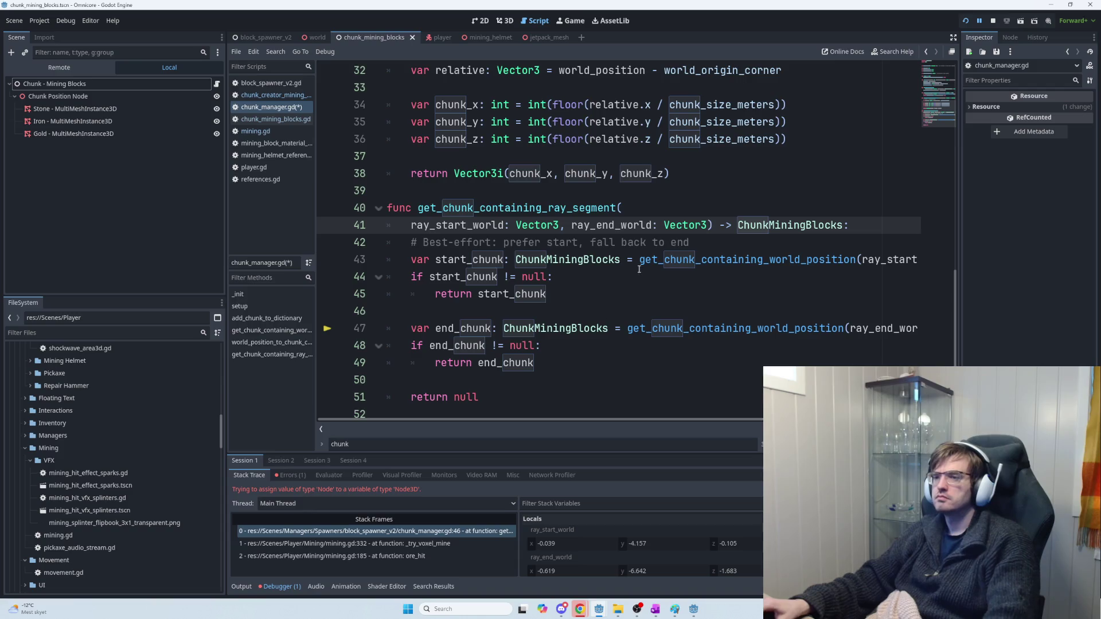
{"action": "key", "text": "F5"}
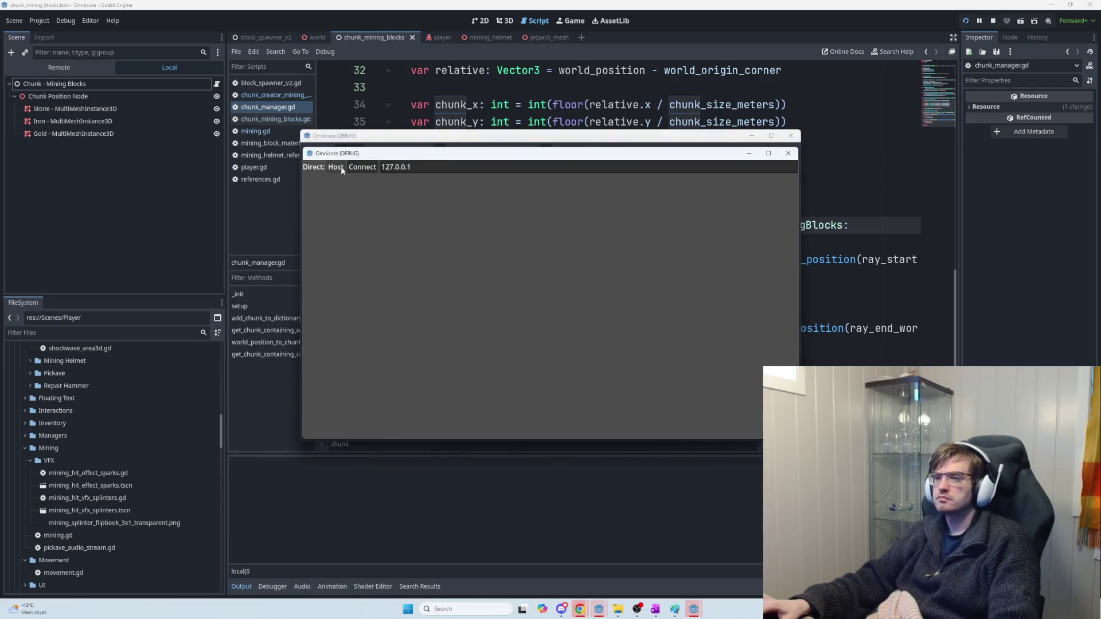
Step: Mine five dirt and stone blocks, then stop the game, clear the Output filter and relaunch
{"action": "left_click", "coordinate": [550, 299]}
{"action": "left_click", "coordinate": [549, 299]}
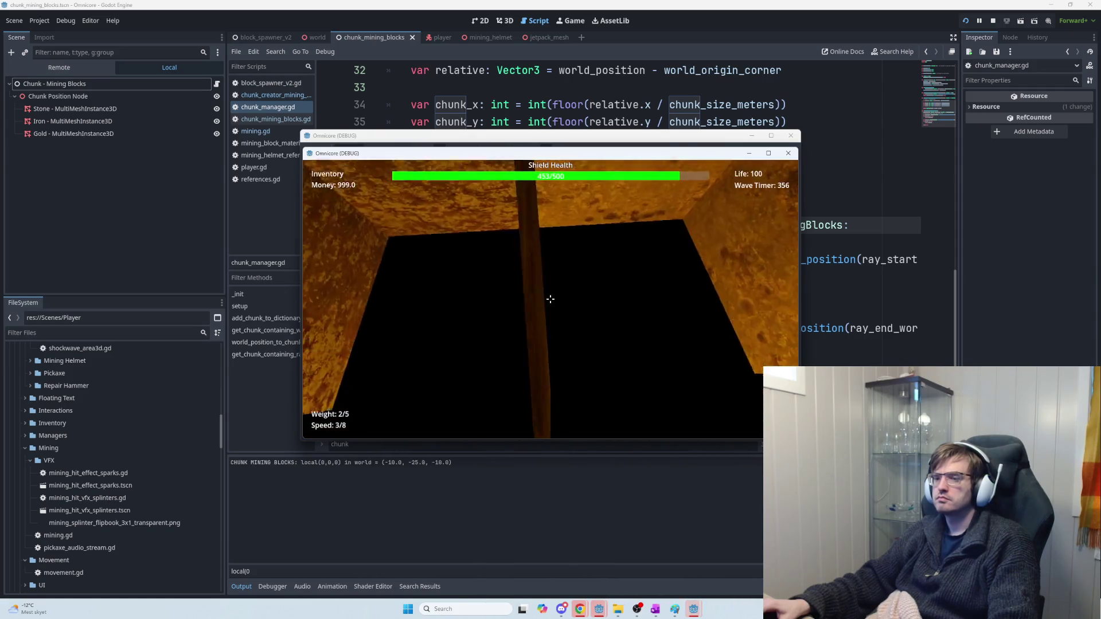
{"action": "left_click", "coordinate": [550, 298]}
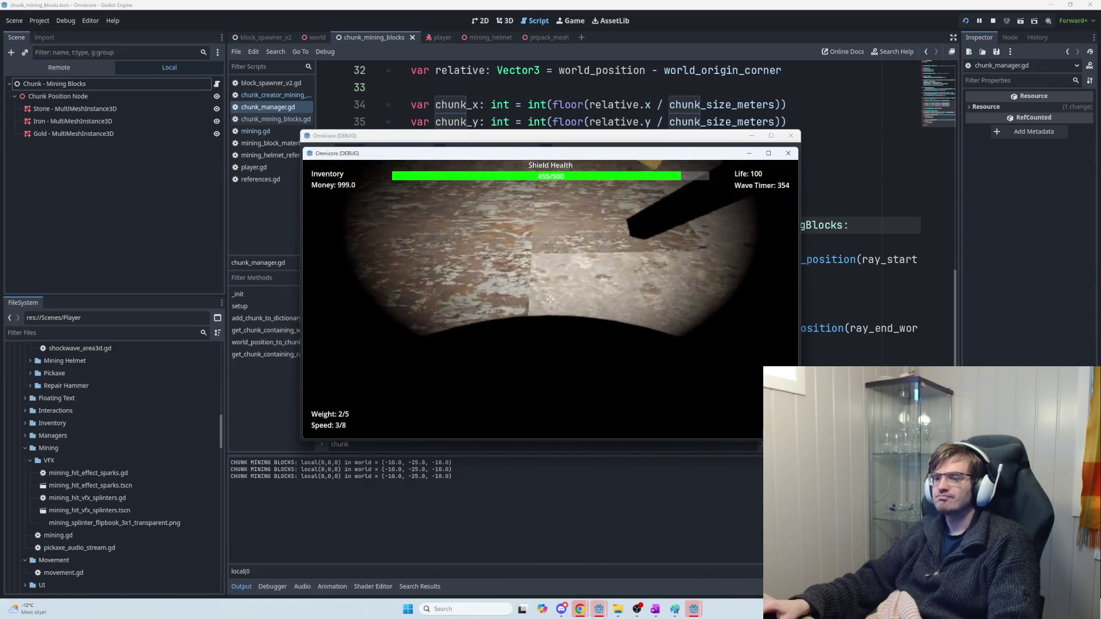
{"action": "left_click", "coordinate": [550, 299]}
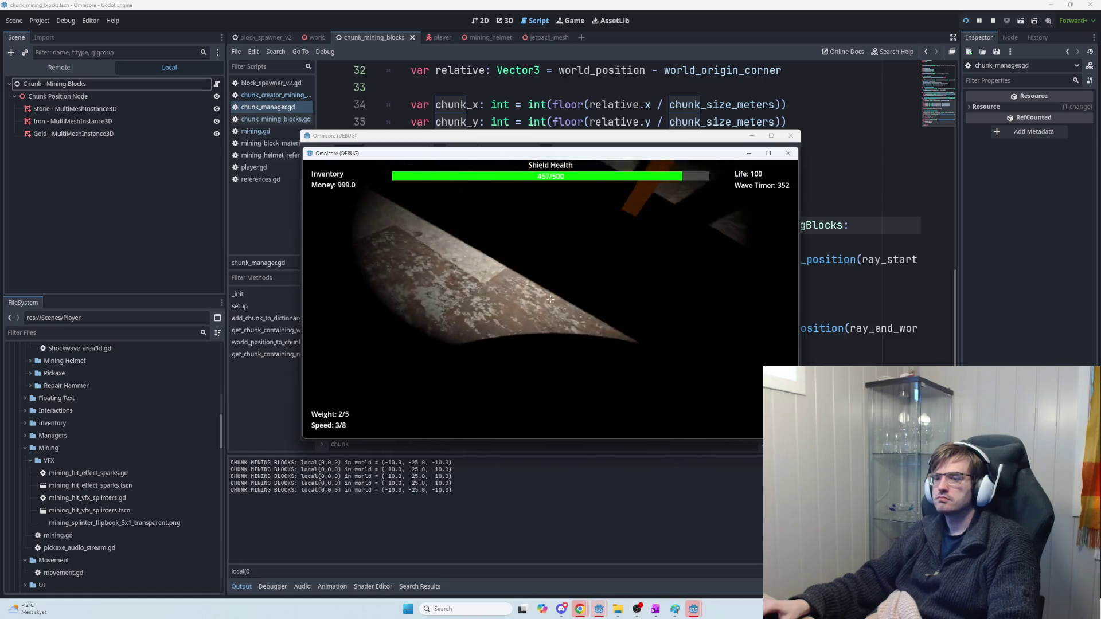
{"action": "left_click", "coordinate": [550, 299]}
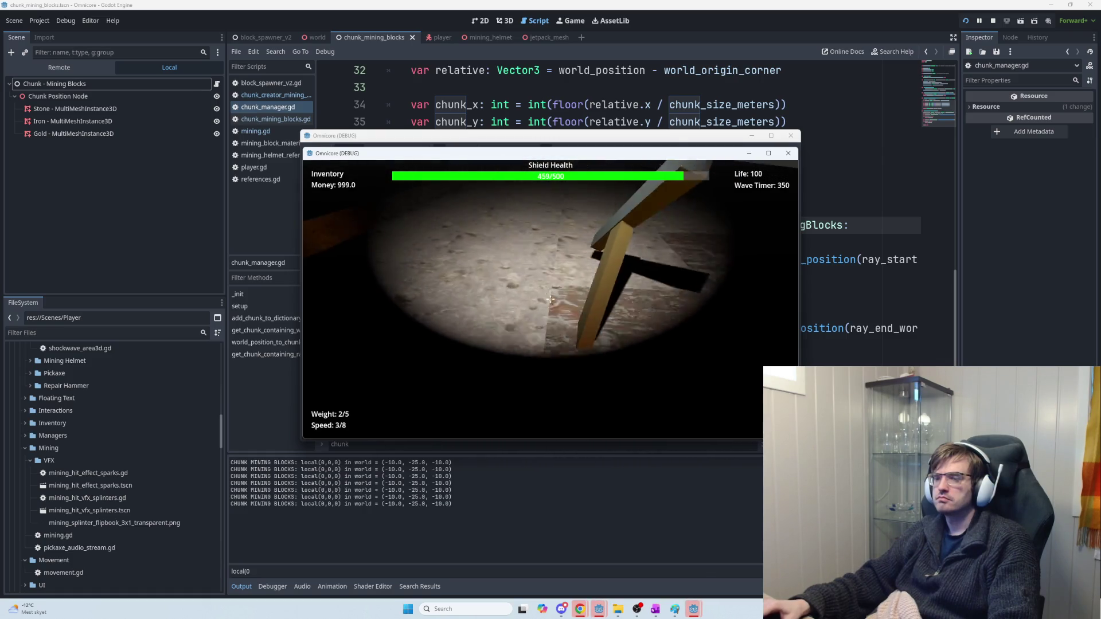
{"action": "key", "text": "F8"}
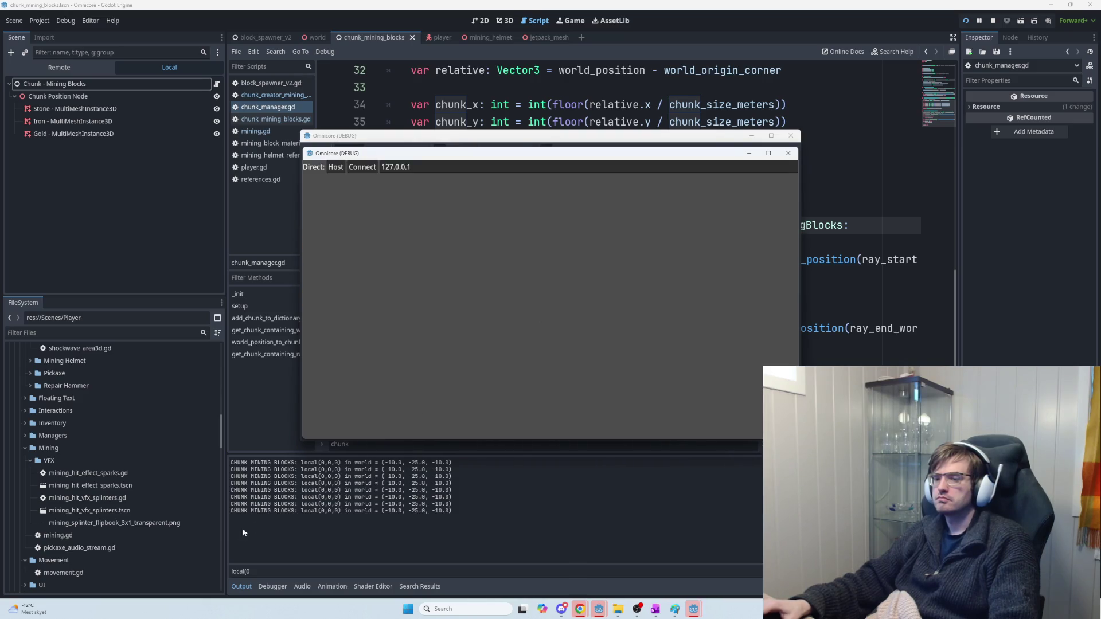
{"action": "key", "text": "BackSpace"}
{"action": "key", "text": "BackSpace"}
{"action": "key", "text": "BackSpace"}
{"action": "key", "text": "F5"}
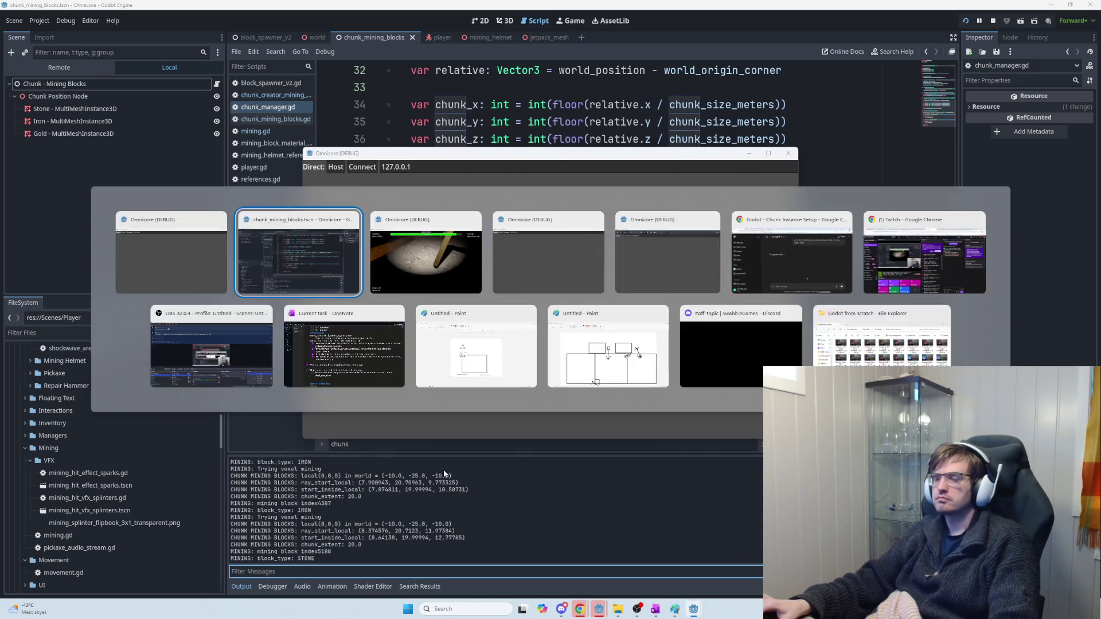
Step: Mine stone and iron blocks down the shaft and past the chunk edge, then pause to the menu
{"action": "left_click", "coordinate": [550, 298]}
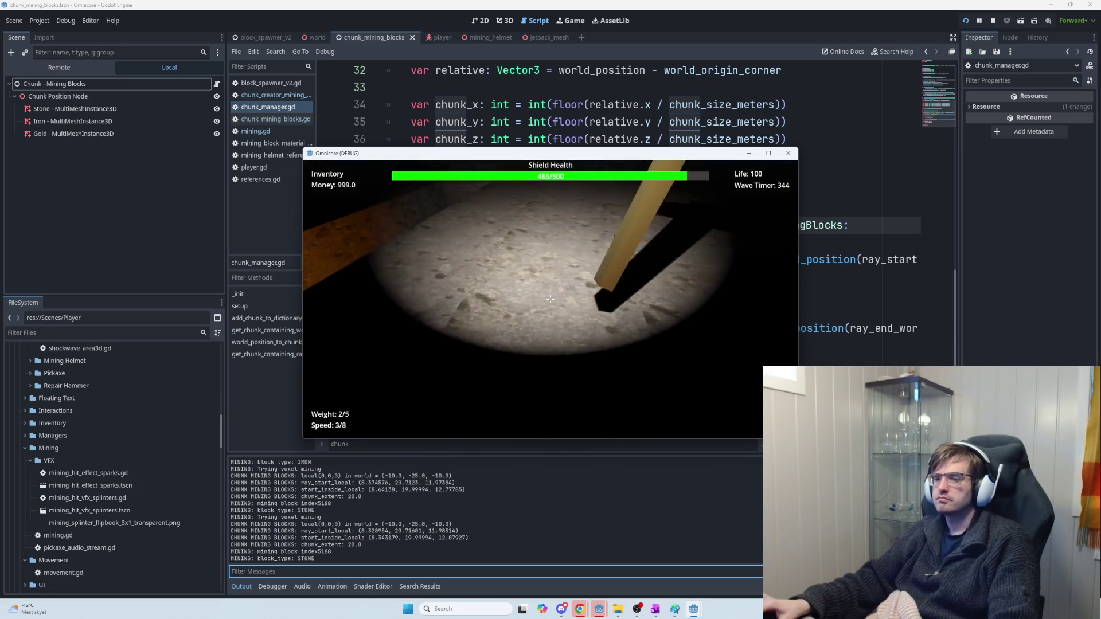
{"action": "left_click", "coordinate": [550, 298]}
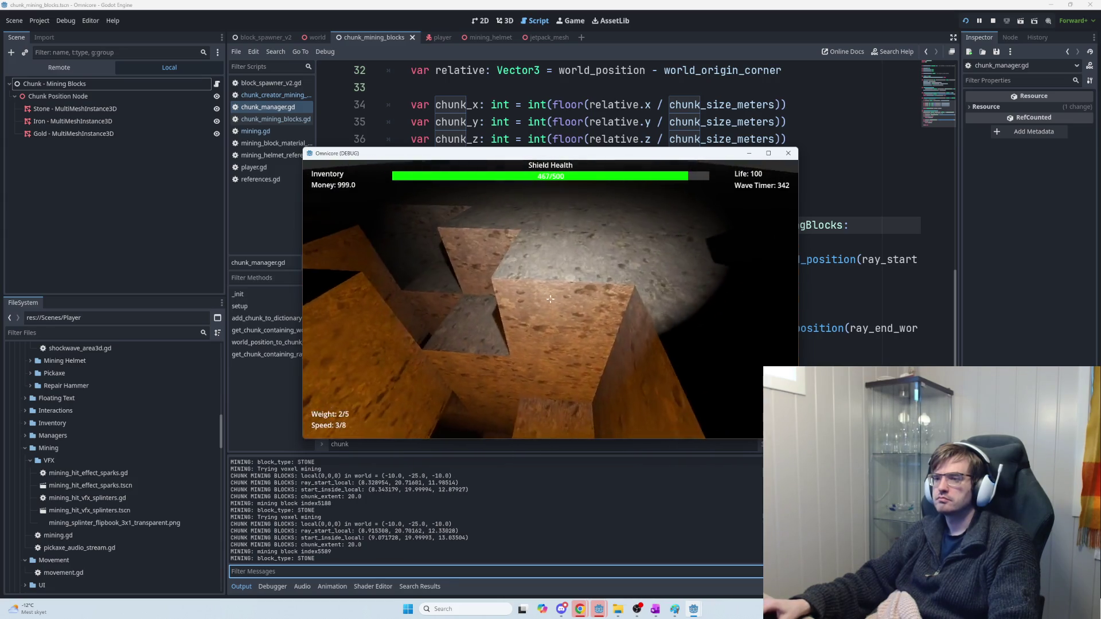
{"action": "left_click", "coordinate": [549, 299]}
{"action": "left_click", "coordinate": [550, 299]}
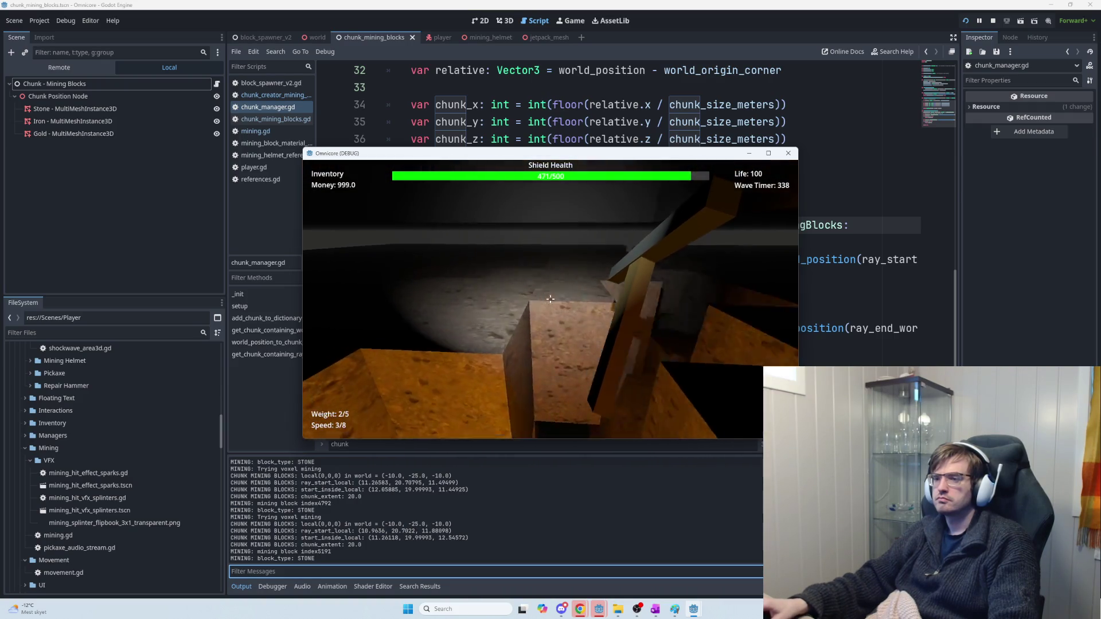
{"action": "left_click", "coordinate": [550, 299]}
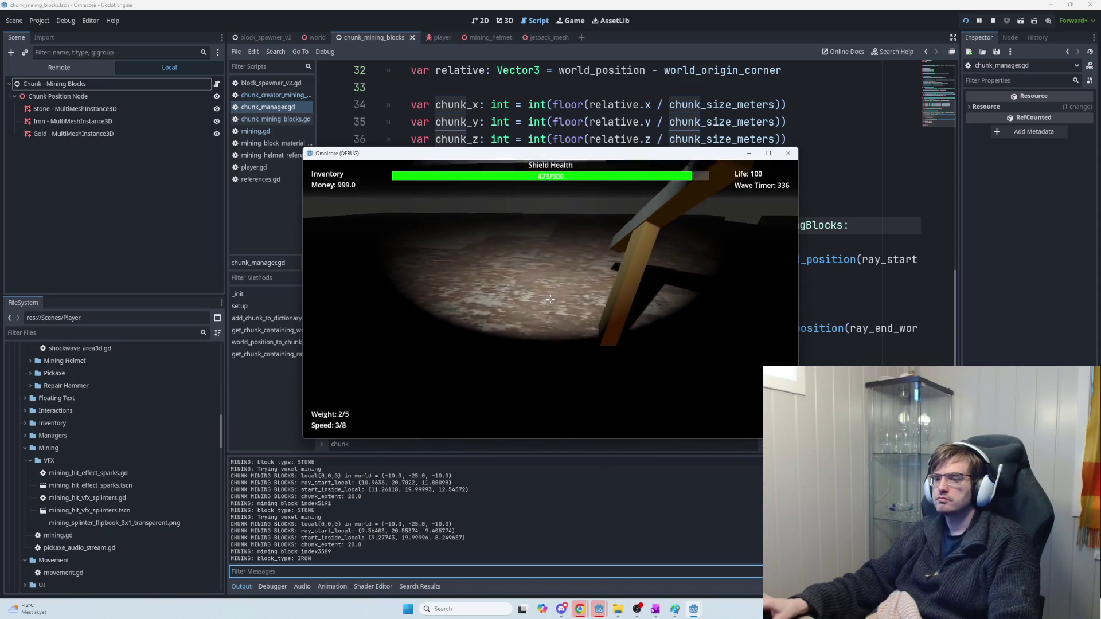
{"action": "left_click", "coordinate": [550, 299]}
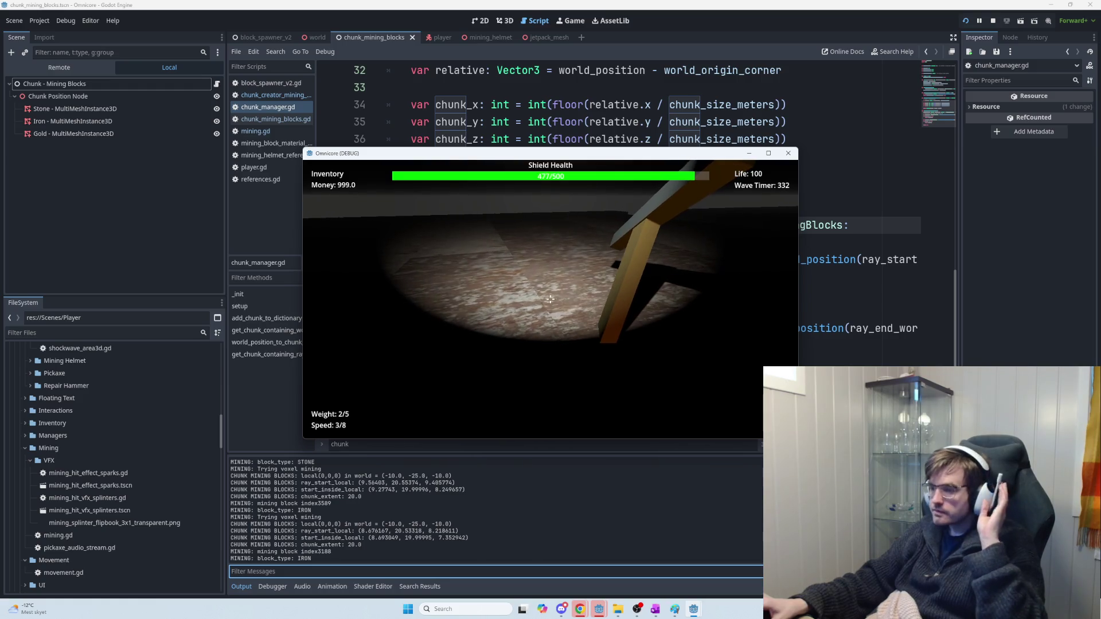
{"action": "left_click", "coordinate": [550, 299]}
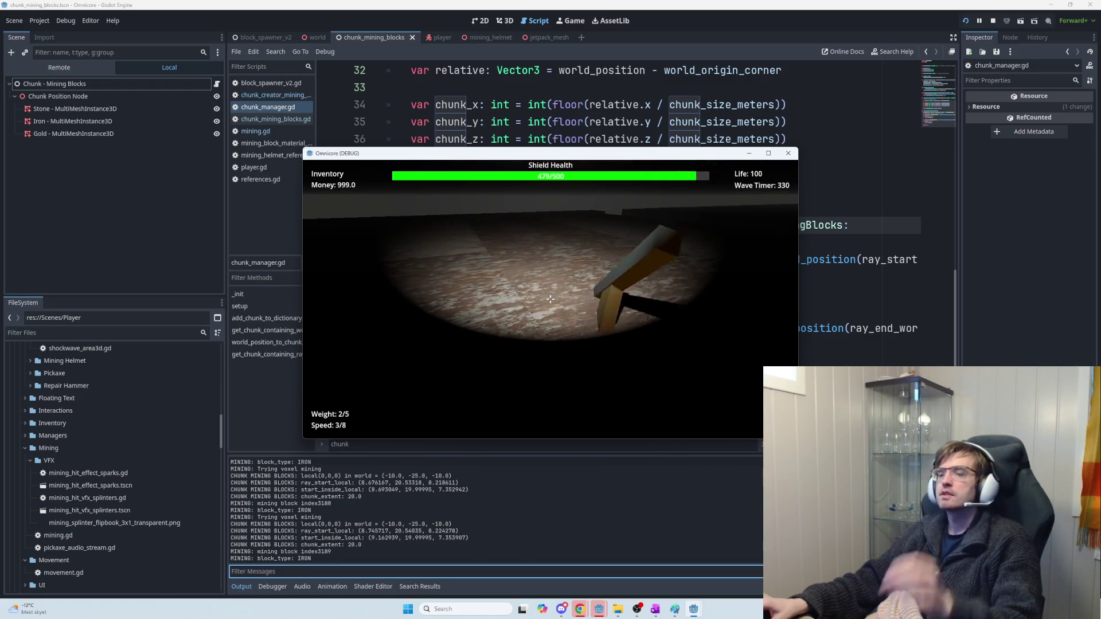
{"action": "left_click", "coordinate": [550, 299]}
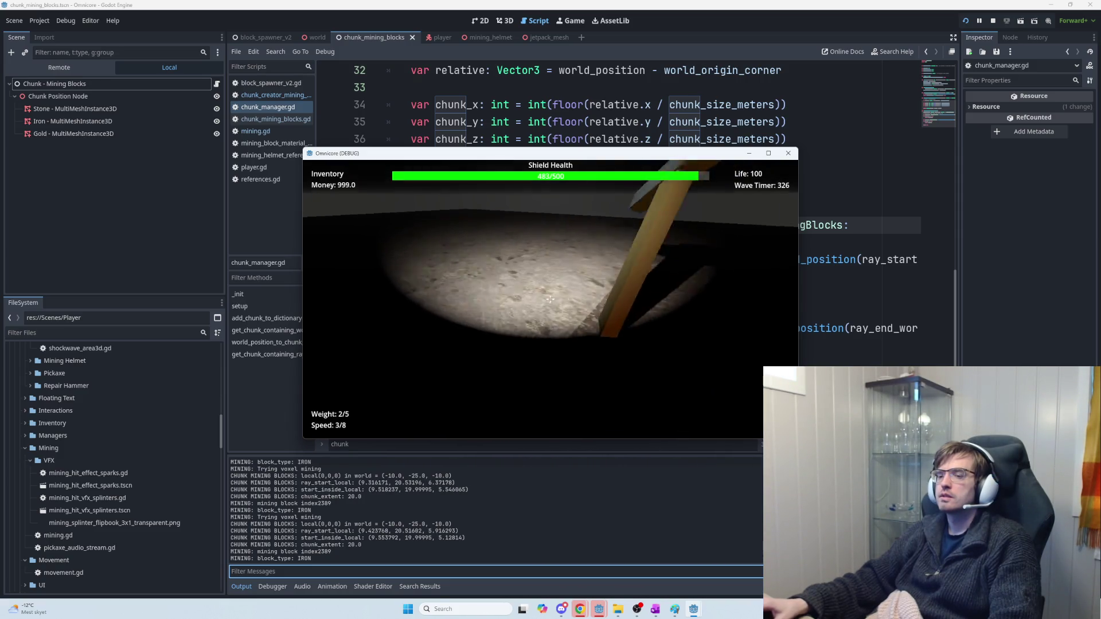
{"action": "left_click", "coordinate": [549, 298]}
{"action": "left_click", "coordinate": [550, 299]}
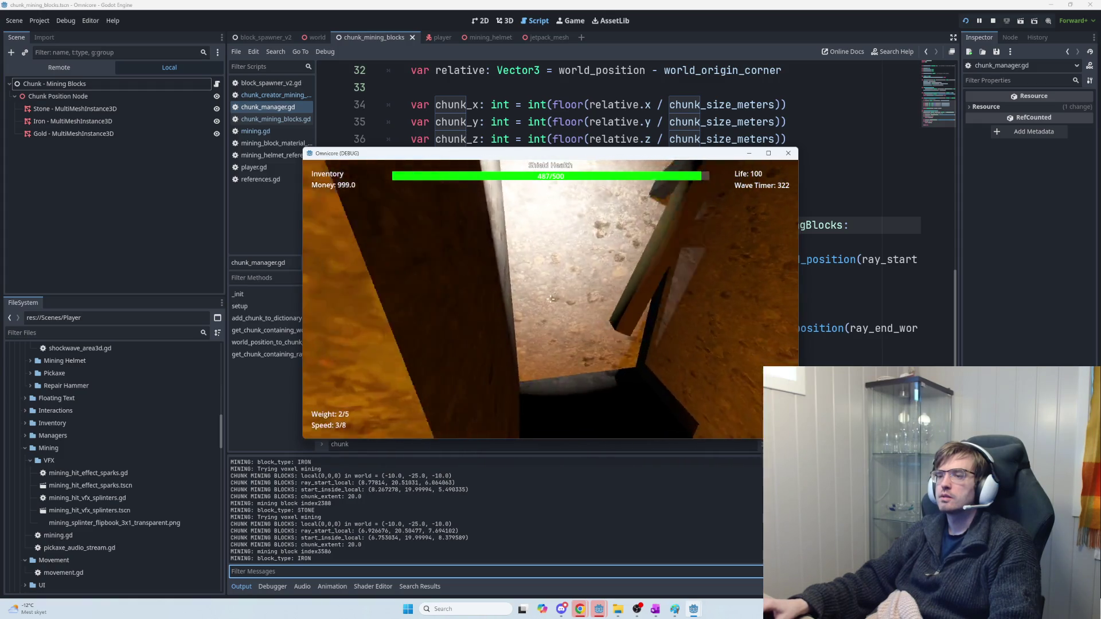
{"action": "left_click", "coordinate": [550, 299]}
{"action": "left_click", "coordinate": [550, 299]}
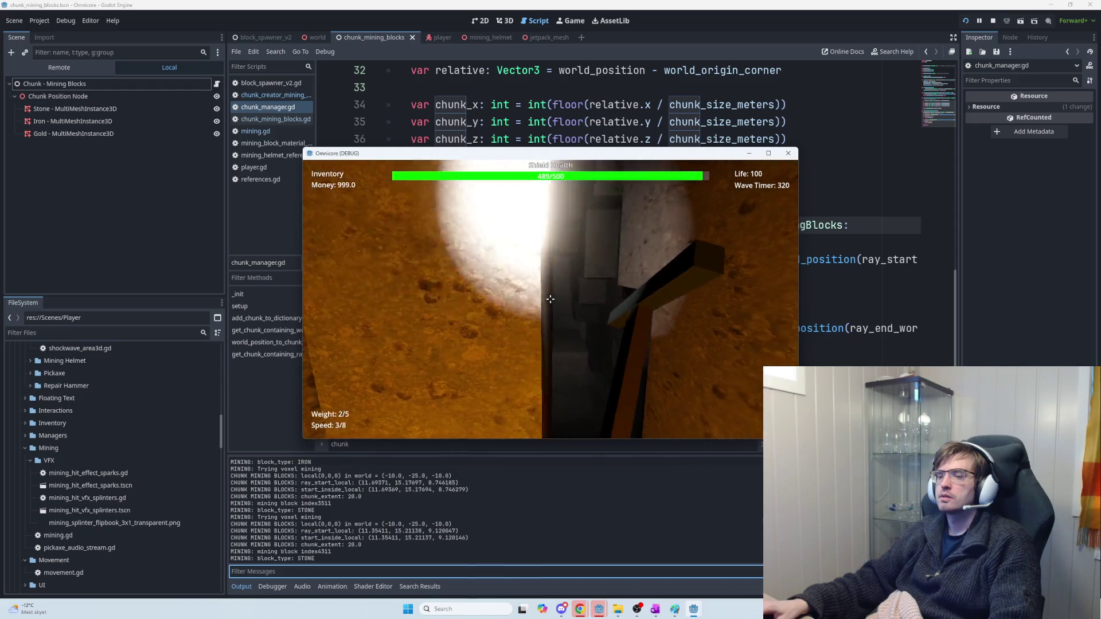
{"action": "left_click", "coordinate": [550, 299]}
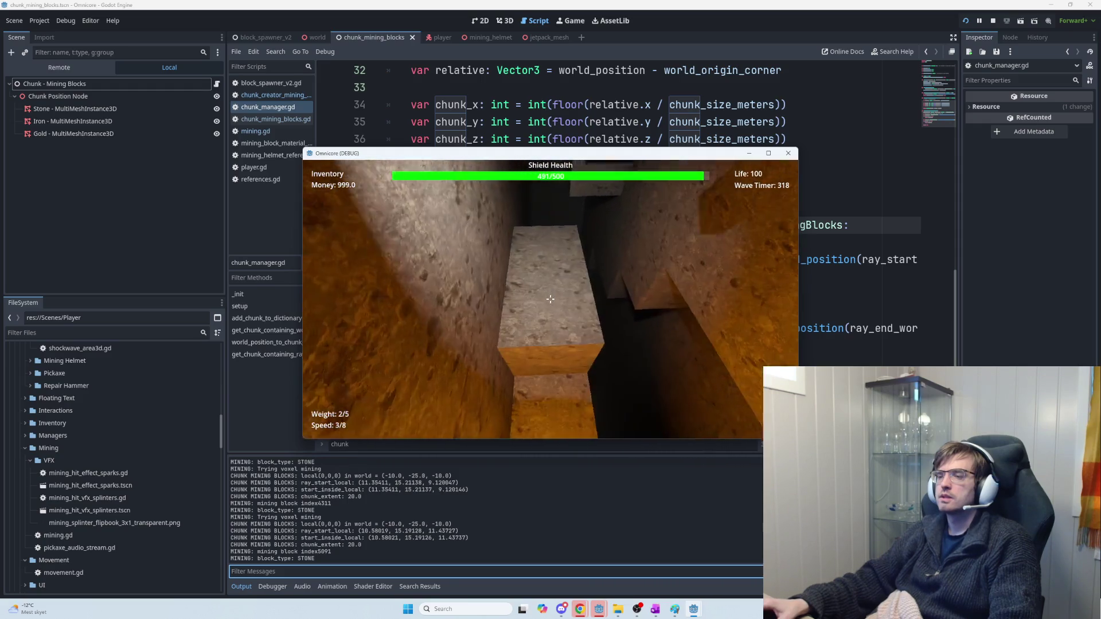
{"action": "left_click", "coordinate": [550, 299]}
{"action": "left_click", "coordinate": [550, 298]}
{"action": "left_click", "coordinate": [550, 298]}
{"action": "left_click", "coordinate": [550, 298]}
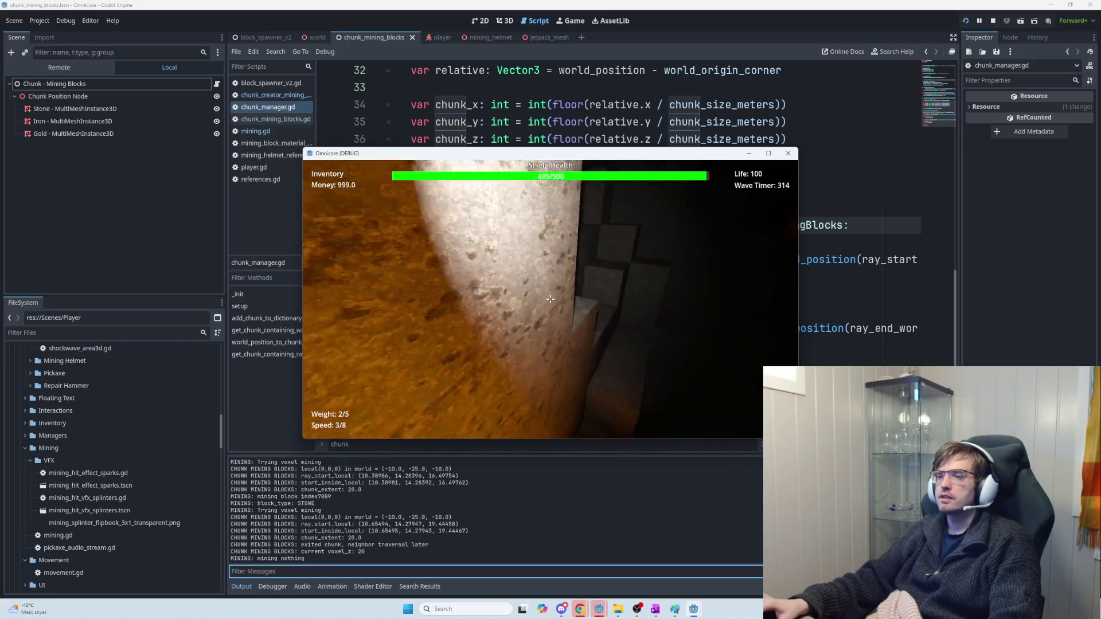
{"action": "left_click", "coordinate": [549, 298]}
{"action": "left_click", "coordinate": [549, 298]}
{"action": "left_click", "coordinate": [550, 299]}
{"action": "left_click", "coordinate": [550, 299]}
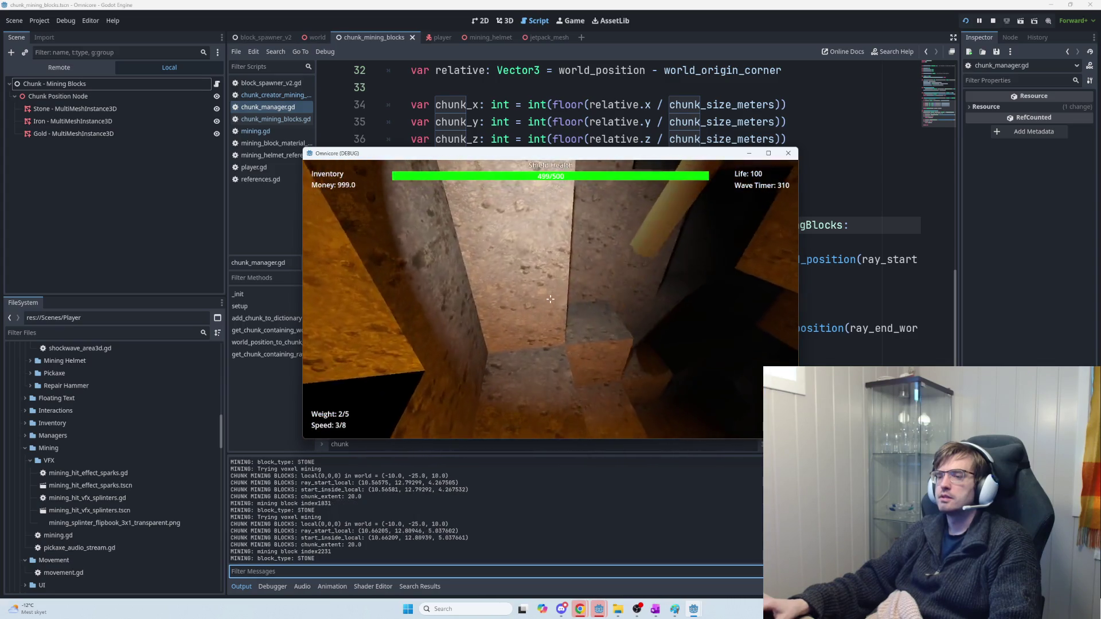
{"action": "left_click", "coordinate": [550, 299]}
{"action": "left_click", "coordinate": [550, 299]}
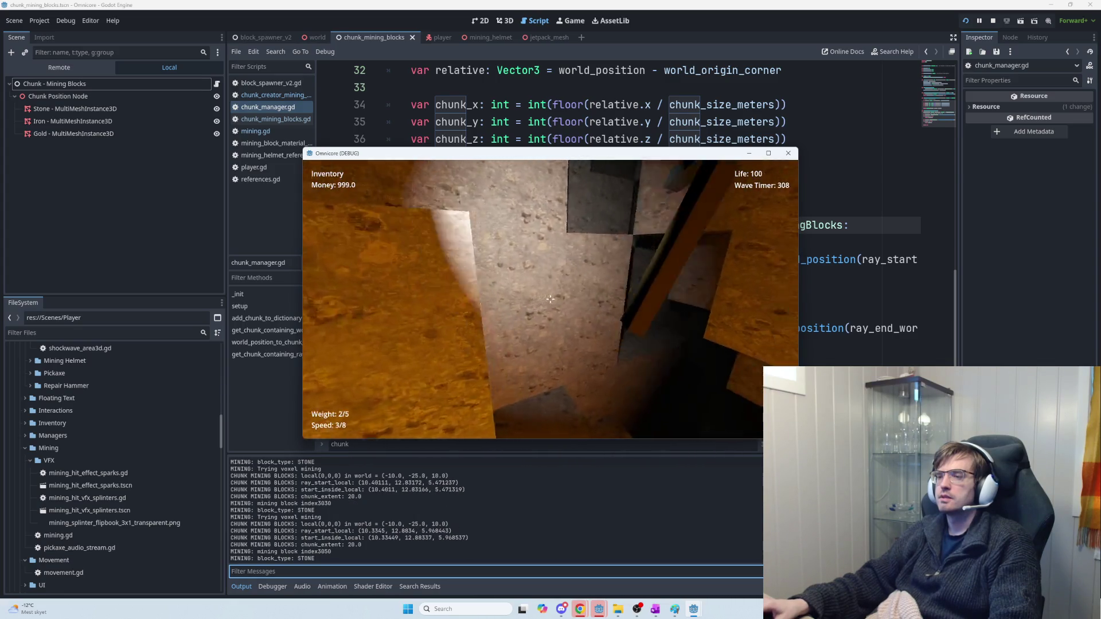
{"action": "left_click", "coordinate": [550, 299]}
{"action": "left_click", "coordinate": [550, 299]}
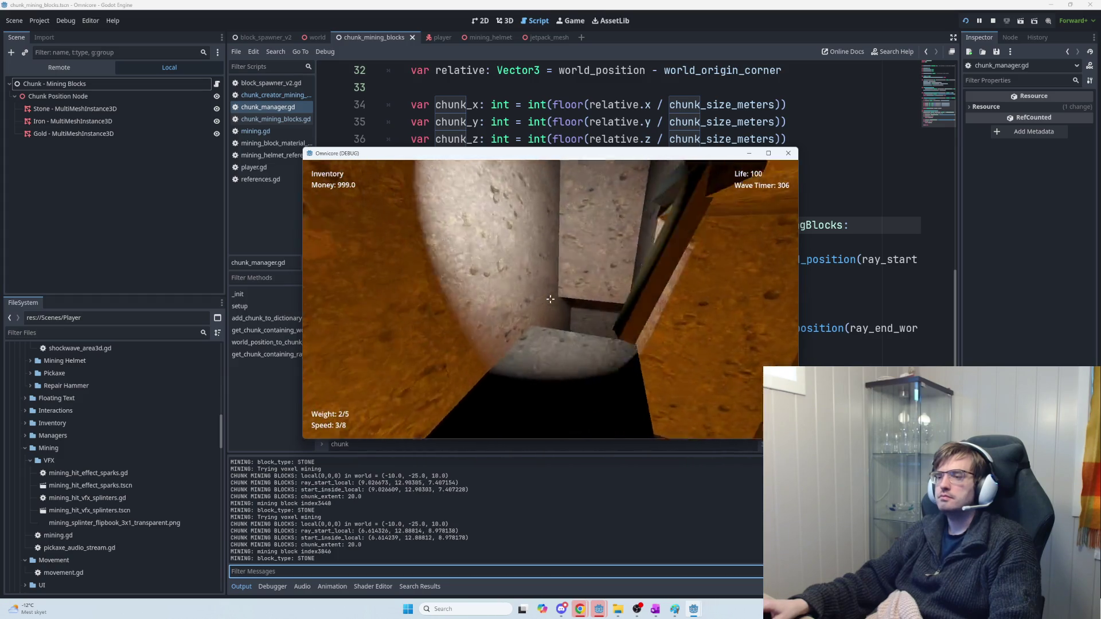
{"action": "left_click", "coordinate": [550, 298]}
{"action": "left_click", "coordinate": [549, 299]}
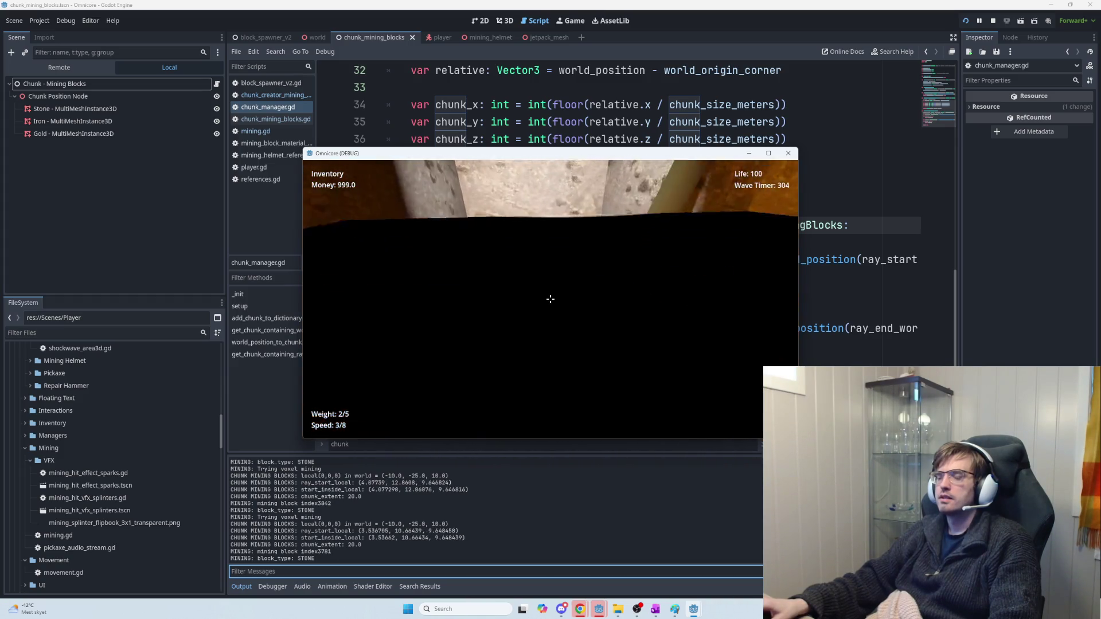
{"action": "left_click", "coordinate": [550, 299]}
{"action": "key", "text": "Escape"}
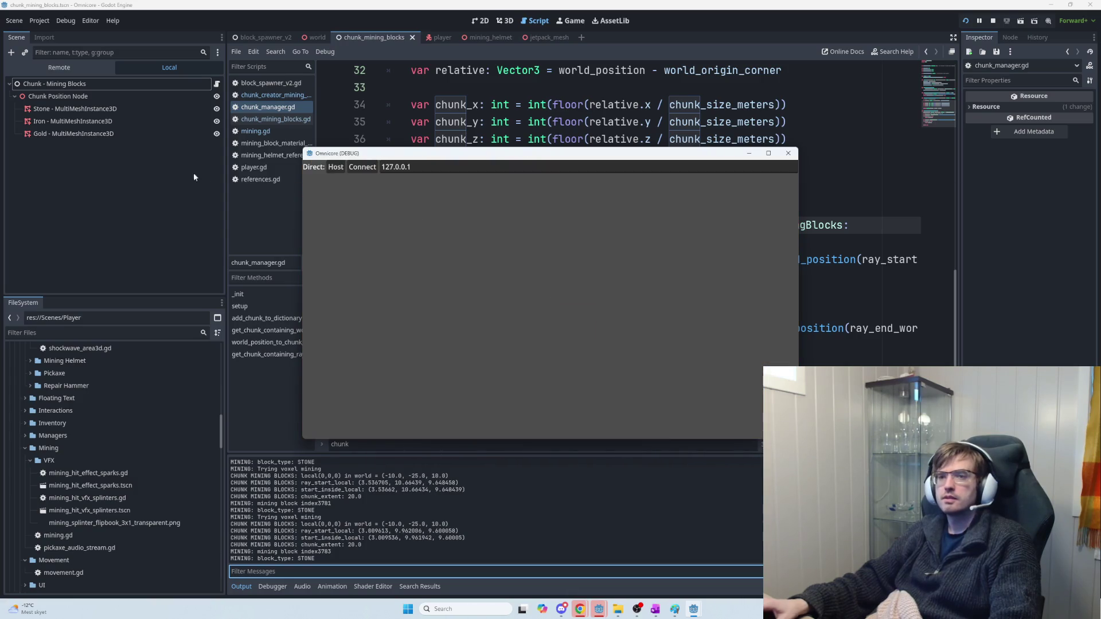
Step: Return to the editor and open the script attached to the Chunk - Mining Blocks node
{"action": "key", "text": "F8"}
{"action": "left_click", "coordinate": [99, 84]}
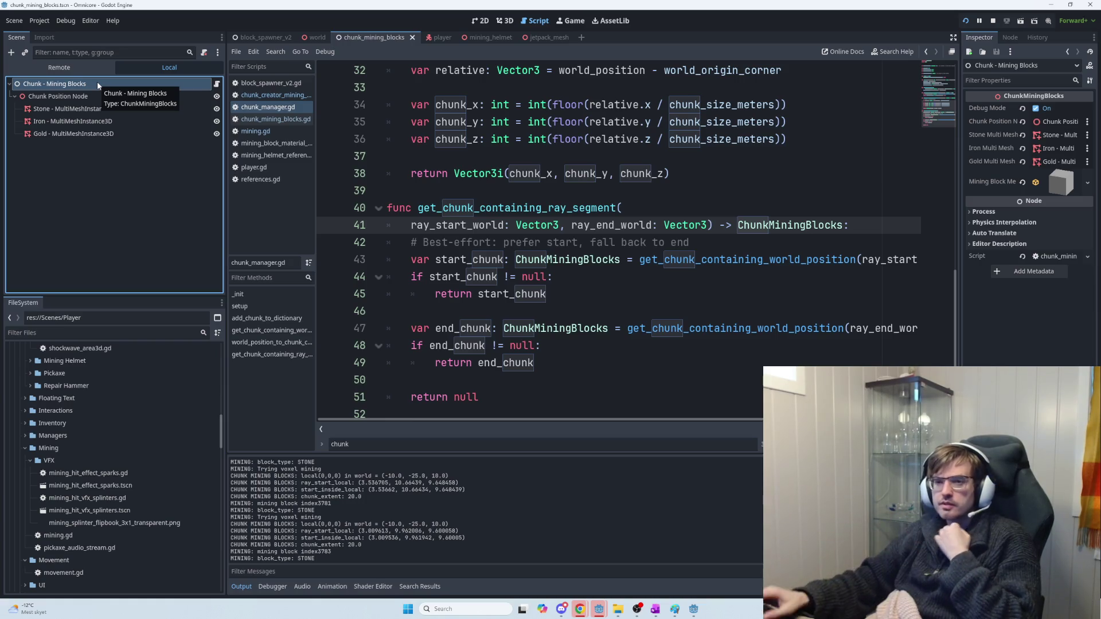
{"action": "double_click", "coordinate": [90, 94]}
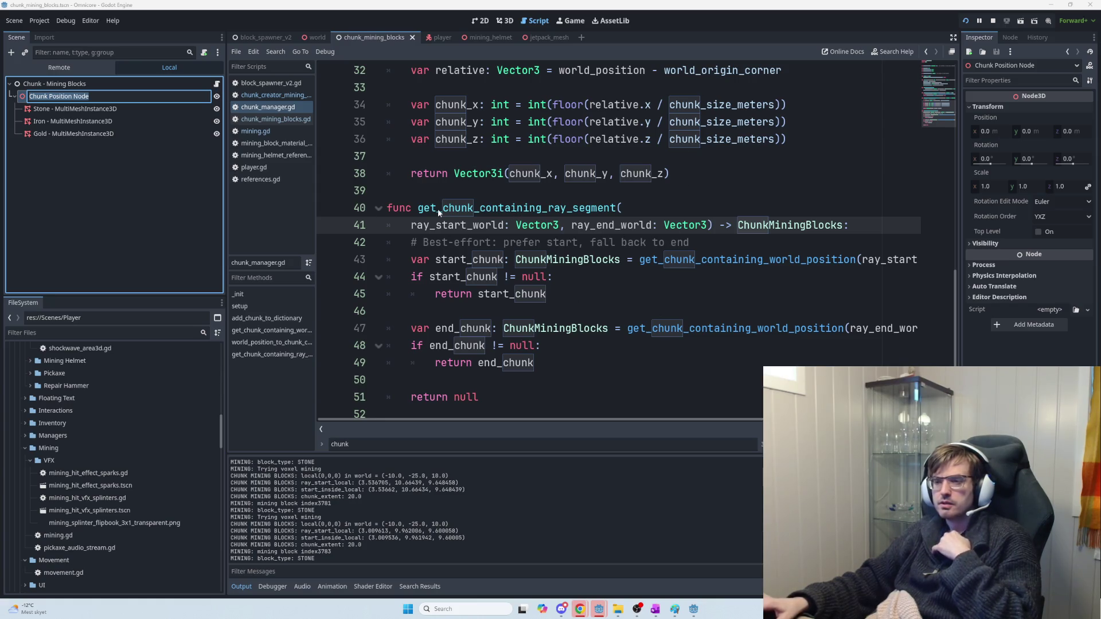
{"action": "left_click", "coordinate": [133, 84]}
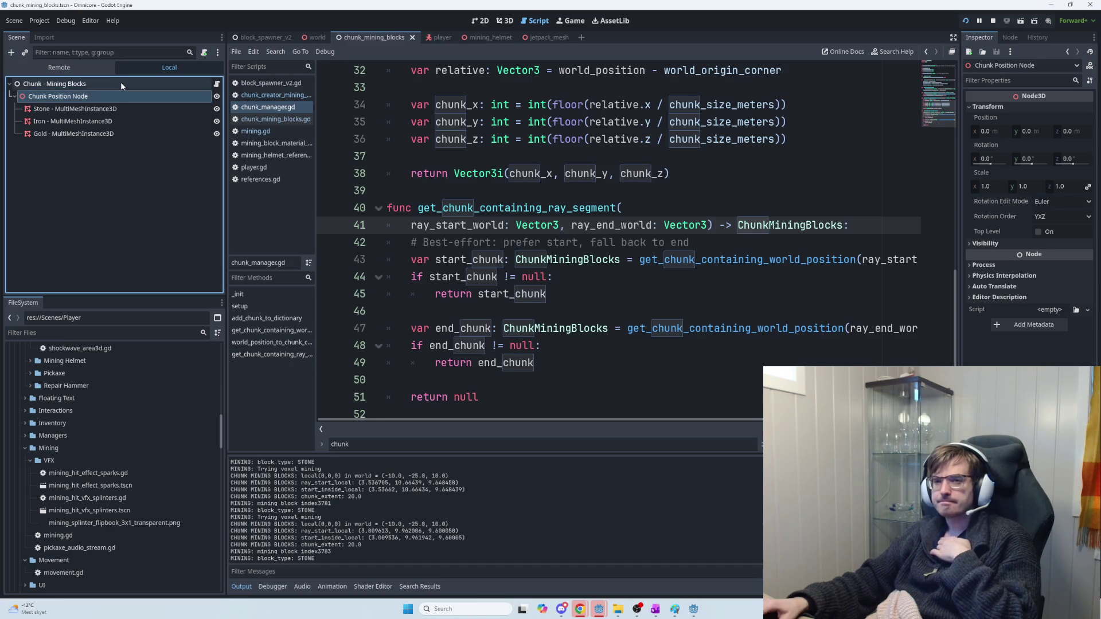
{"action": "left_click", "coordinate": [216, 84]}
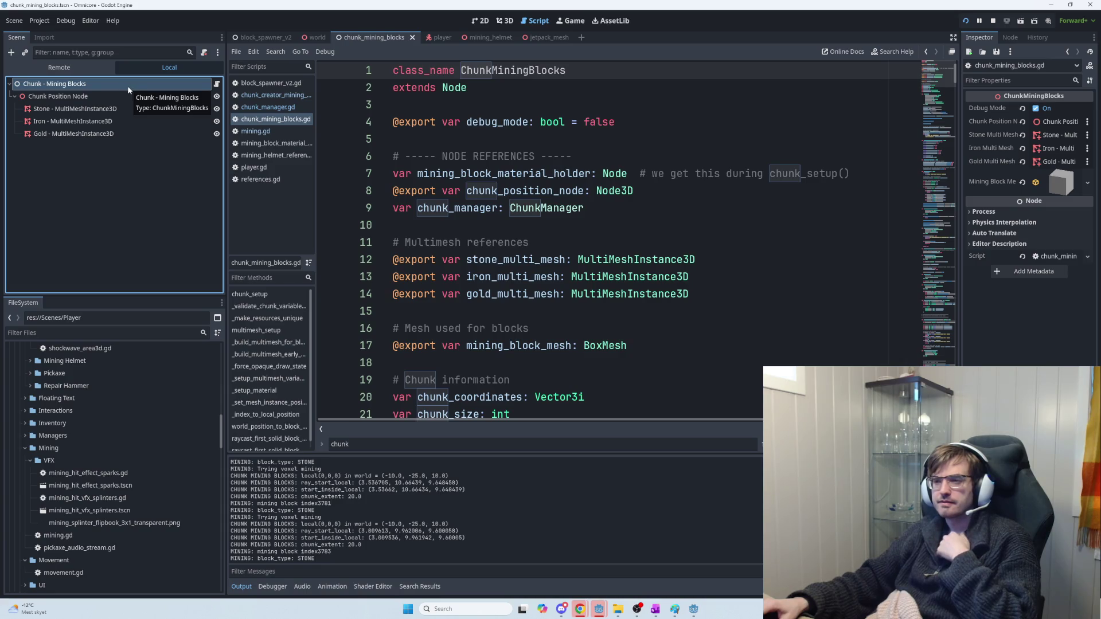
Step: Leave the Chunk - Mining Blocks node name unchanged after editing it, then switch back to the game
{"action": "left_click", "coordinate": [59, 83]}
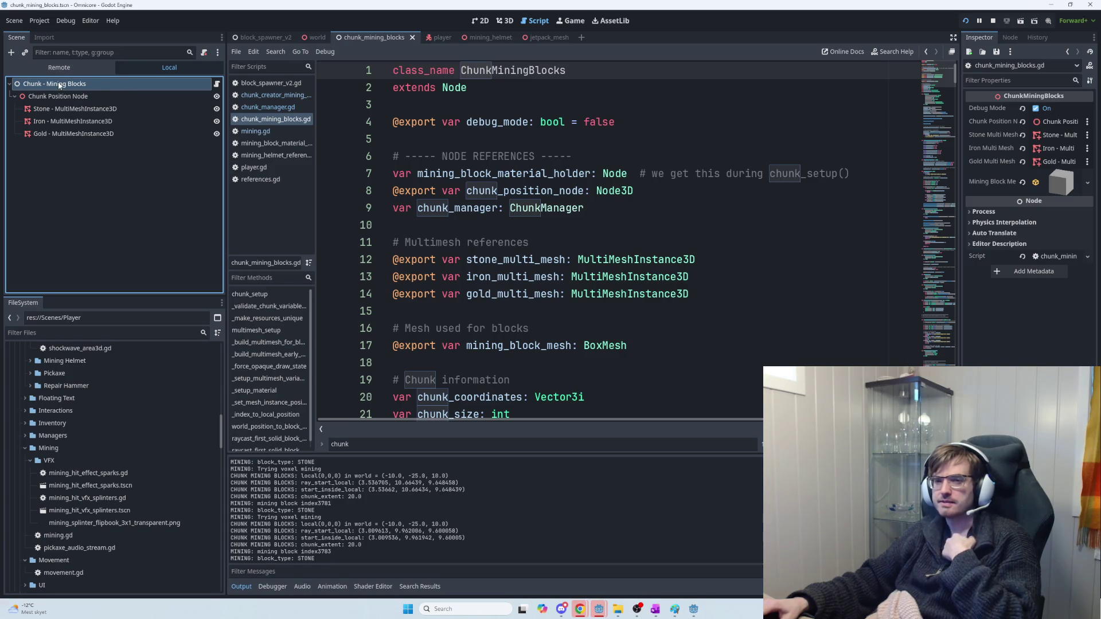
{"action": "left_click", "coordinate": [49, 85]}
{"action": "left_click_drag", "start_coordinate": [70, 85], "coordinate": [25, 85]}
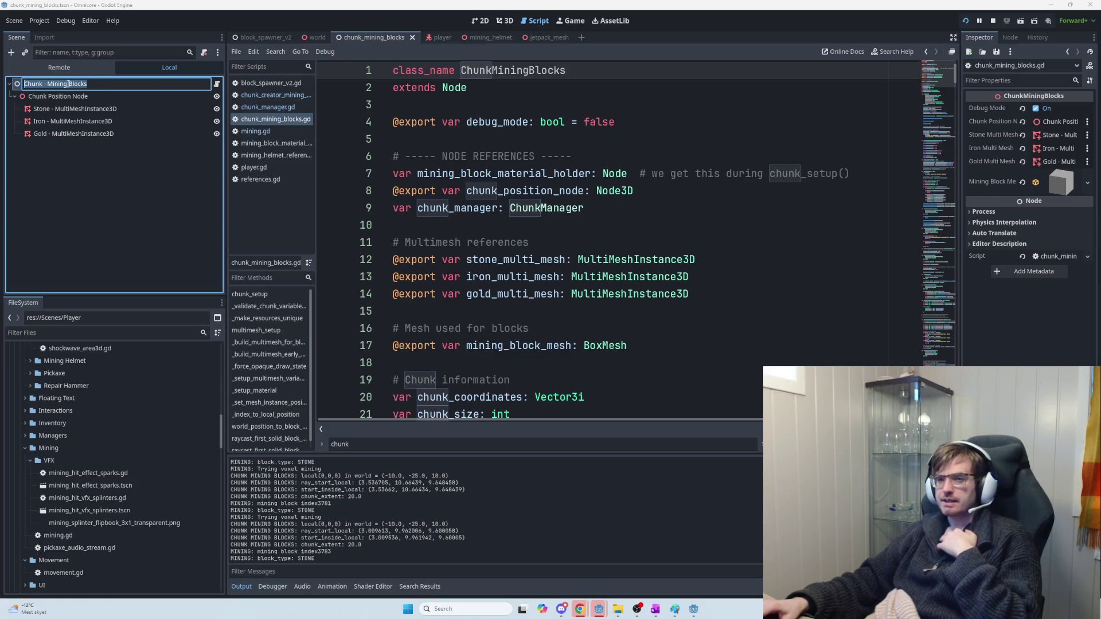
{"action": "left_click", "coordinate": [27, 84]}
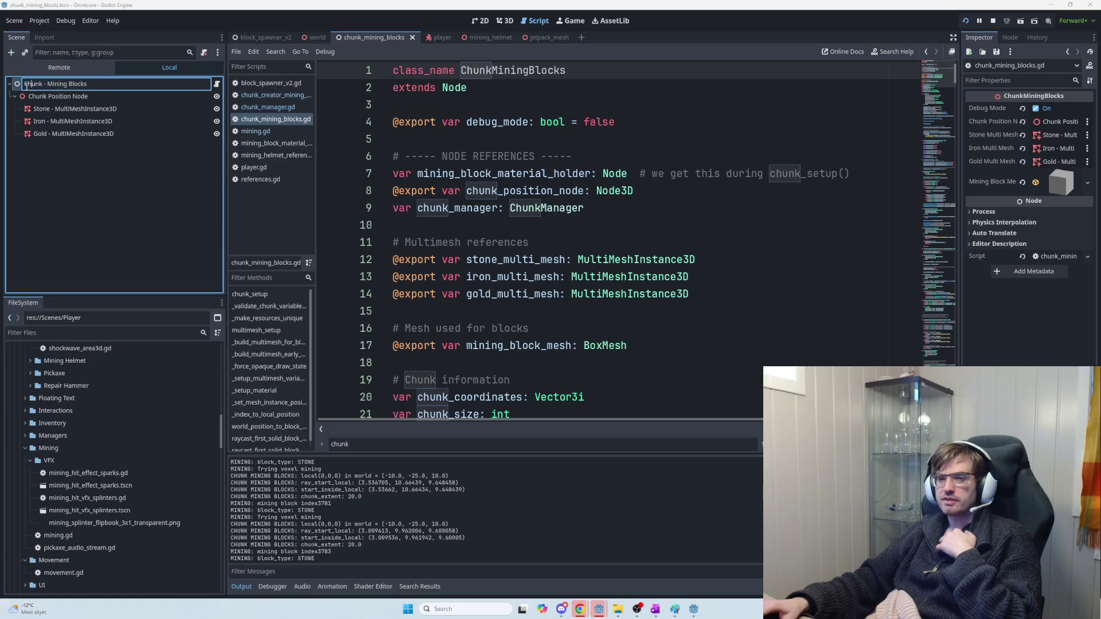
{"action": "key", "text": "Return"}
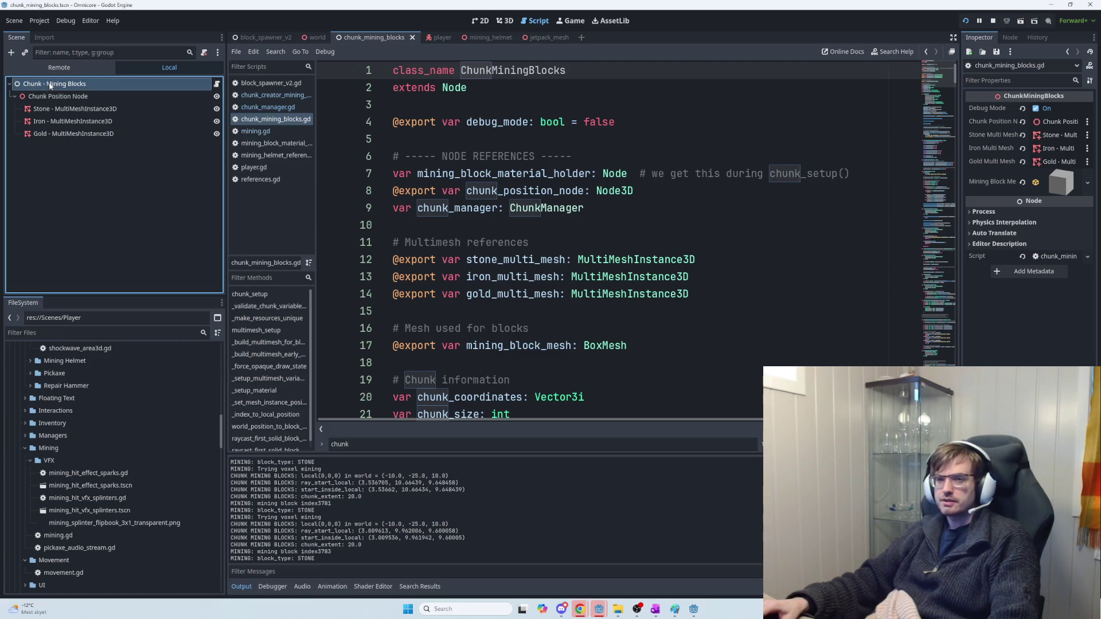
{"action": "double_click", "coordinate": [50, 84]}
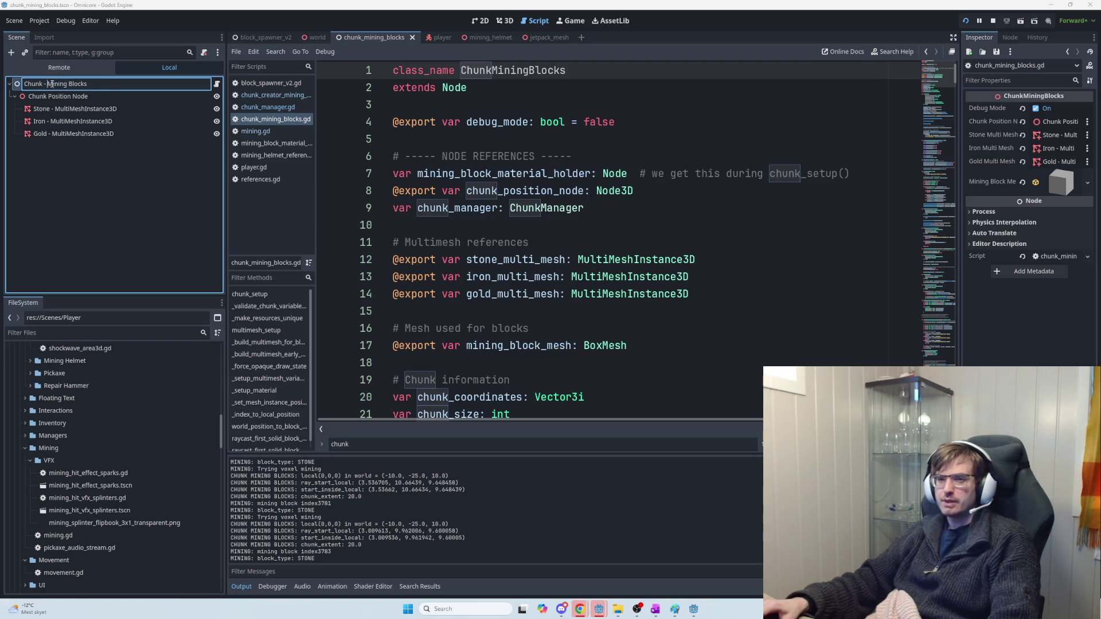
{"action": "triple_click", "coordinate": [89, 84]}
{"action": "key", "text": "Return"}
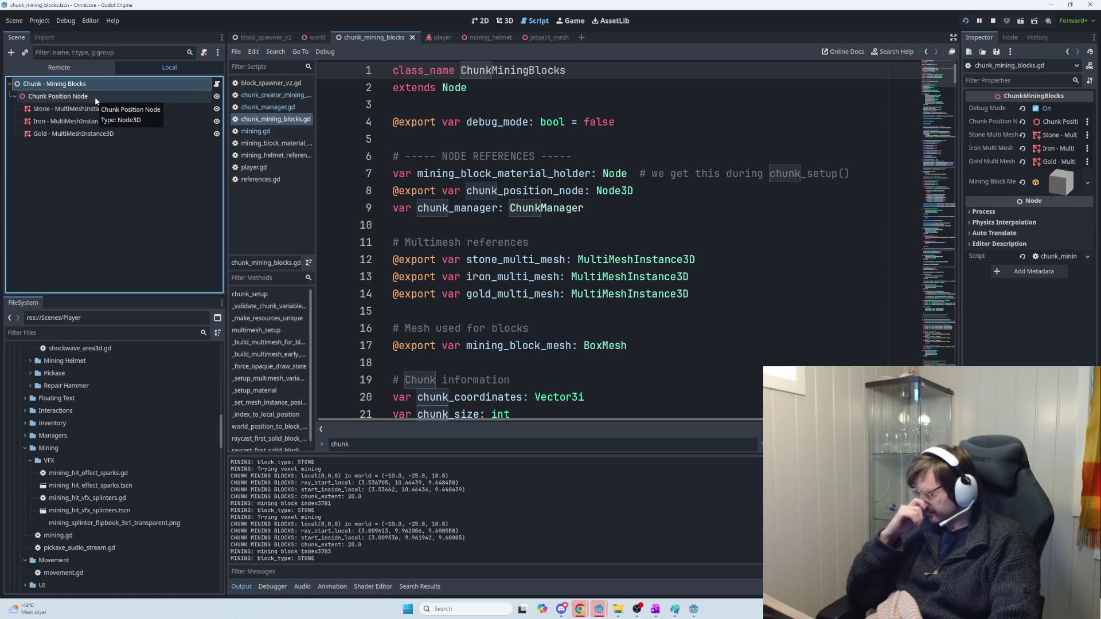
{"action": "key", "text": "alt+Tab"}
{"action": "key", "text": "alt+Tab"}
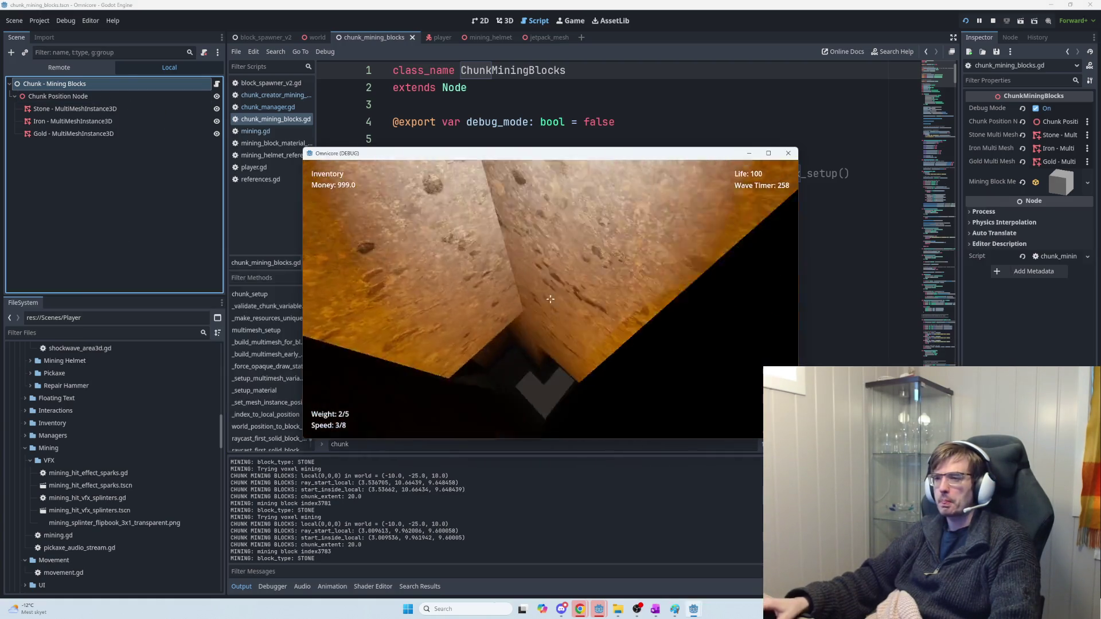
Step: Fly up with the jetpack and mine the iron and stone blocks ahead in the chunk
{"action": "key", "text": "space"}
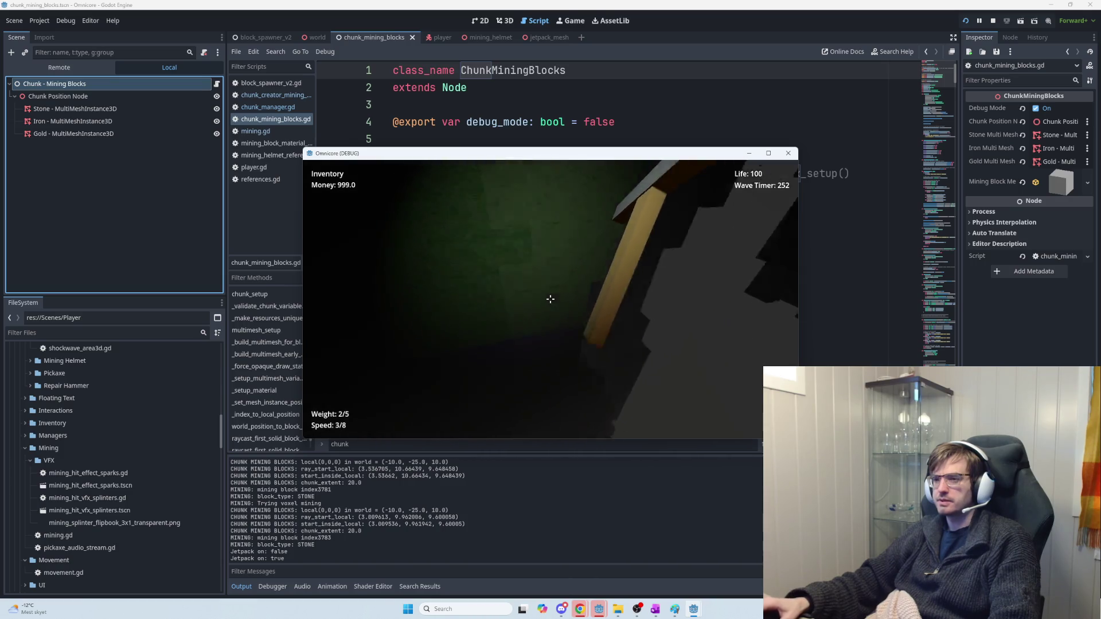
{"action": "left_click", "coordinate": [550, 299]}
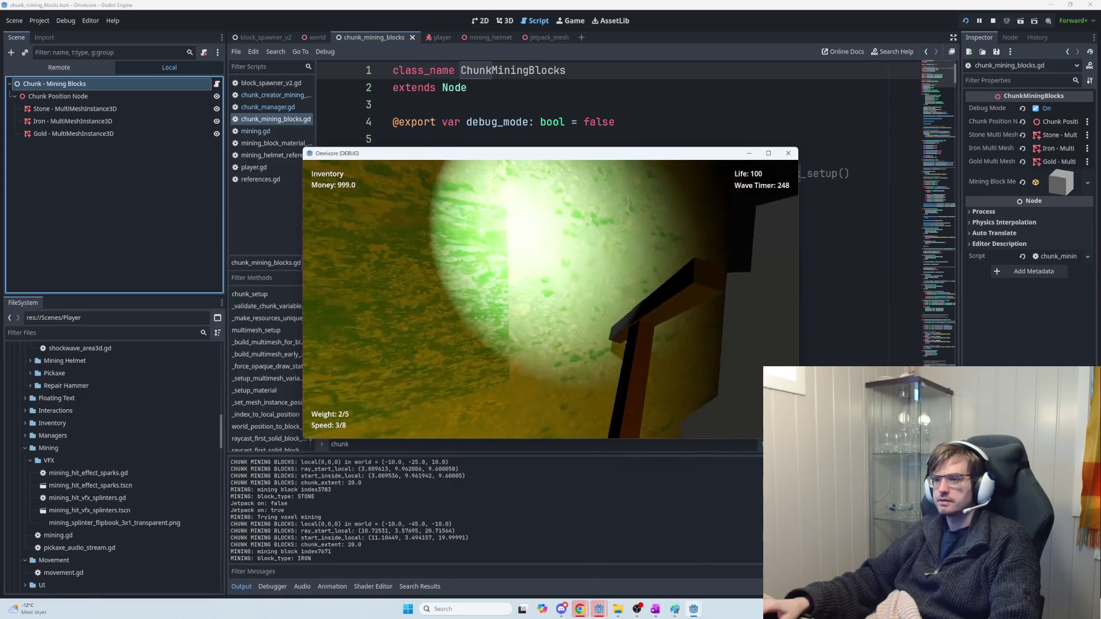
{"action": "left_click", "coordinate": [550, 300]}
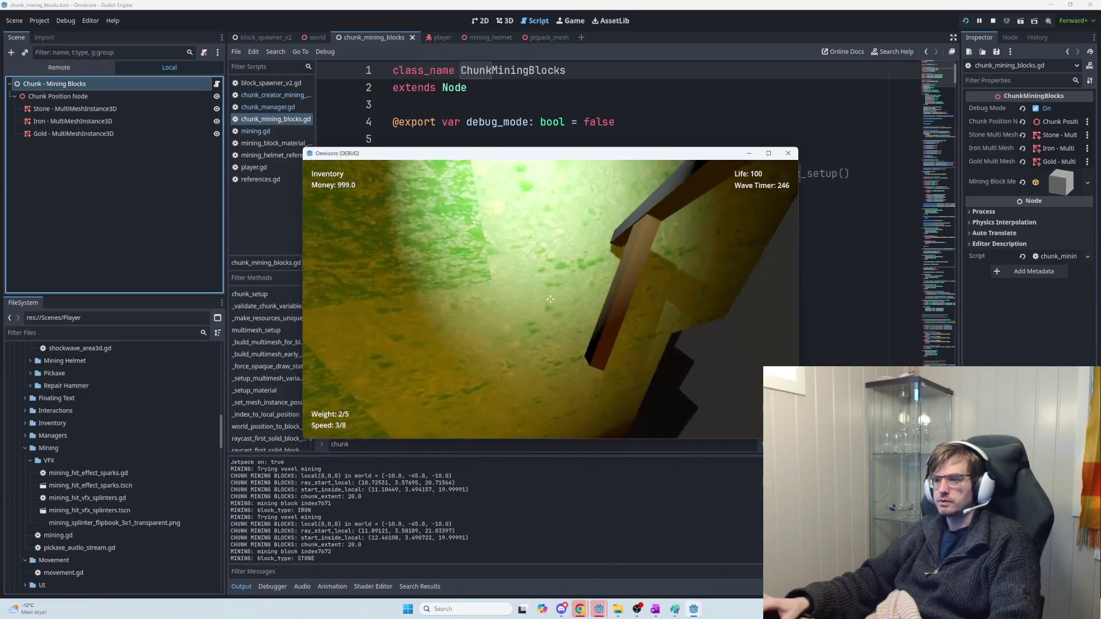
{"action": "left_click", "coordinate": [549, 299]}
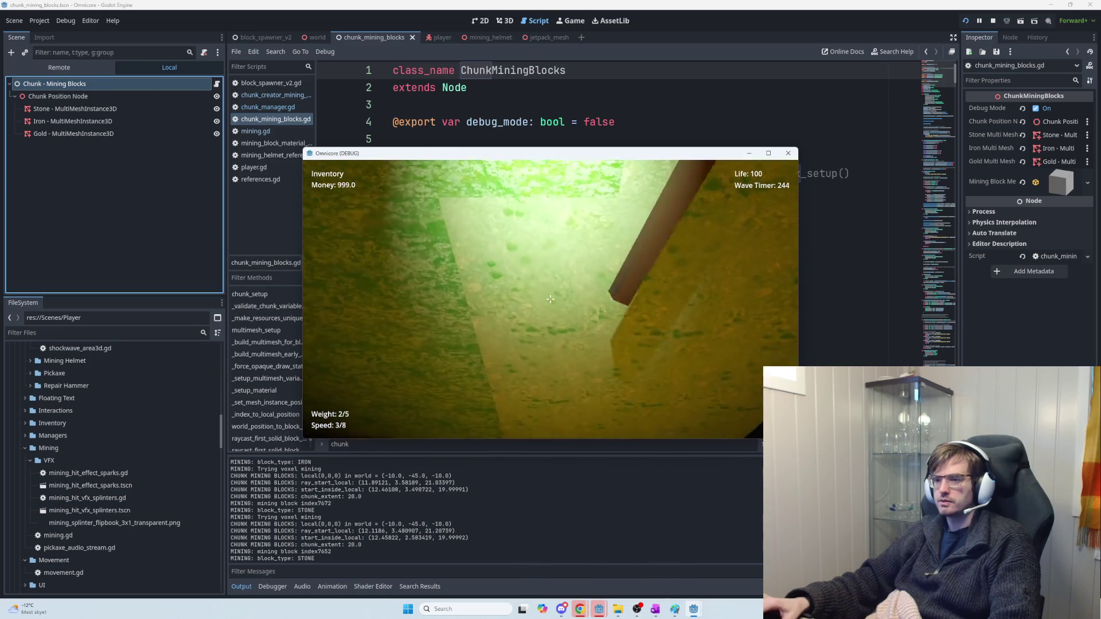
{"action": "left_click", "coordinate": [550, 299]}
{"action": "left_click", "coordinate": [550, 299]}
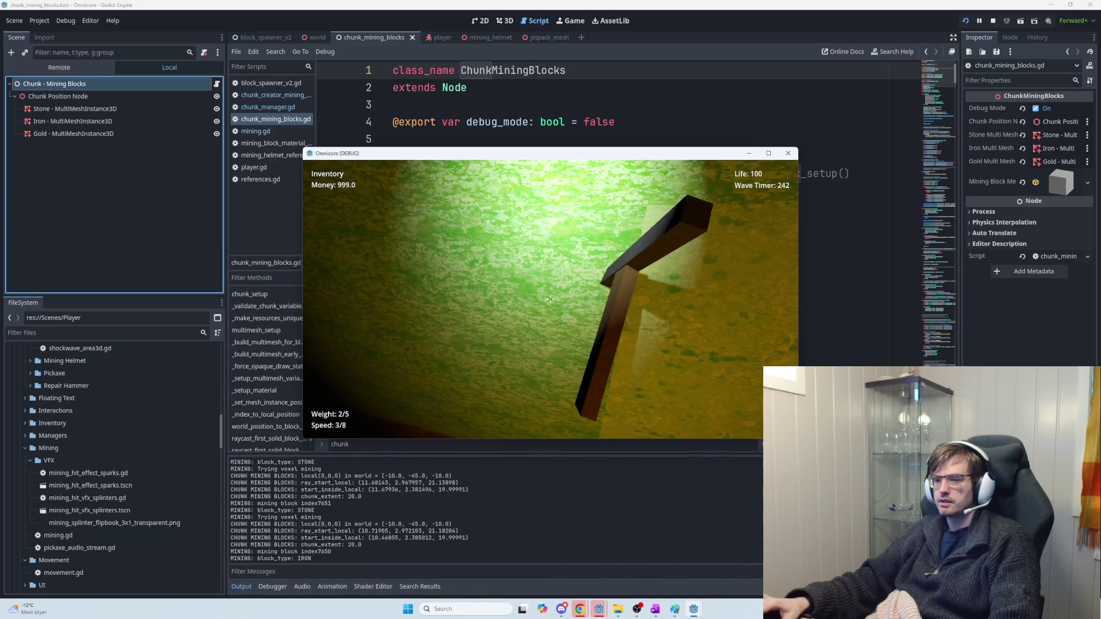
{"action": "left_click", "coordinate": [550, 300]}
{"action": "left_click", "coordinate": [550, 299]}
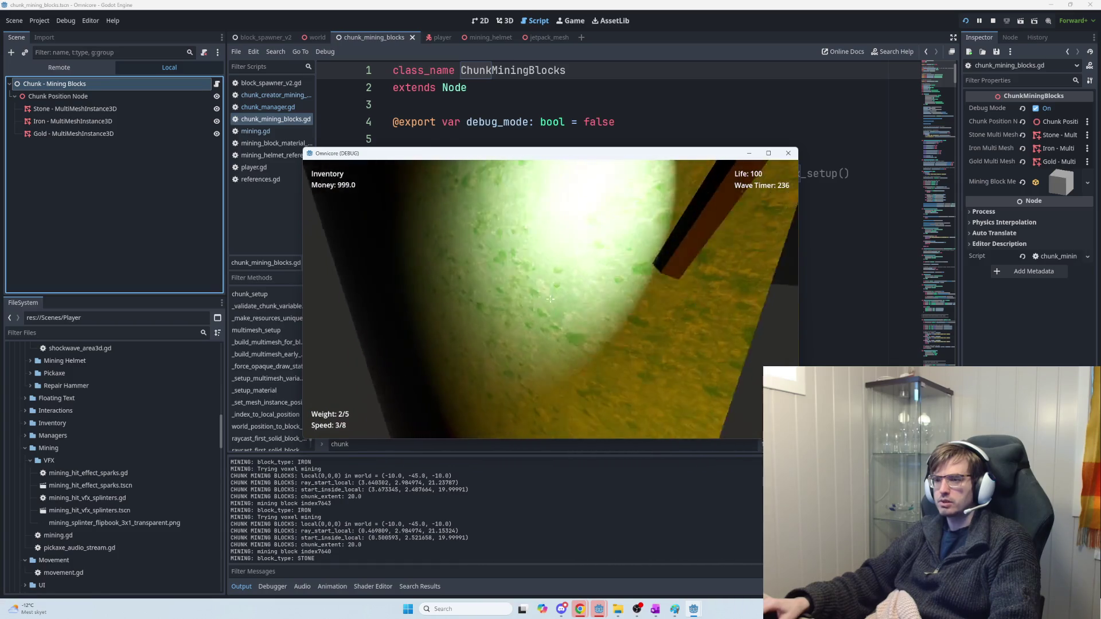
{"action": "left_click", "coordinate": [550, 299]}
{"action": "left_click", "coordinate": [550, 300]}
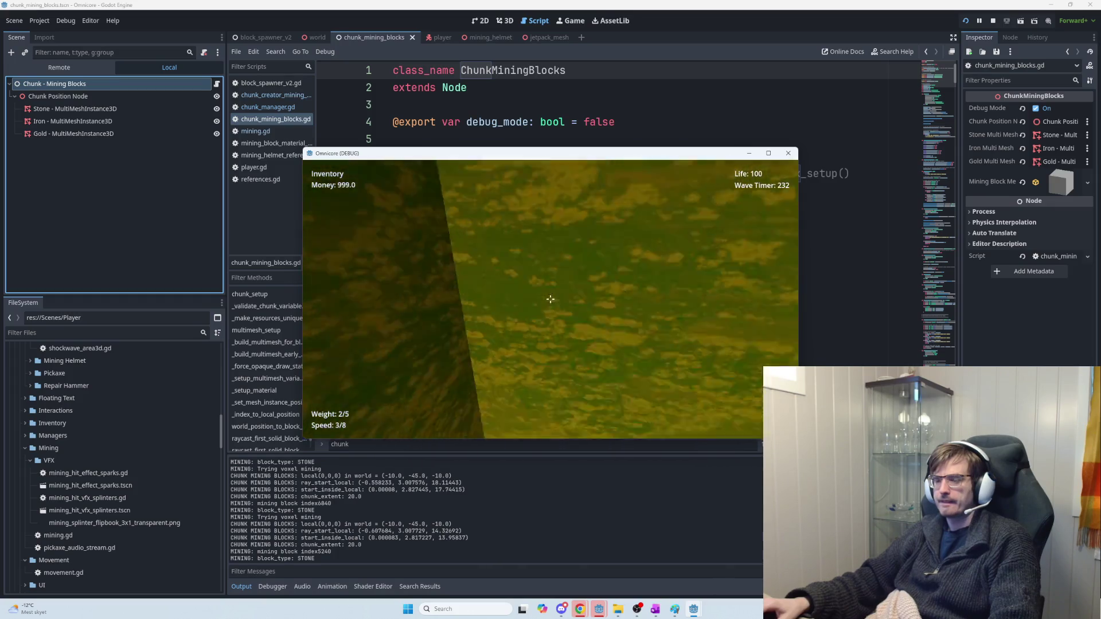
{"action": "left_click", "coordinate": [550, 299]}
{"action": "left_click", "coordinate": [550, 300]}
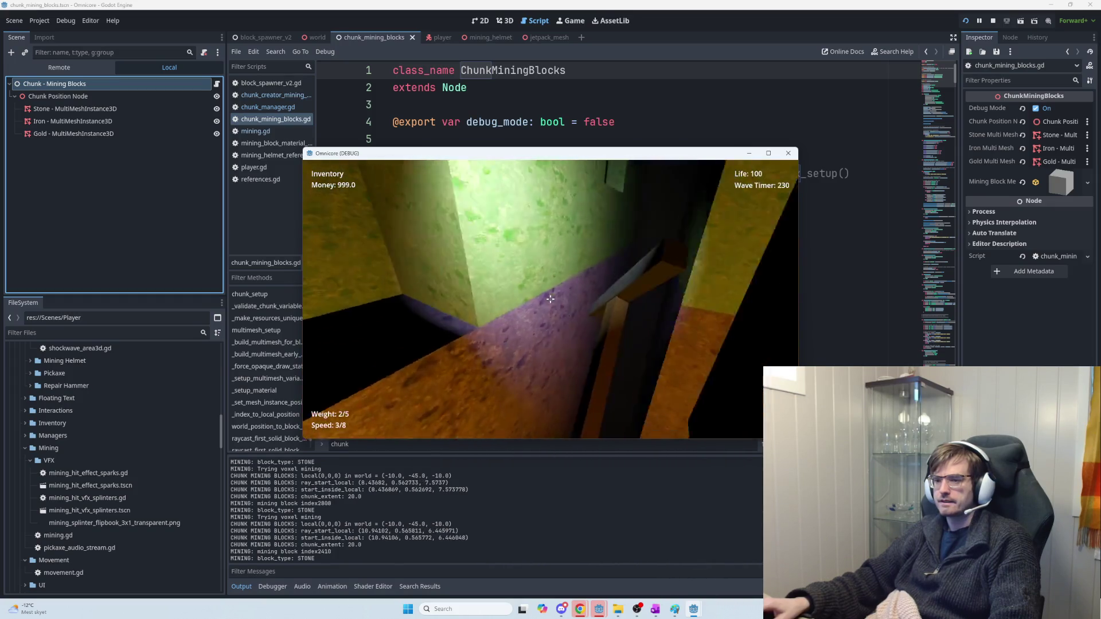
{"action": "left_click", "coordinate": [550, 299]}
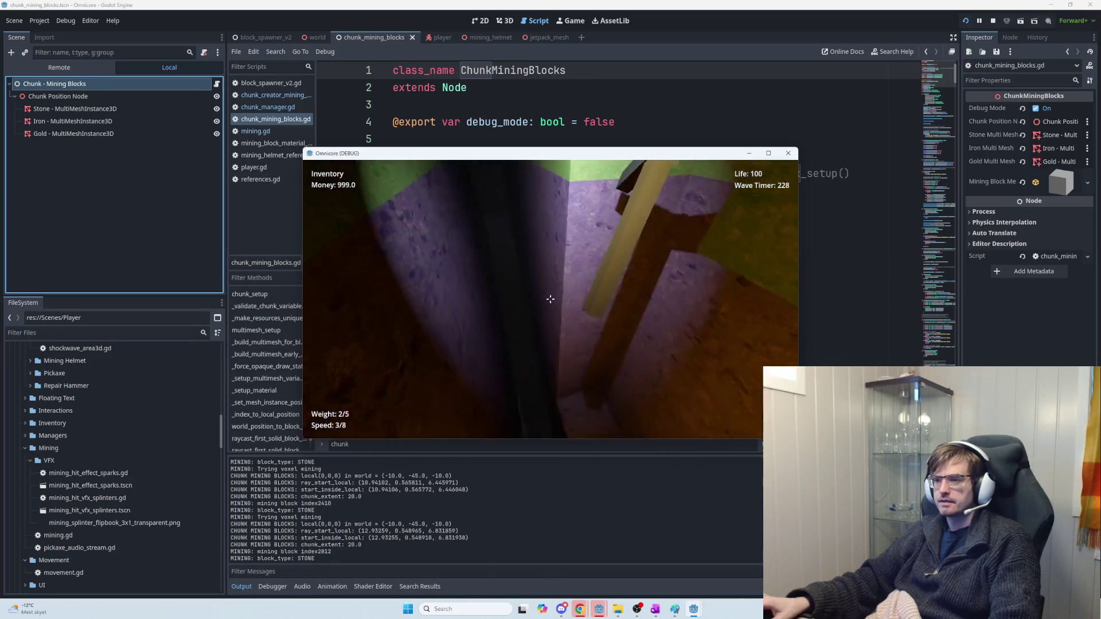
{"action": "left_click", "coordinate": [549, 299]}
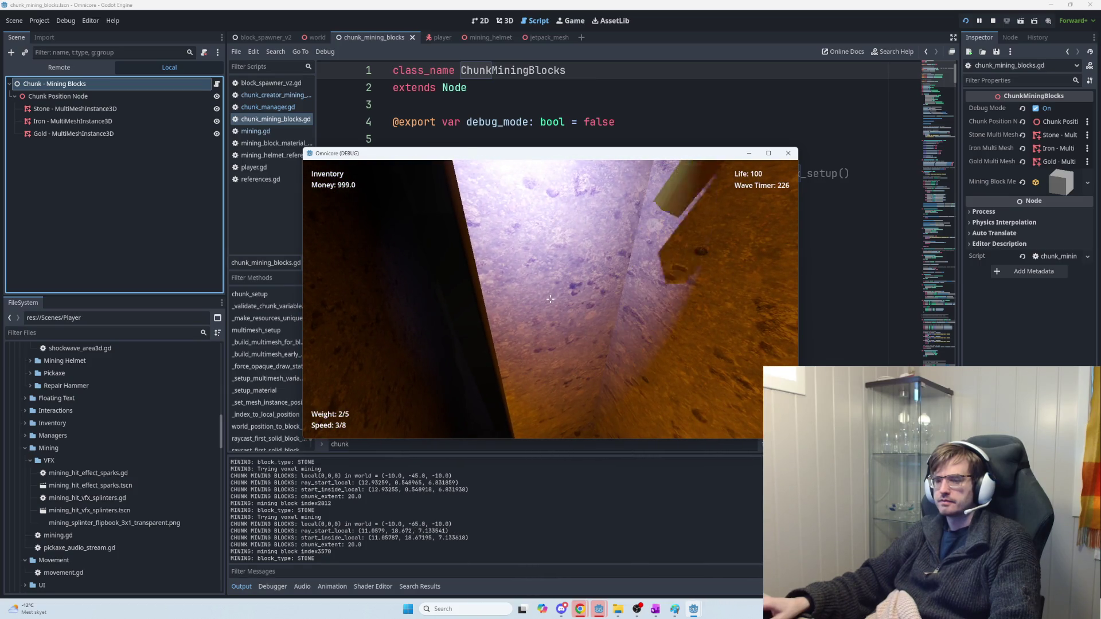
{"action": "left_click", "coordinate": [550, 299]}
{"action": "left_click", "coordinate": [550, 298]}
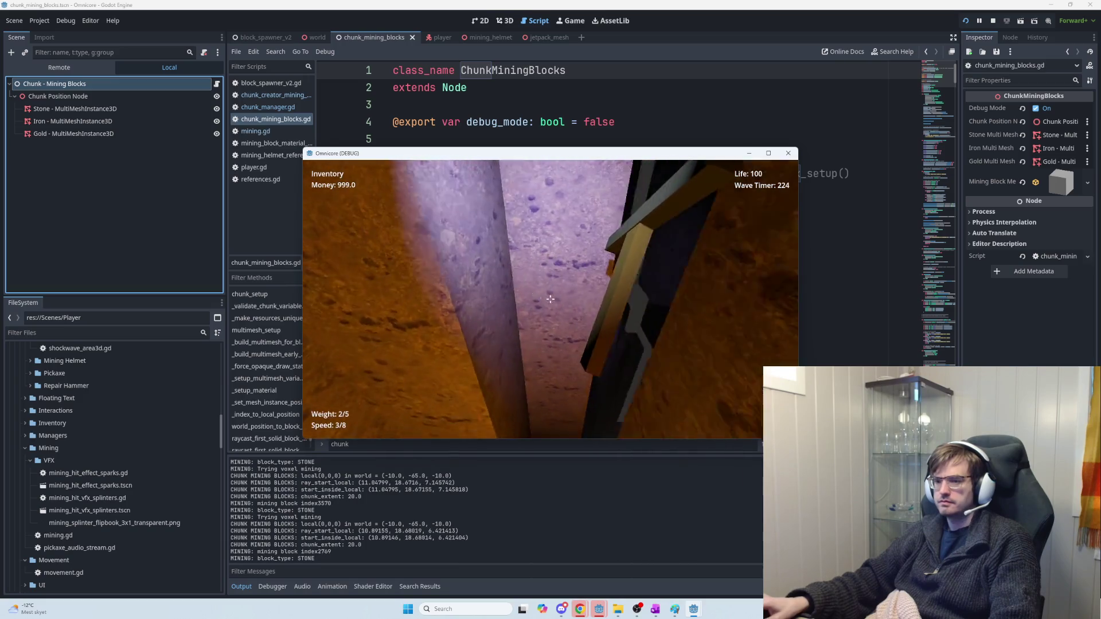
{"action": "left_click", "coordinate": [549, 299]}
{"action": "left_click", "coordinate": [550, 298]}
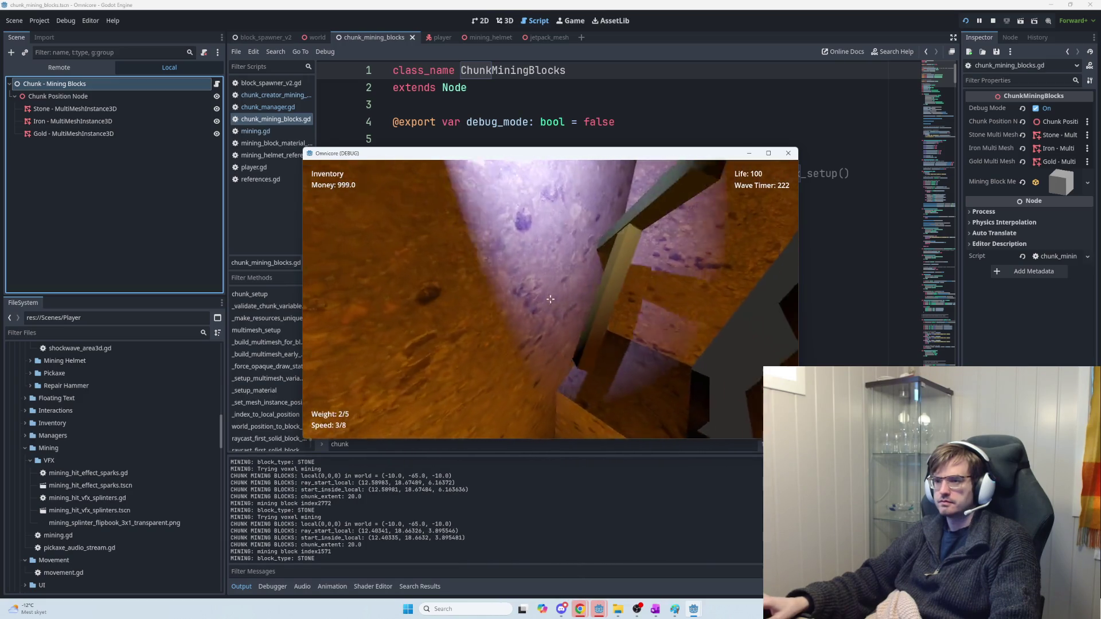
{"action": "left_click", "coordinate": [550, 299]}
{"action": "left_click", "coordinate": [549, 298]}
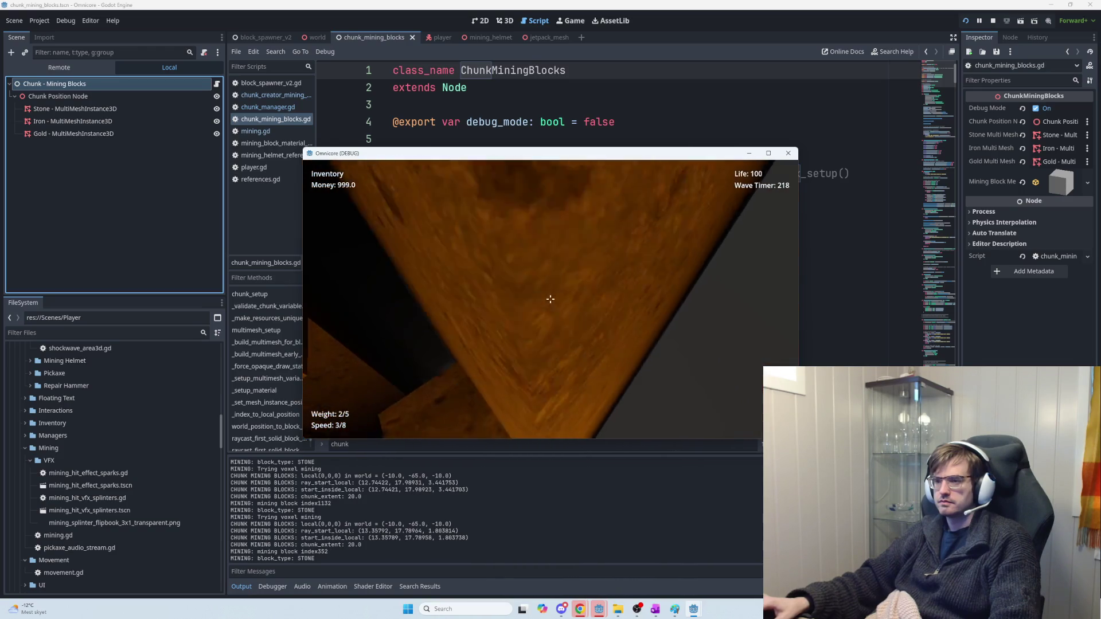
{"action": "left_click", "coordinate": [550, 299]}
{"action": "left_click", "coordinate": [549, 298]}
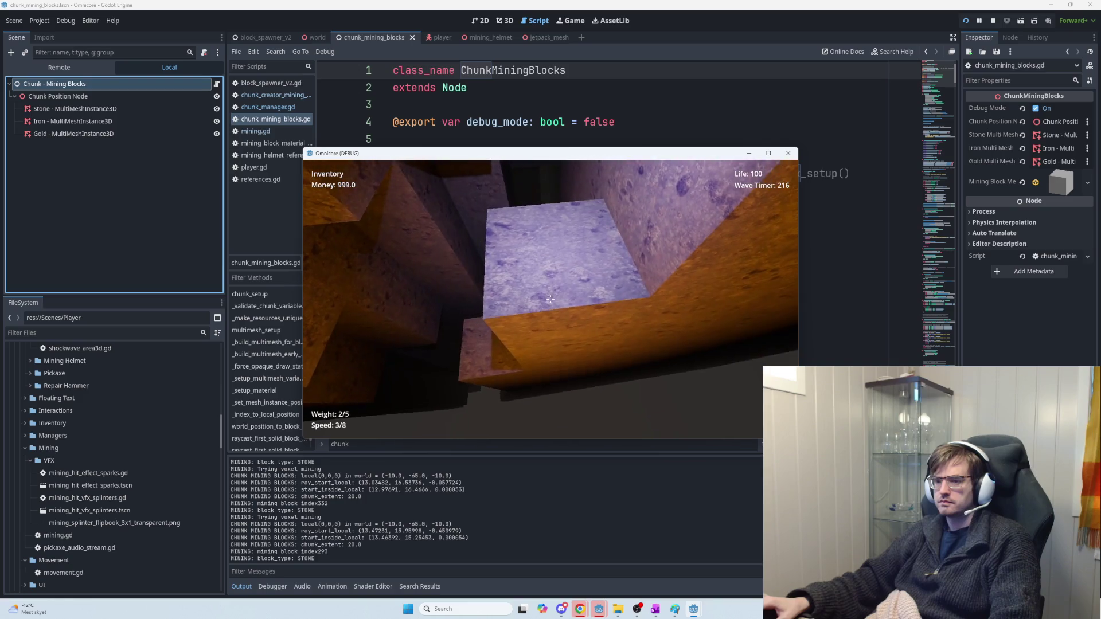
{"action": "left_click", "coordinate": [550, 299]}
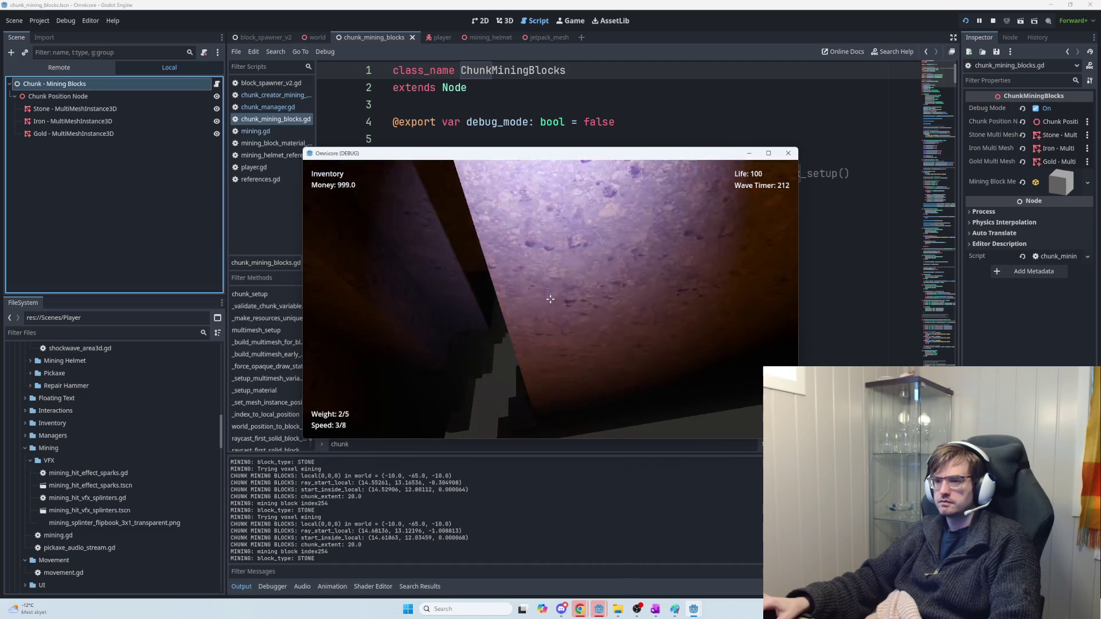
Step: Mine stone, dirt and purple iron walls down the corridor, then stop the game with F8
{"action": "left_click", "coordinate": [550, 299]}
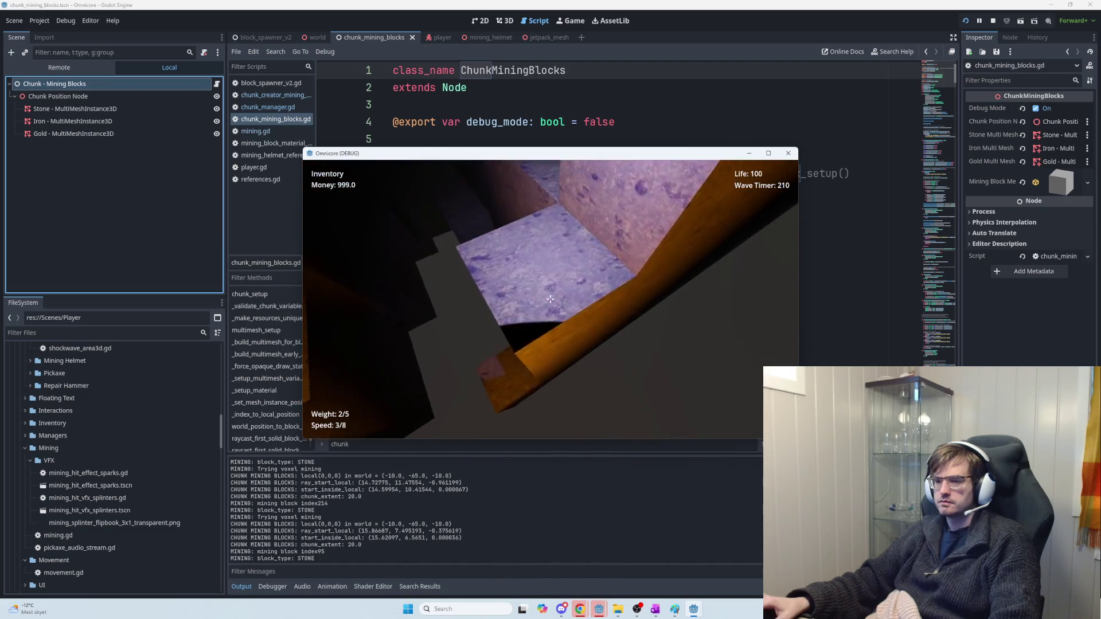
{"action": "left_click", "coordinate": [550, 298]}
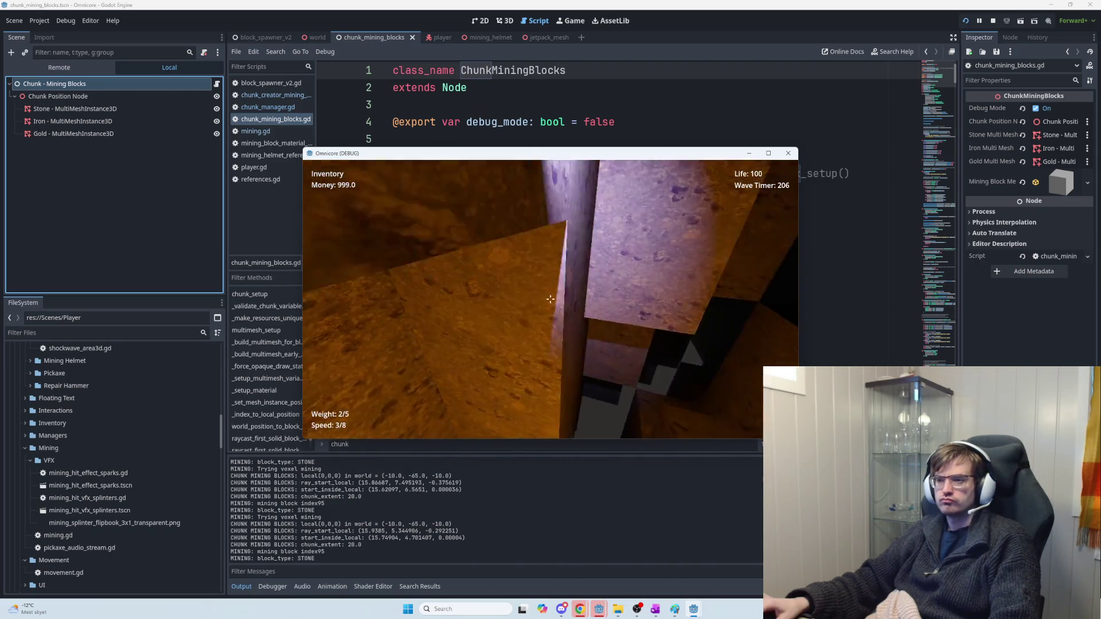
{"action": "left_click", "coordinate": [550, 299]}
{"action": "left_click", "coordinate": [550, 298]}
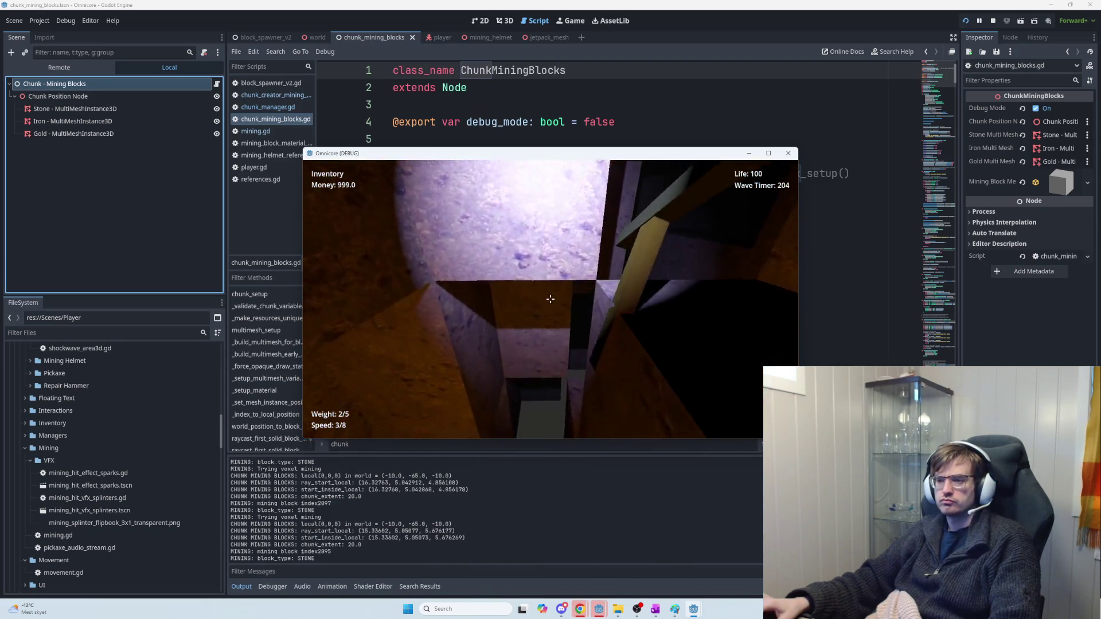
{"action": "left_click", "coordinate": [550, 299]}
{"action": "left_click", "coordinate": [550, 299]}
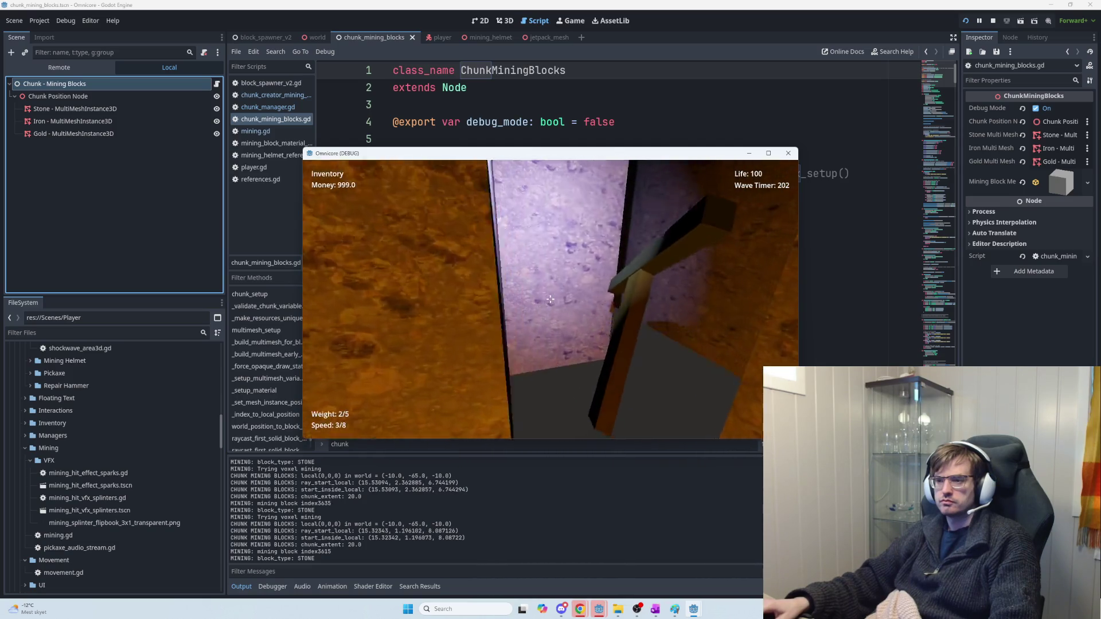
{"action": "left_click", "coordinate": [550, 298]}
{"action": "left_click", "coordinate": [550, 299]}
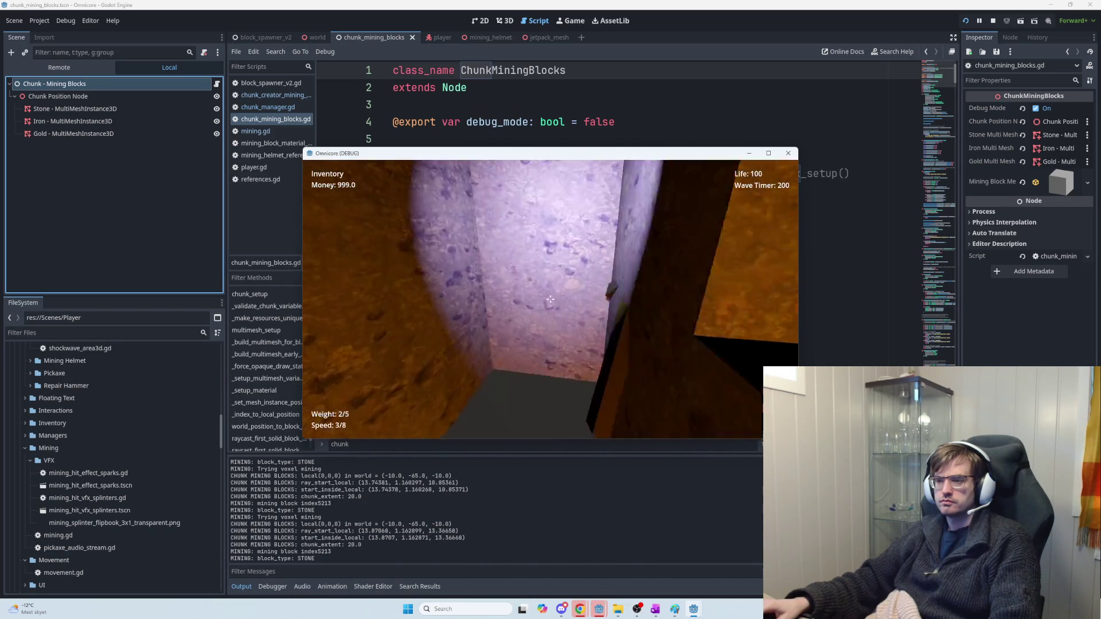
{"action": "left_click", "coordinate": [550, 299]}
{"action": "left_click", "coordinate": [550, 299]}
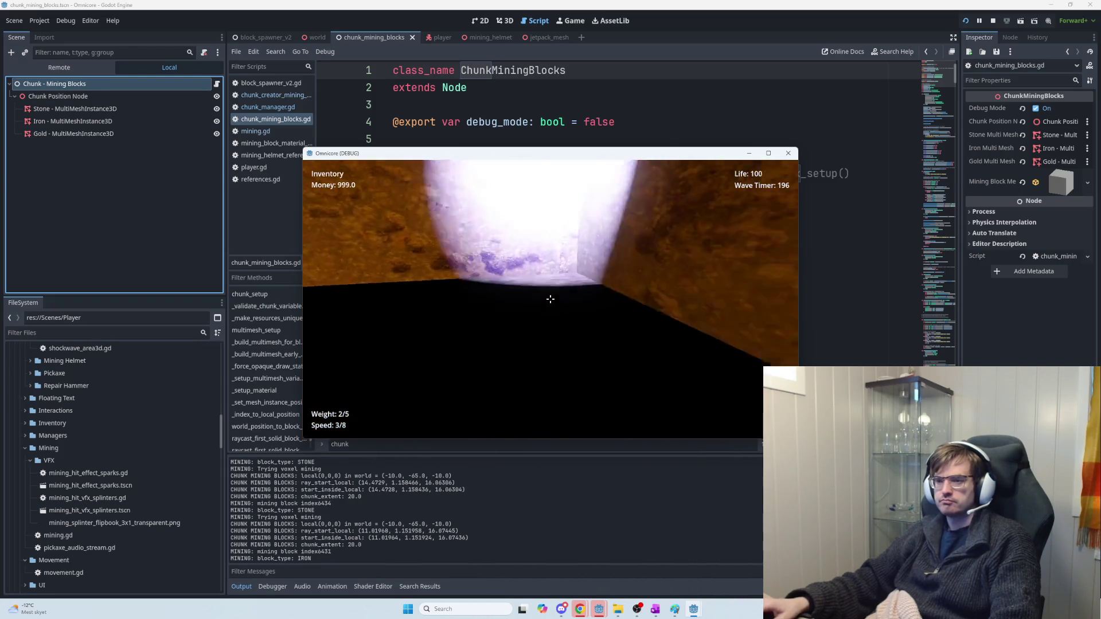
{"action": "left_click", "coordinate": [550, 299]}
{"action": "key", "text": "F8"}
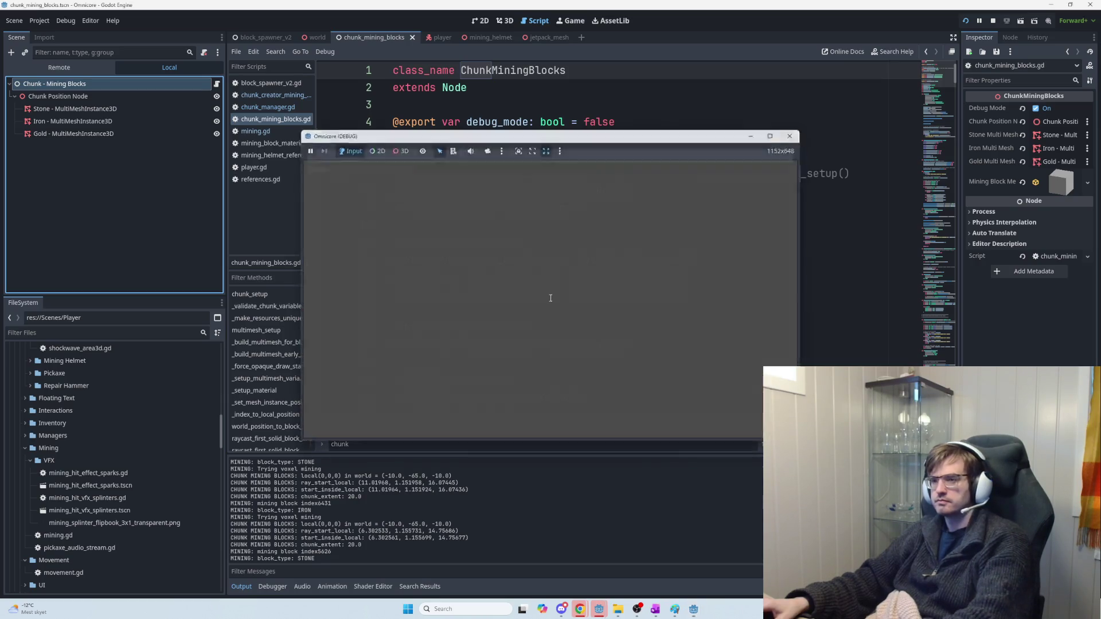
{"action": "key", "text": "alt+Tab"}
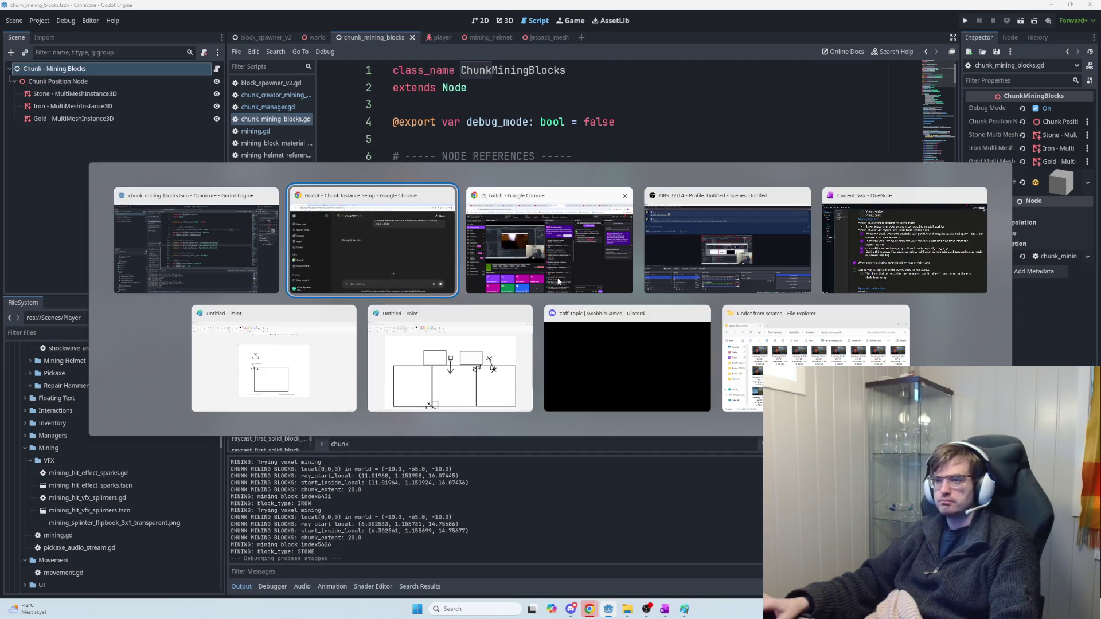
{"action": "left_click", "coordinate": [156, 209]}
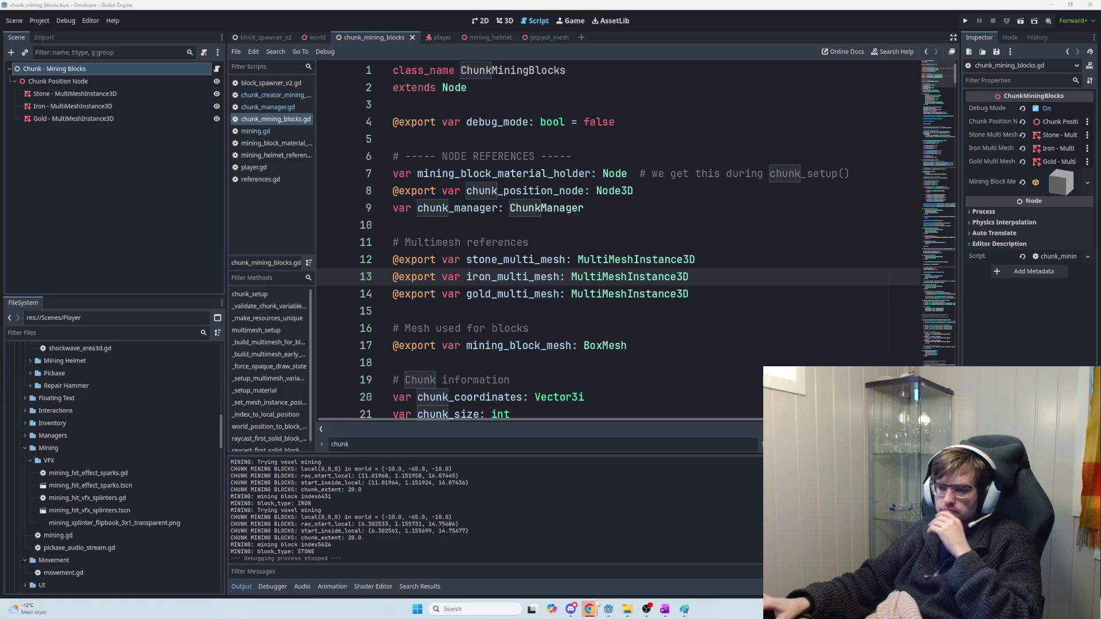
{"action": "mouse_move", "coordinate": [594, 609]}
{"action": "left_click", "coordinate": [613, 566]}
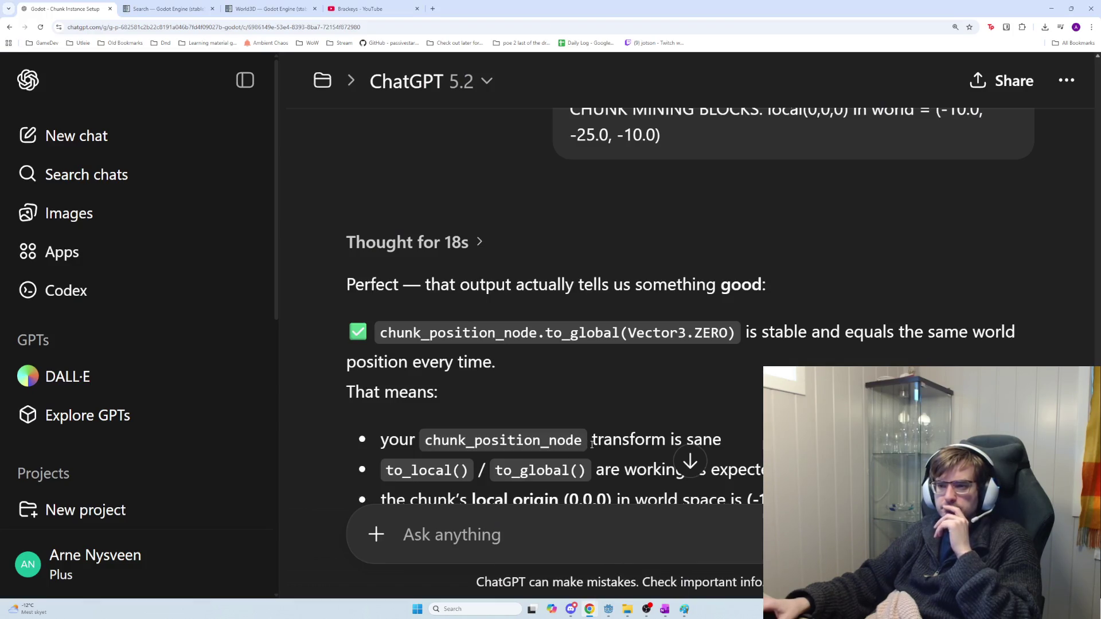
Step: Read through the local-AABB explanation and CHUNK DEBUG snippet, then focus the Ask anything box
{"action": "scroll", "coordinate": [627, 435], "scroll_direction": "down", "scroll_amount": 2}
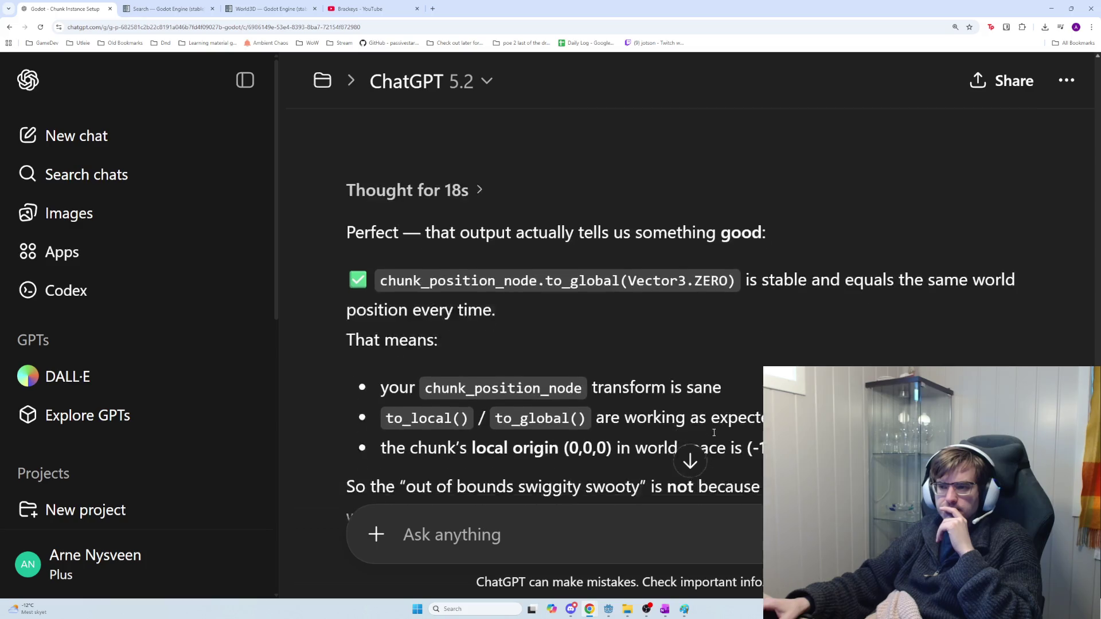
{"action": "scroll", "coordinate": [627, 435], "scroll_direction": "down", "scroll_amount": 2}
{"action": "scroll", "coordinate": [627, 436], "scroll_direction": "up", "scroll_amount": 2}
{"action": "scroll", "coordinate": [626, 435], "scroll_direction": "up", "scroll_amount": 5}
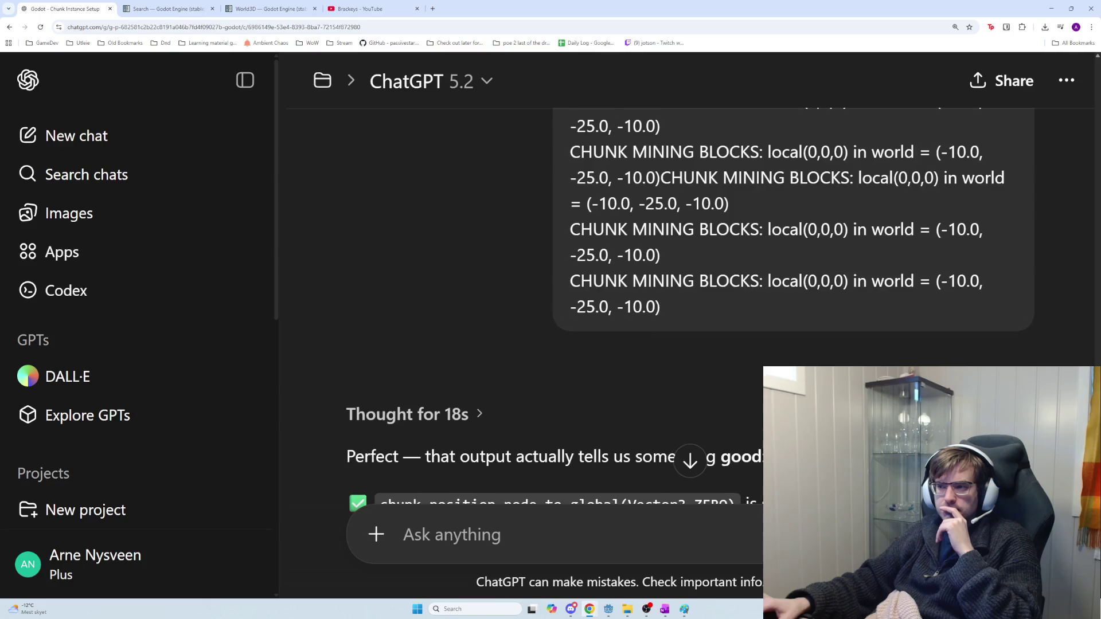
{"action": "scroll", "coordinate": [627, 435], "scroll_direction": "up", "scroll_amount": 4}
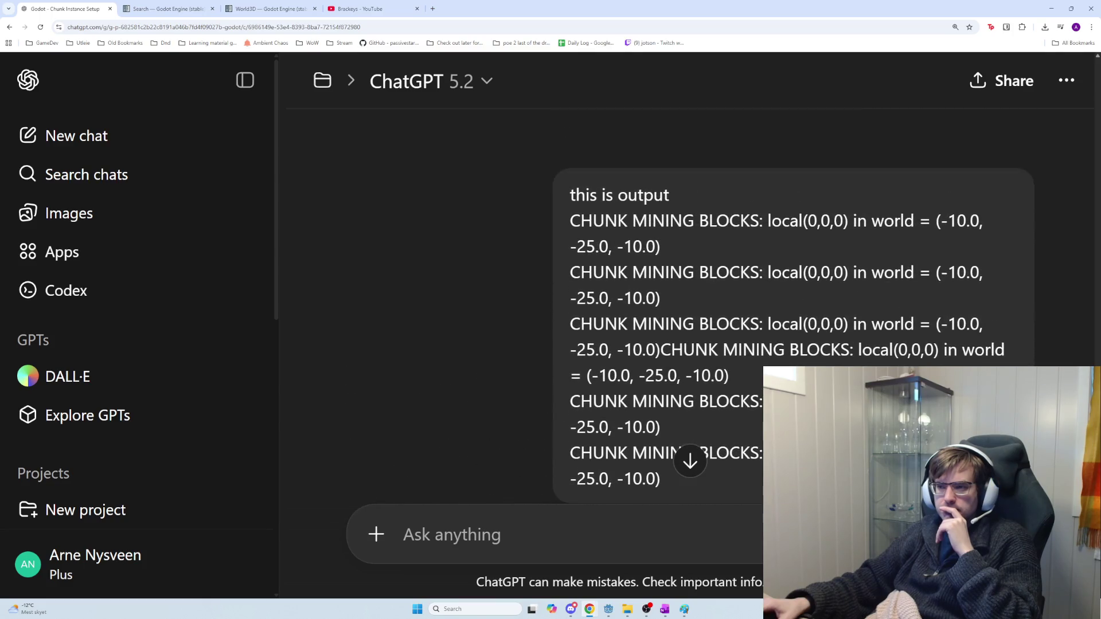
{"action": "scroll", "coordinate": [759, 362], "scroll_direction": "down", "scroll_amount": 6}
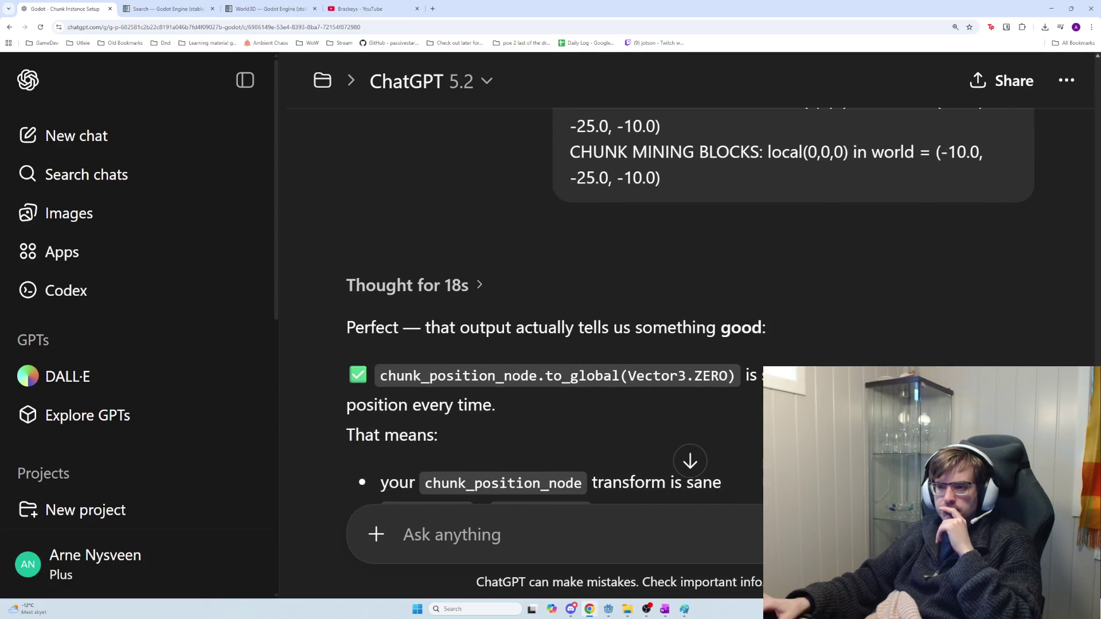
{"action": "scroll", "coordinate": [759, 362], "scroll_direction": "down", "scroll_amount": 3}
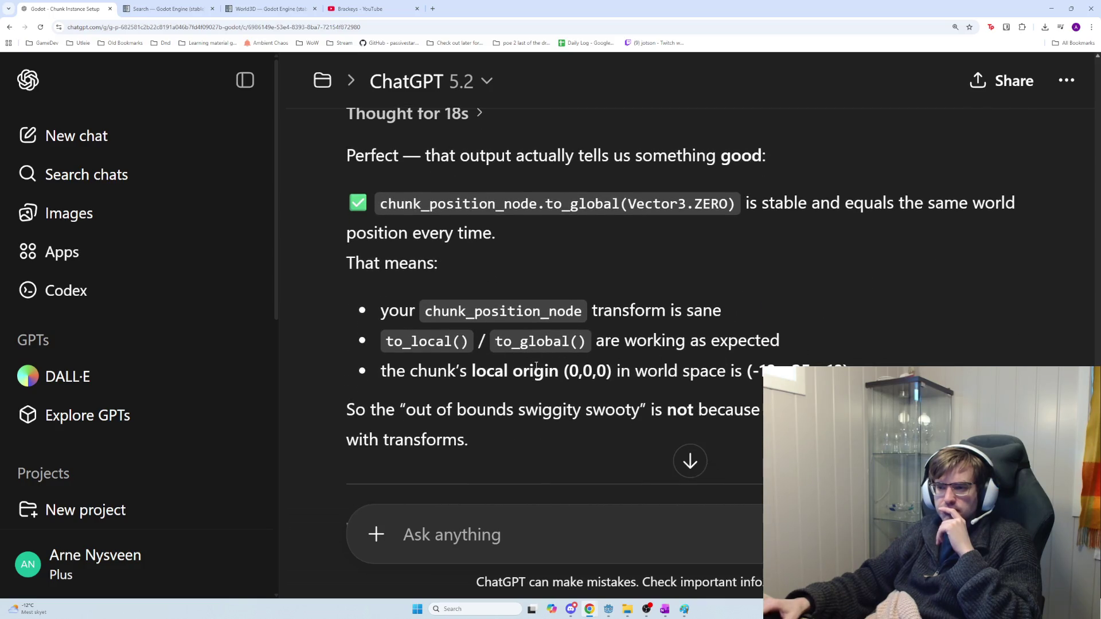
{"action": "scroll", "coordinate": [539, 368], "scroll_direction": "down", "scroll_amount": 7}
{"action": "scroll", "coordinate": [547, 370], "scroll_direction": "down", "scroll_amount": 2}
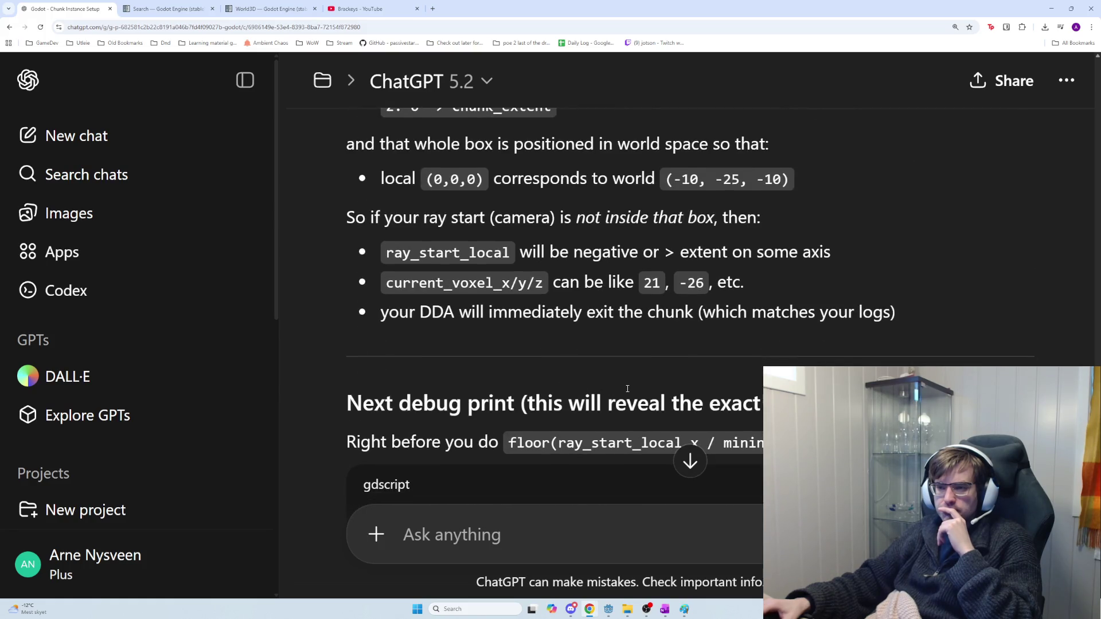
{"action": "scroll", "coordinate": [709, 374], "scroll_direction": "down", "scroll_amount": 1}
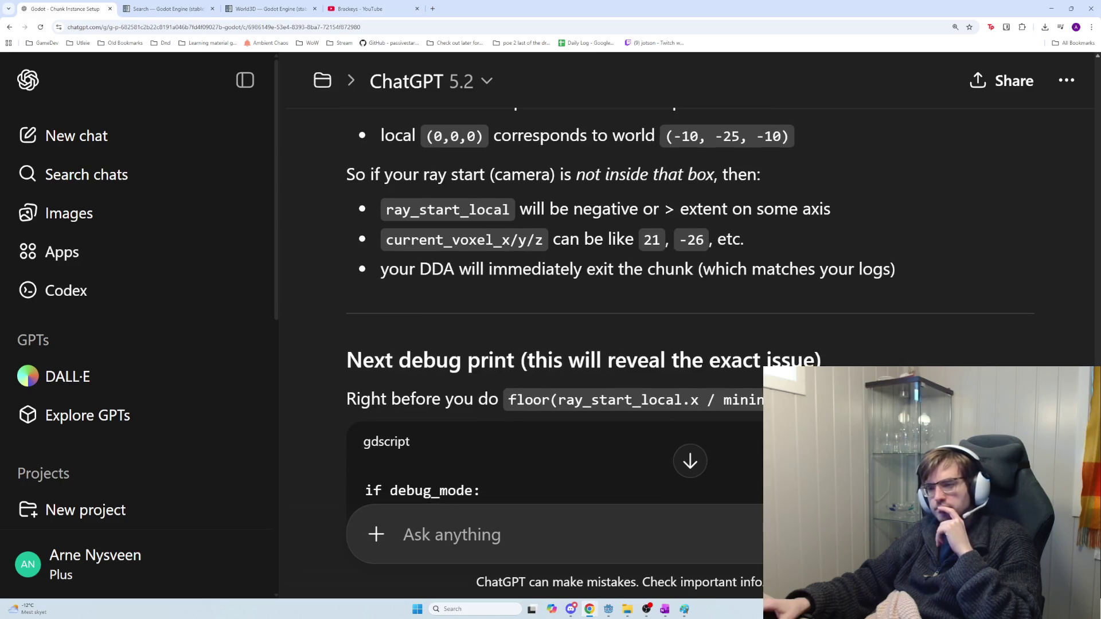
{"action": "scroll", "coordinate": [688, 309], "scroll_direction": "down", "scroll_amount": 2}
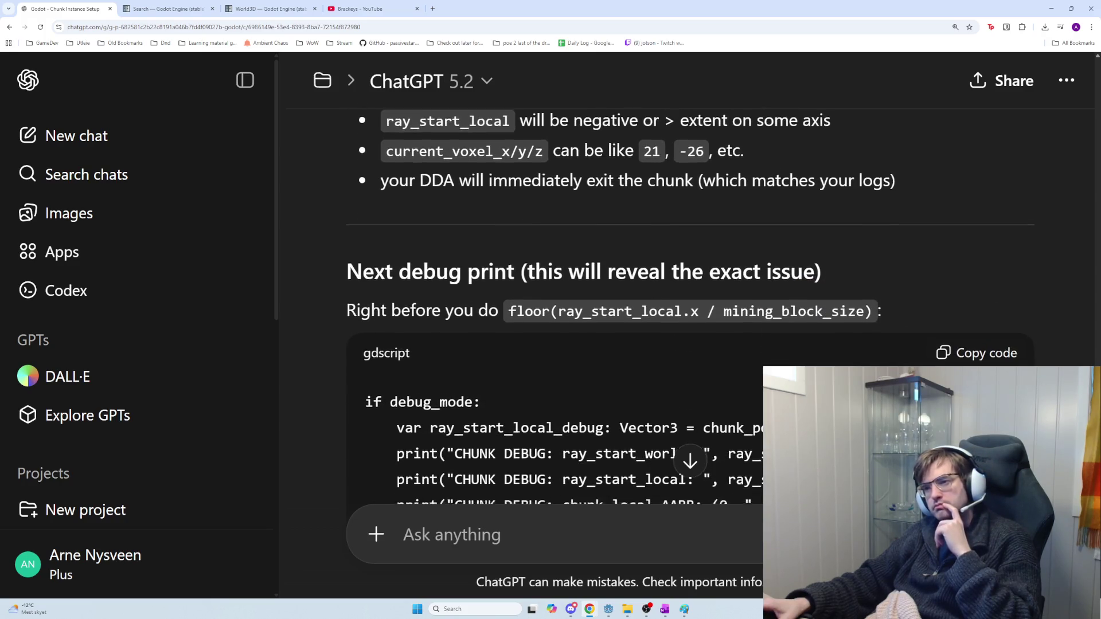
{"action": "scroll", "coordinate": [688, 309], "scroll_direction": "down", "scroll_amount": 2}
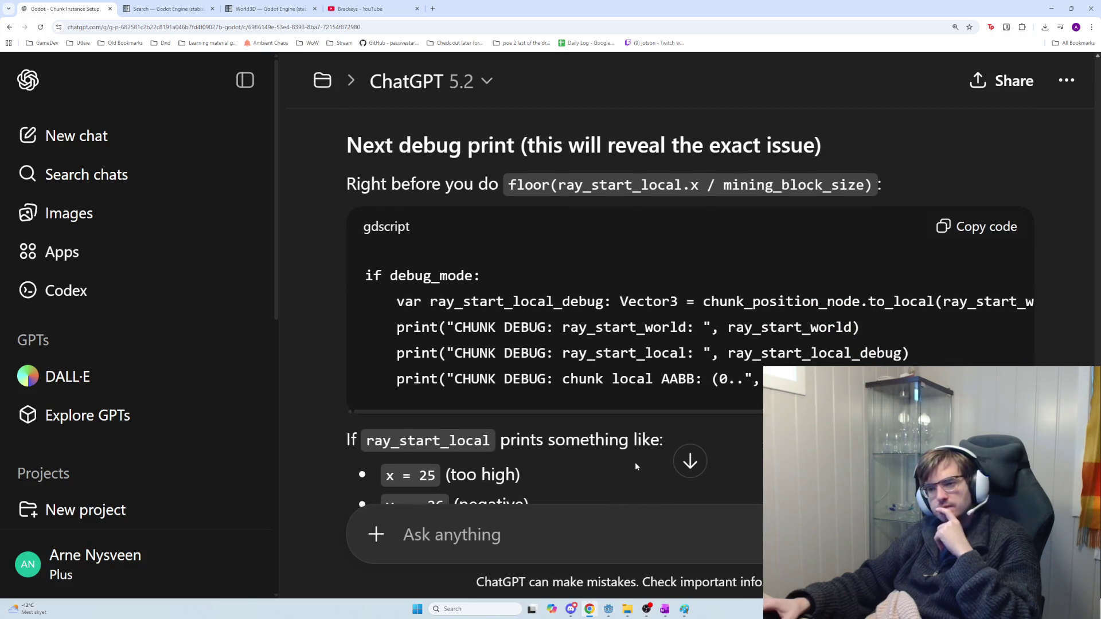
{"action": "scroll", "coordinate": [631, 435], "scroll_direction": "down", "scroll_amount": 3}
{"action": "scroll", "coordinate": [619, 447], "scroll_direction": "down", "scroll_amount": 3}
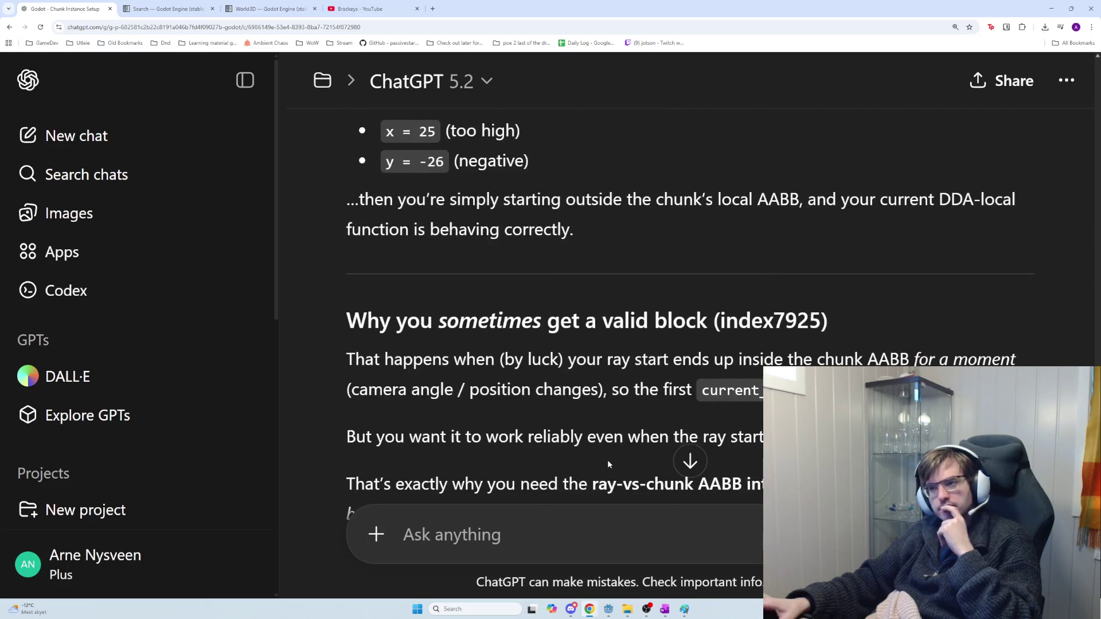
{"action": "left_click", "coordinate": [540, 530]}
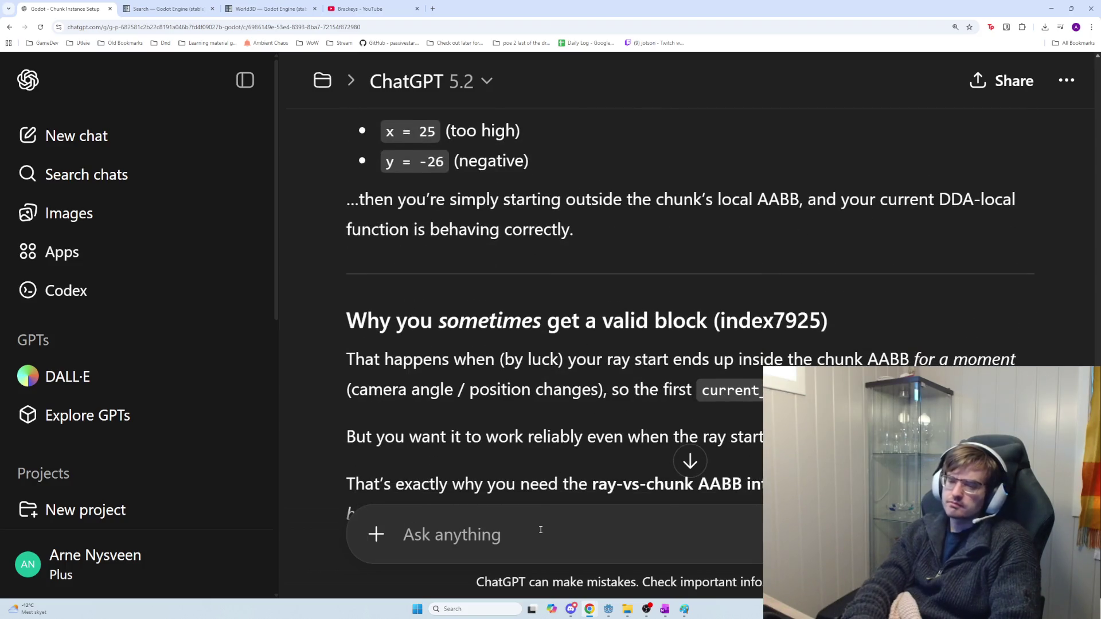
Step: Write that making the parent a Node fixed detection, likely inheritance after spawn positioning, then return to Godot
{"action": "type", "text": "I think I solved it"}
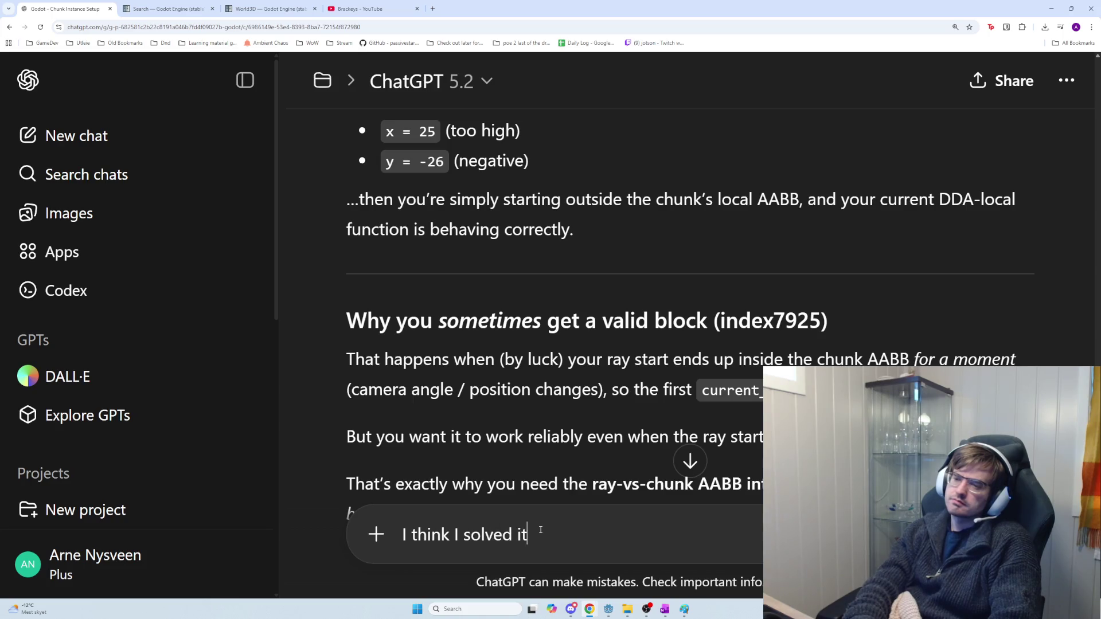
{"action": "type", "text": ", I made "}
{"action": "type", "text": "the parent "}
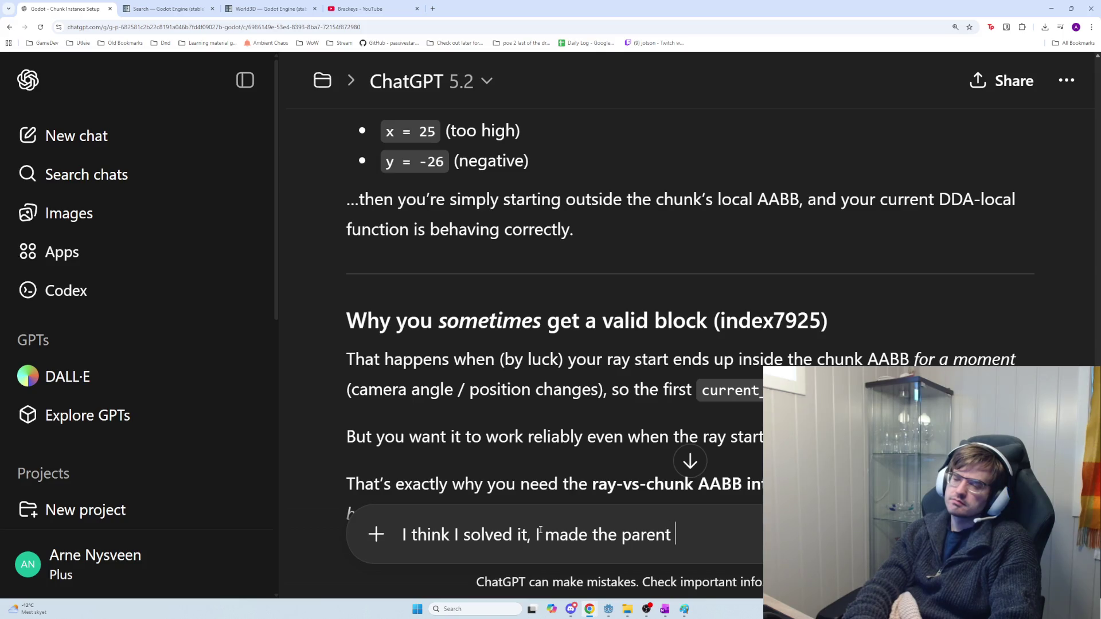
{"action": "type", "text": "a Node "}
{"action": "type", "text": "inst"}
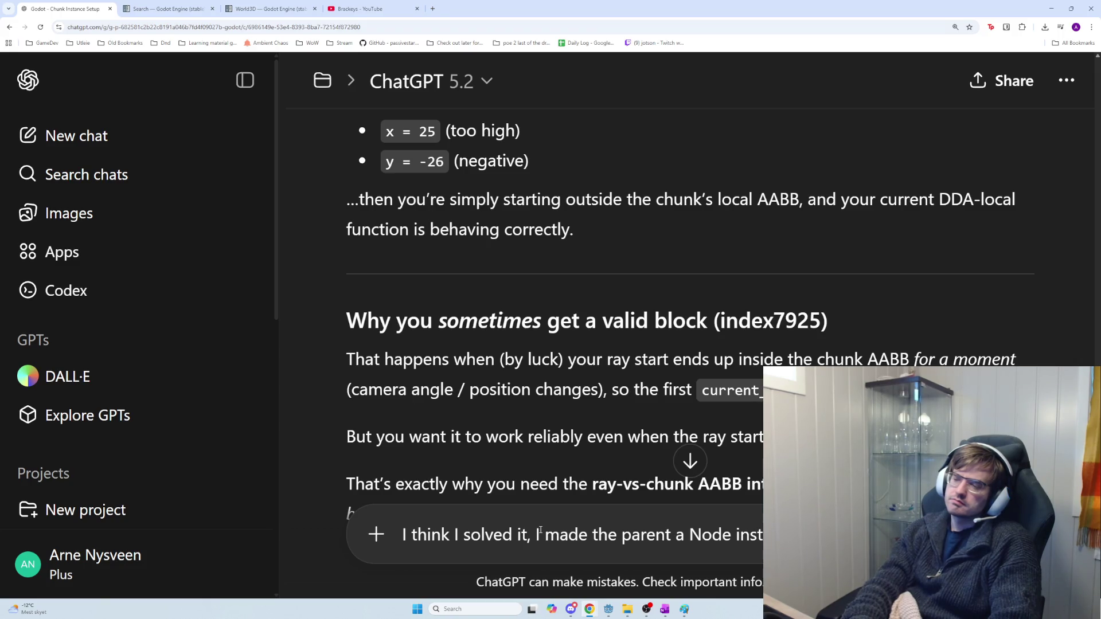
{"action": "type", "text": "ead"}
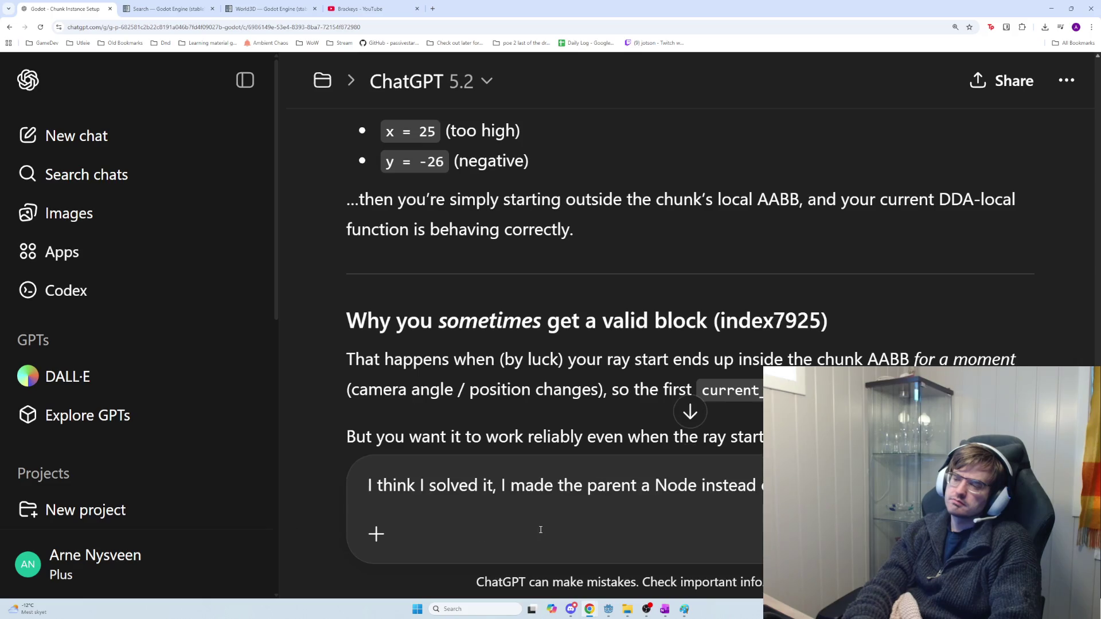
{"action": "type", "text": " have fixed all "}
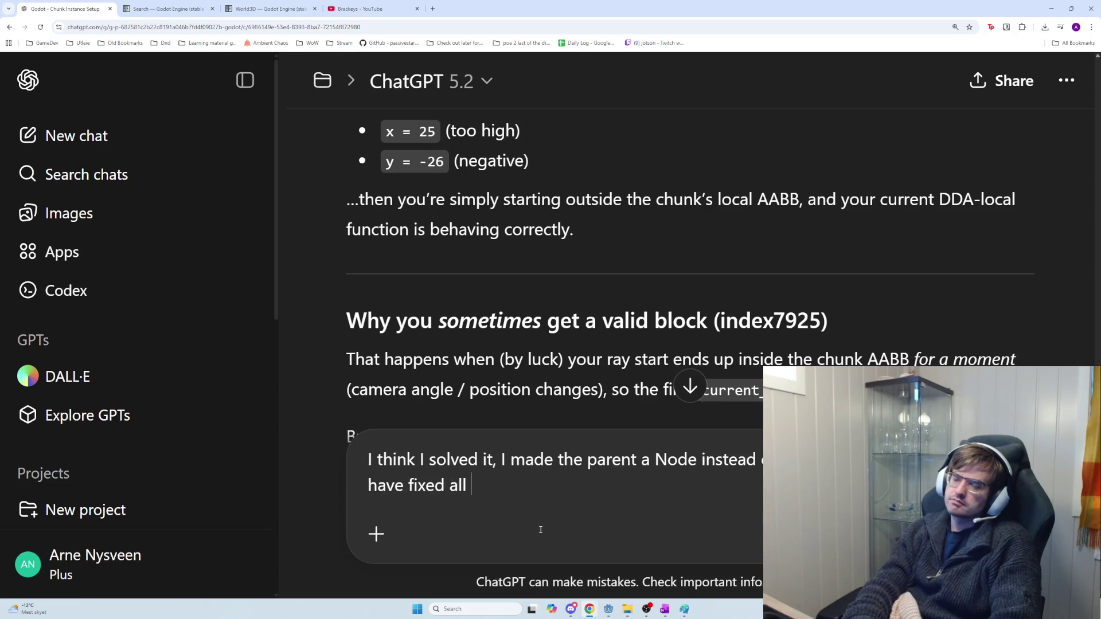
{"action": "type", "text": "position erro"}
{"action": "type", "text": "rs"}
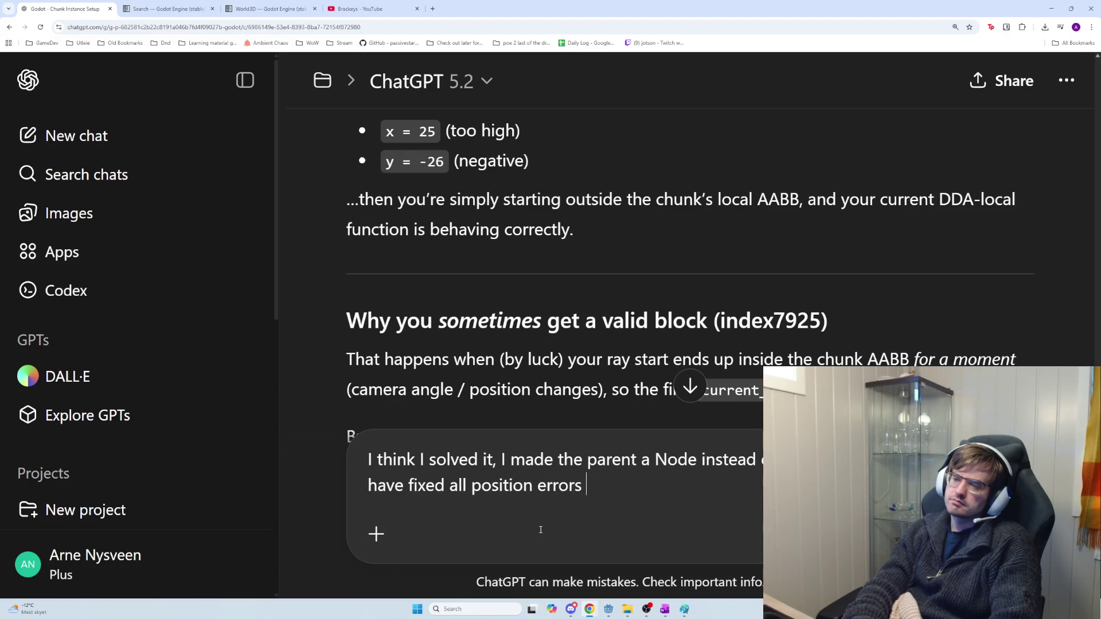
{"action": "type", "text": " and too high "}
{"action": "type", "text": "and negat"}
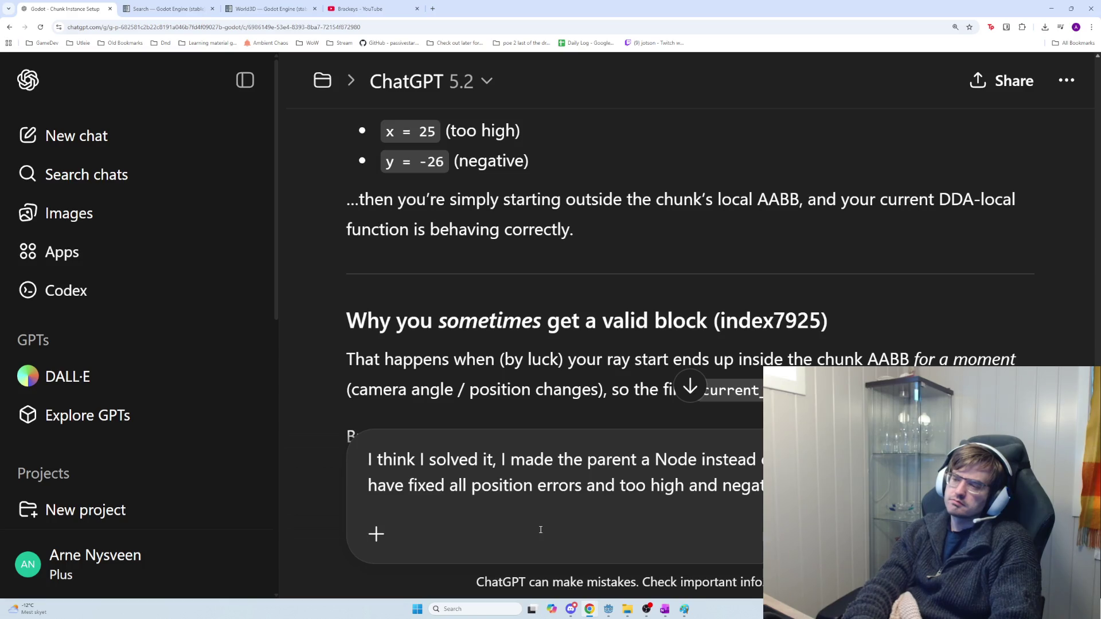
{"action": "type", "text": "detects the corre"}
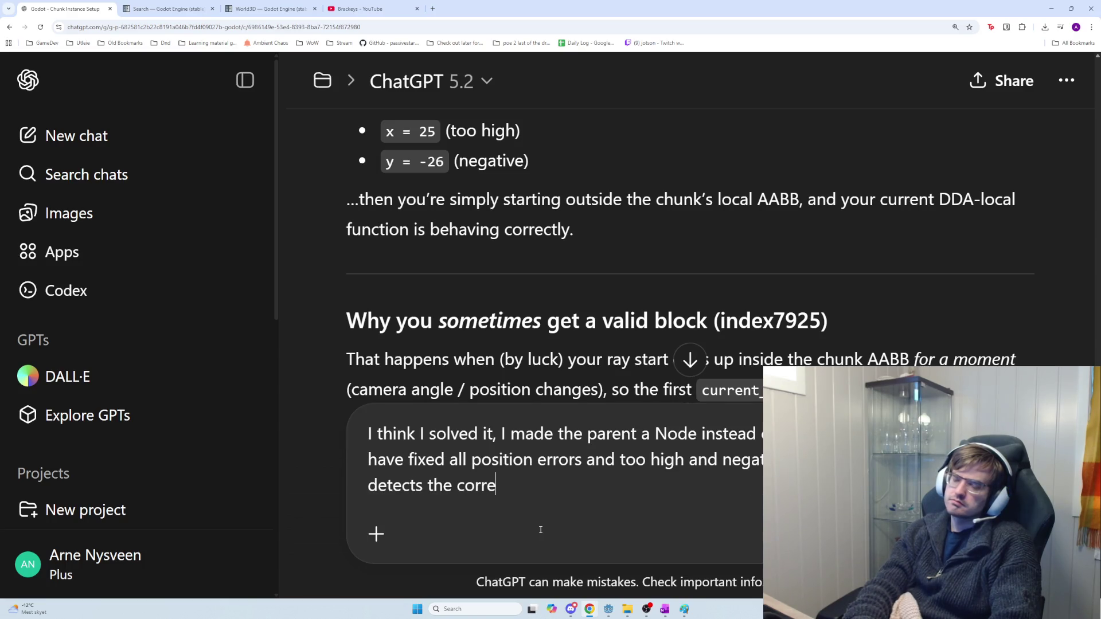
{"action": "type", "text": "ct ores ever"}
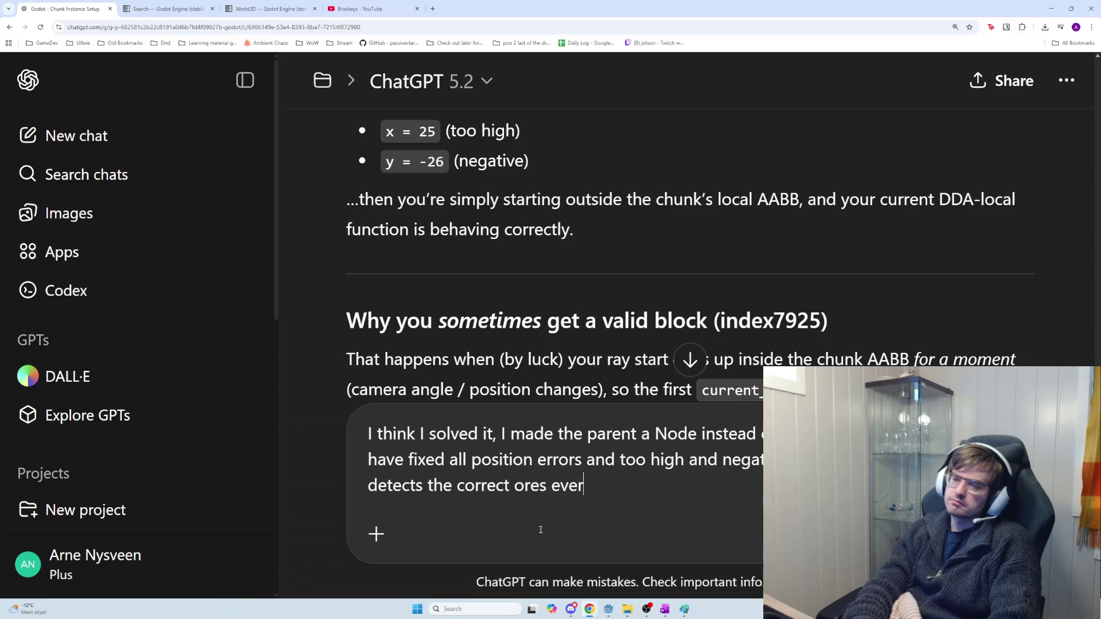
{"action": "type", "text": "ywhere I was able to "}
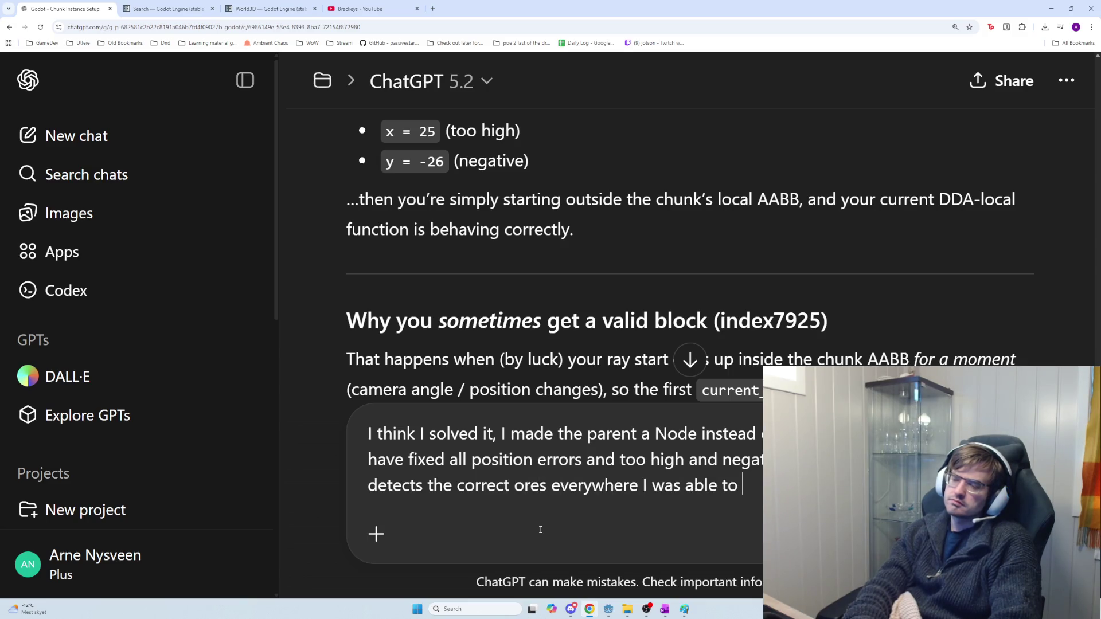
{"action": "type", "text": "tes"}
{"action": "key", "text": "shift+Return"}
{"action": "key", "text": "shift+Return"}
{"action": "type", "text": "It waws"}
{"action": "key", "text": "BackSpace"}
{"action": "key", "text": "BackSpace"}
{"action": "type", "text": "s probably some"}
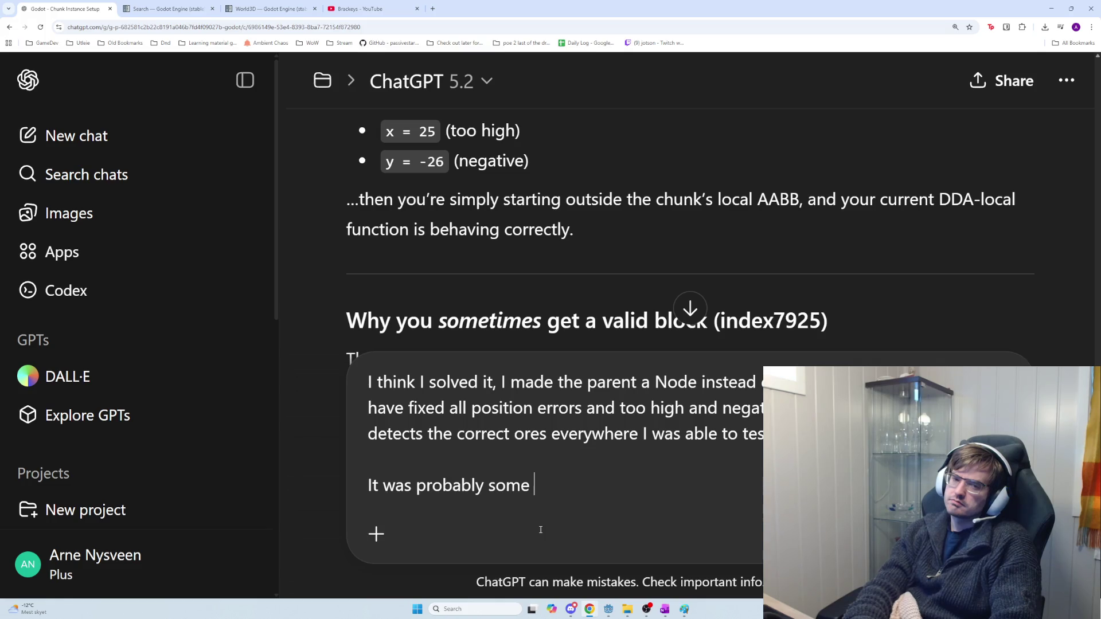
{"action": "type", "text": " inherit"}
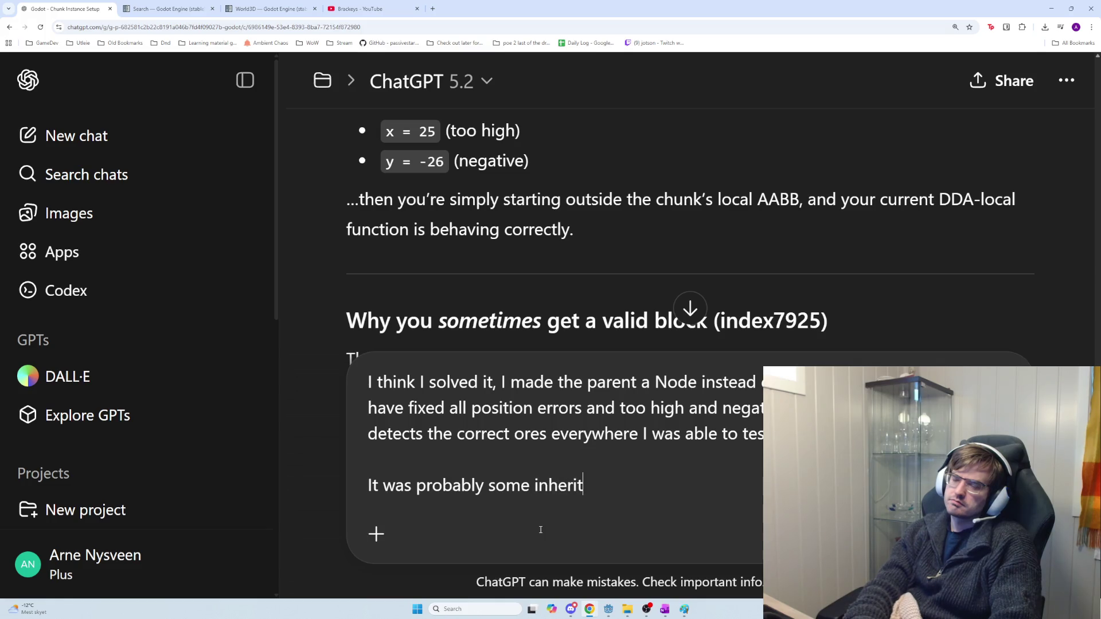
{"action": "type", "text": "ance"}
{"action": "type", "text": " going wr"}
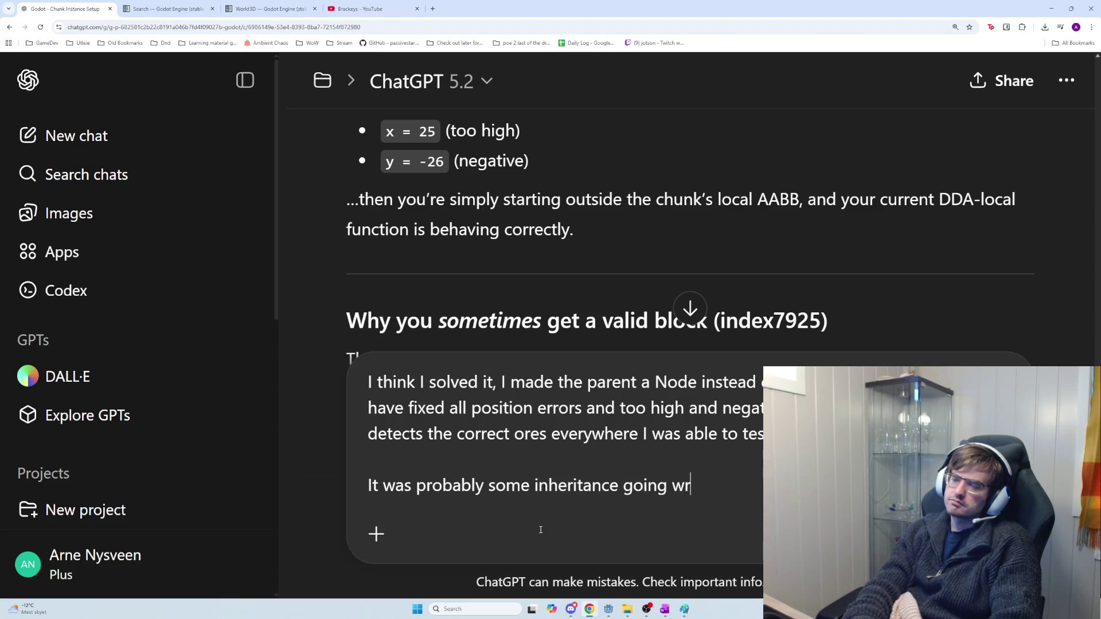
{"action": "type", "text": "ong after"}
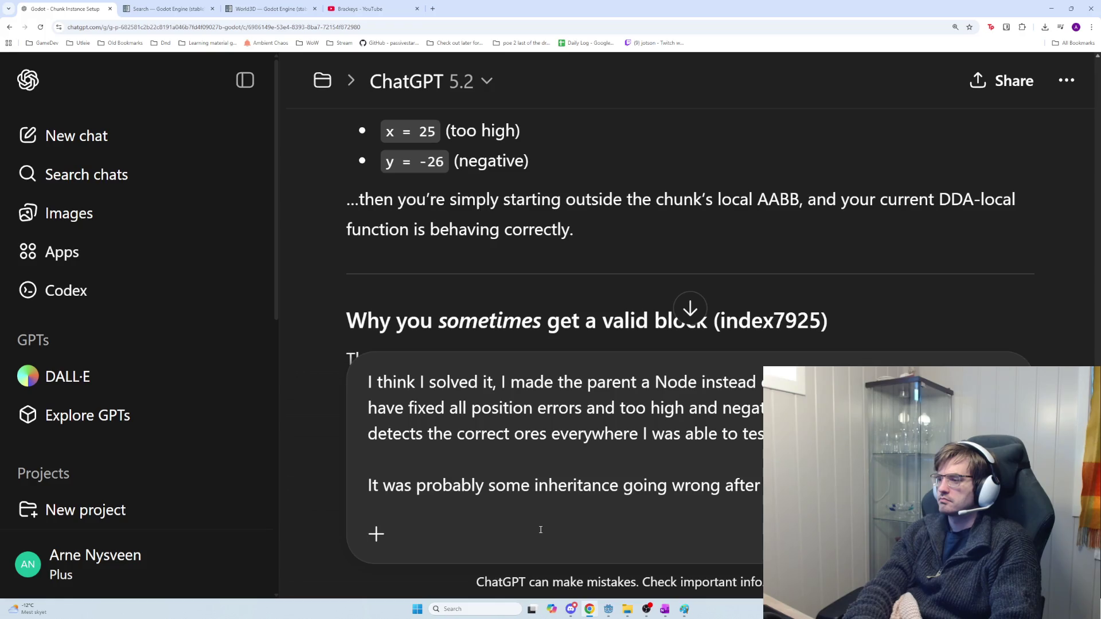
{"action": "type", "text": "position set "}
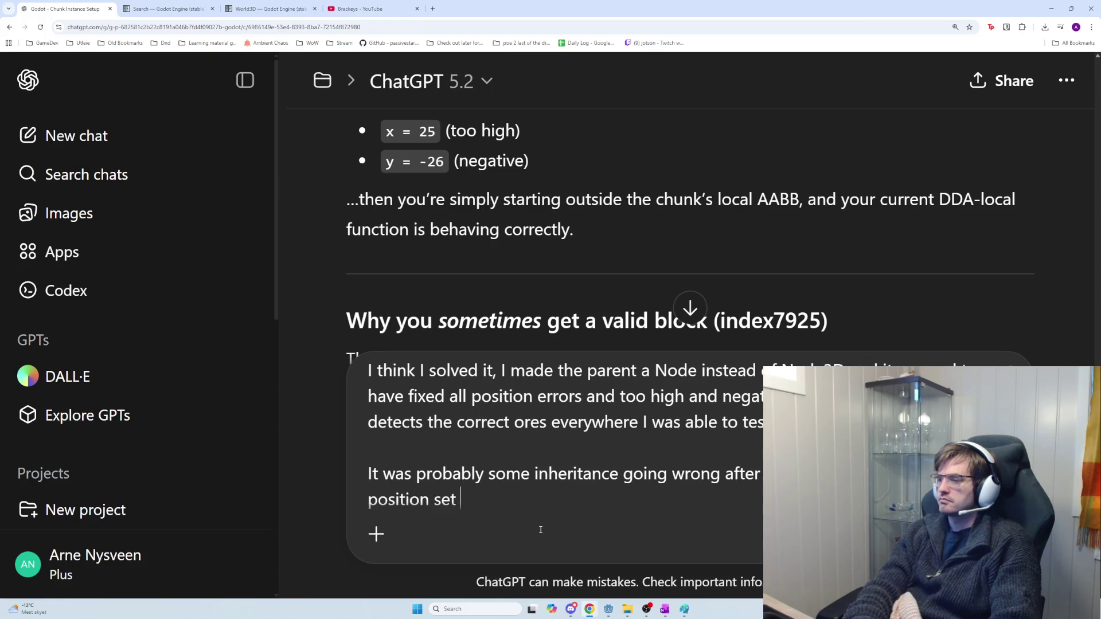
{"action": "type", "text": "maybe on spawn "}
{"action": "type", "text": "or somet"}
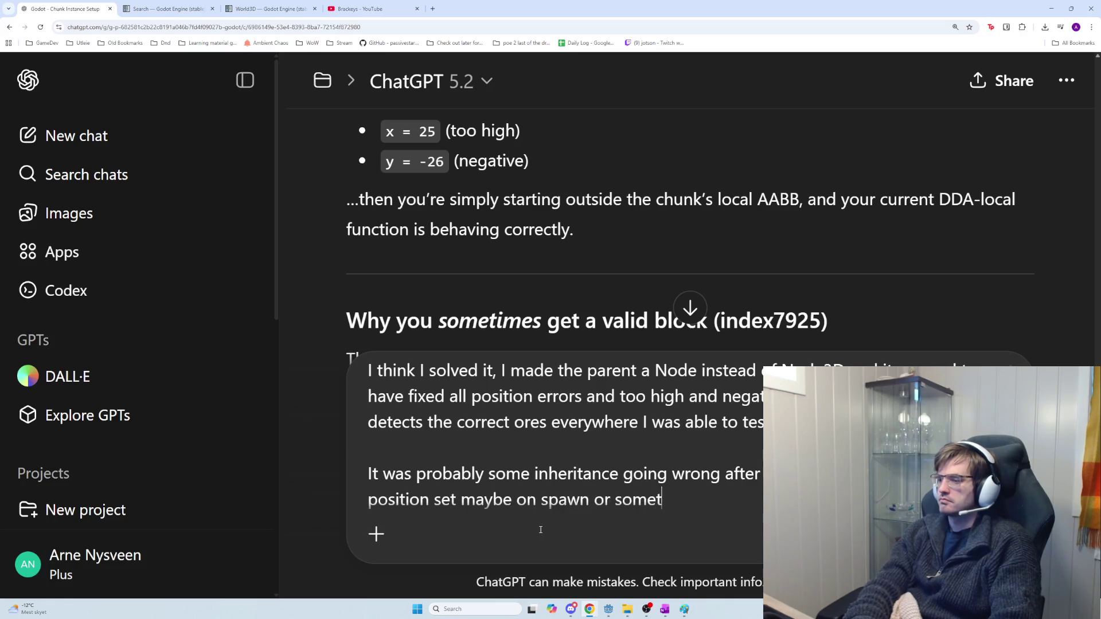
{"action": "type", "text": "hing like that"}
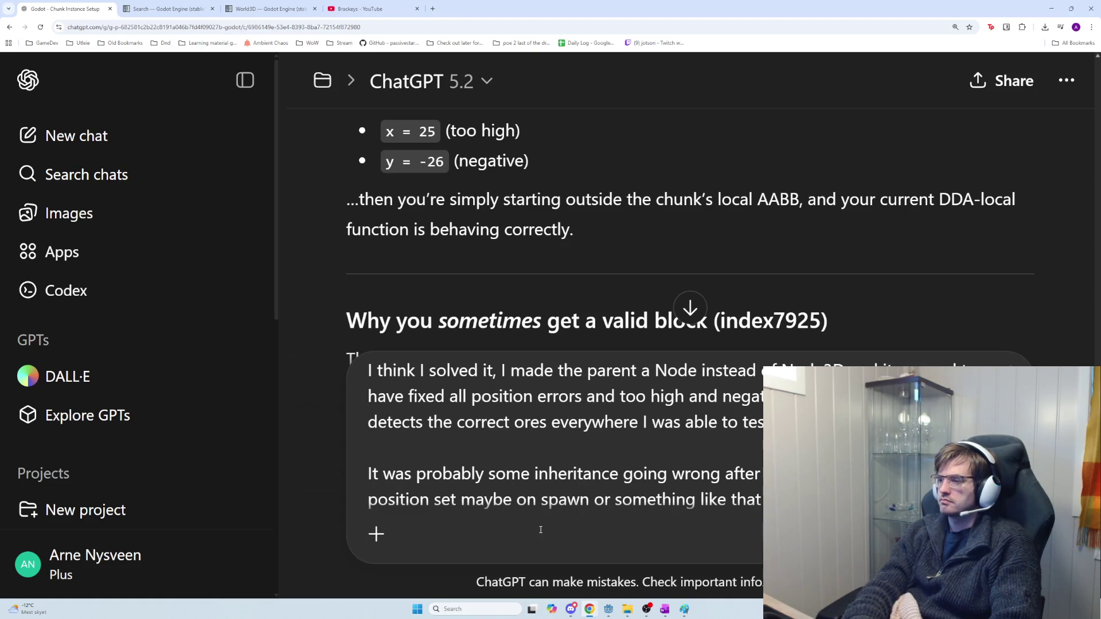
{"action": "key", "text": "alt+Tab"}
{"action": "scroll", "coordinate": [619, 339], "scroll_direction": "down", "scroll_amount": 9}
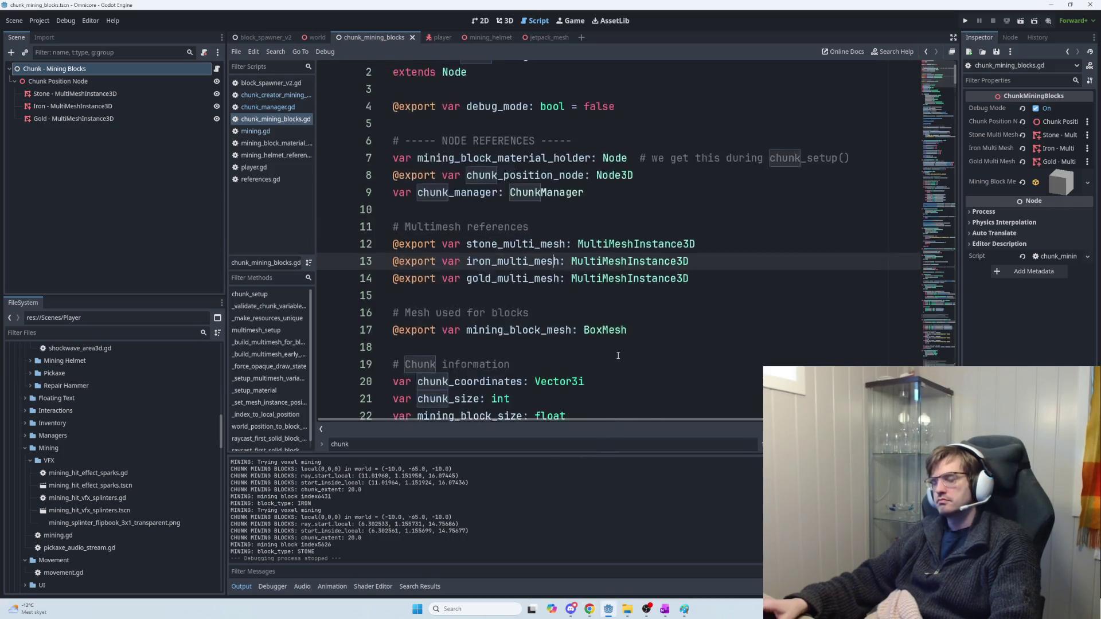
Step: Scroll through chunk_mining_blocks.gd's setup and multimesh code, then switch to OneNote's Current task page
{"action": "scroll", "coordinate": [619, 339], "scroll_direction": "down", "scroll_amount": 1}
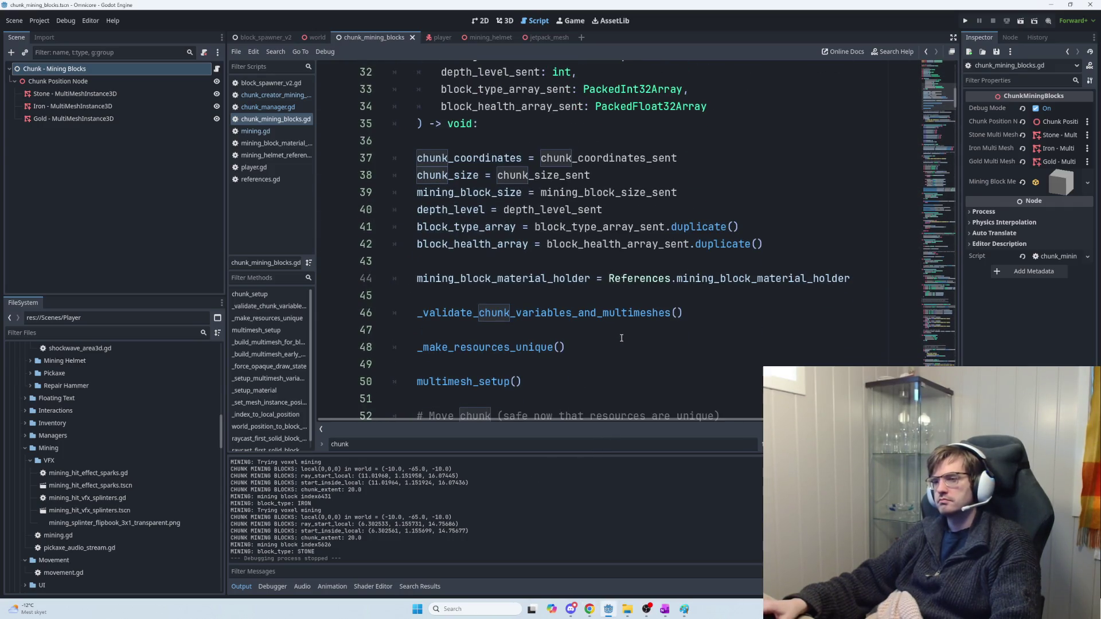
{"action": "scroll", "coordinate": [556, 304], "scroll_direction": "down", "scroll_amount": 2}
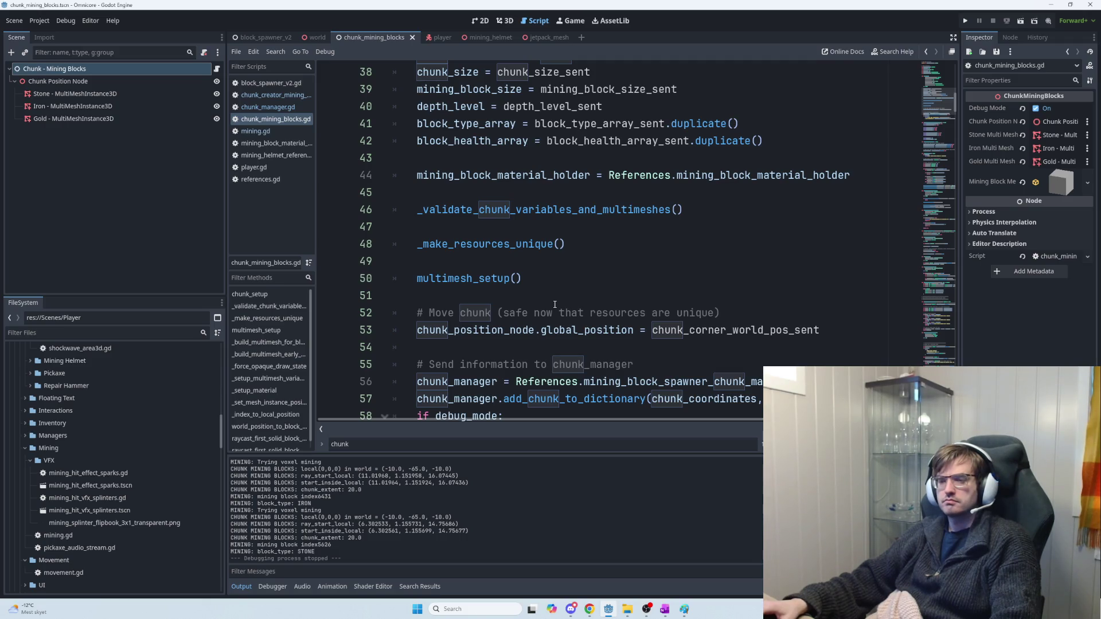
{"action": "scroll", "coordinate": [554, 304], "scroll_direction": "down", "scroll_amount": 3}
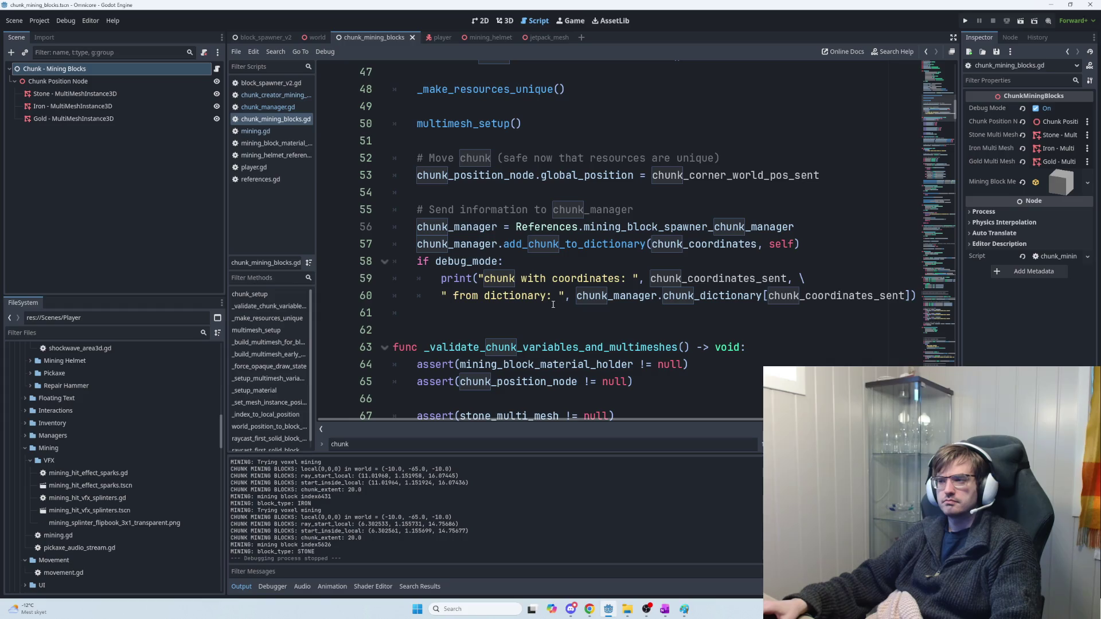
{"action": "scroll", "coordinate": [553, 305], "scroll_direction": "down", "scroll_amount": 2}
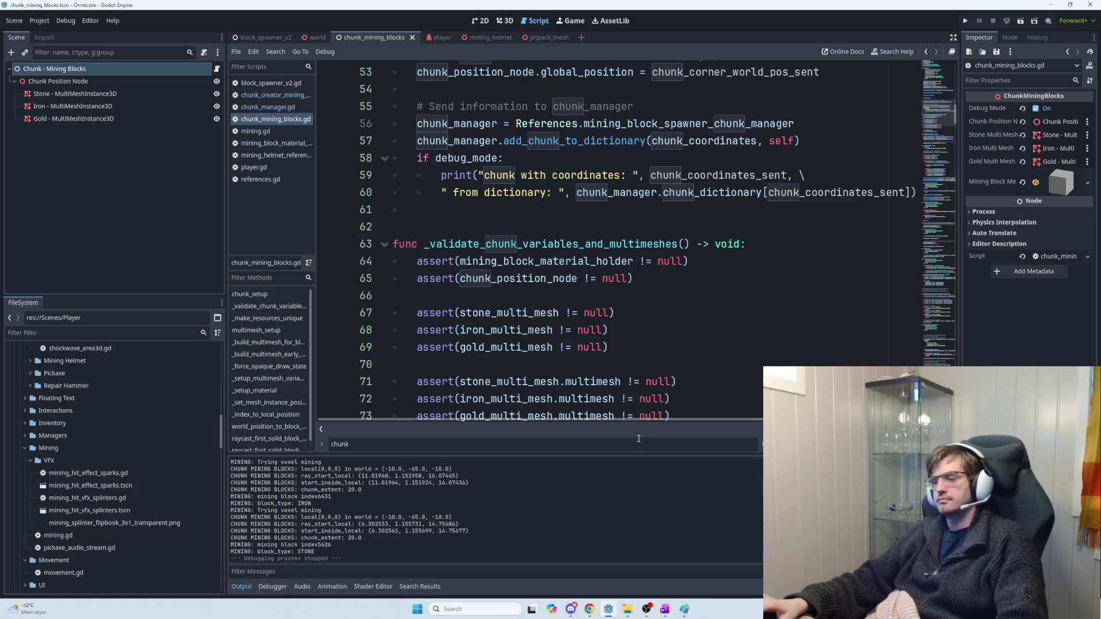
{"action": "mouse_move", "coordinate": [646, 610]}
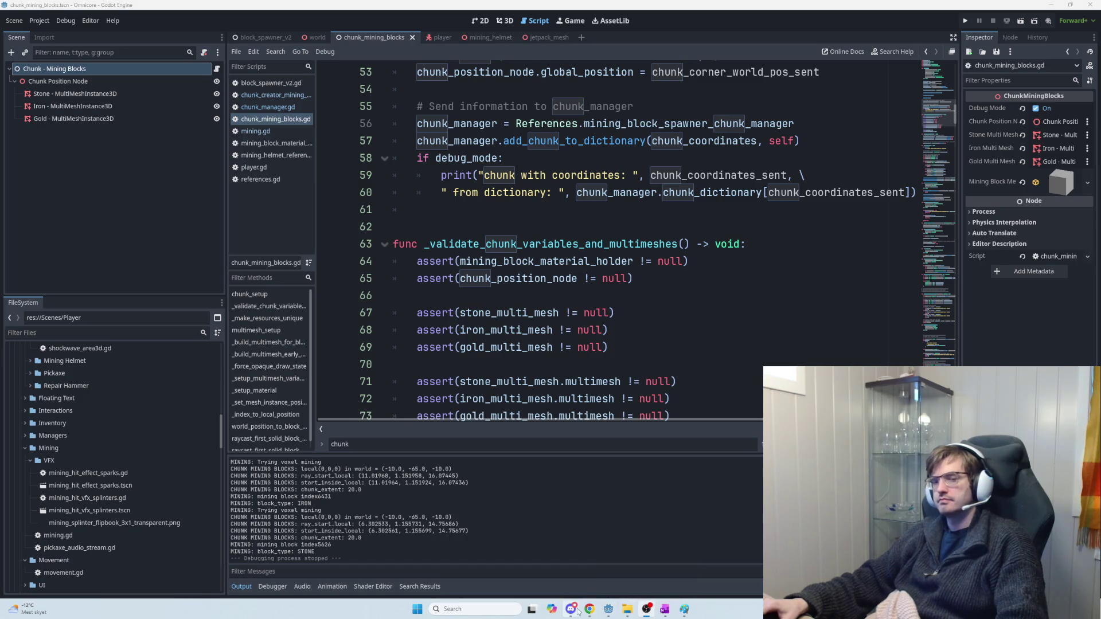
{"action": "mouse_move", "coordinate": [577, 612]}
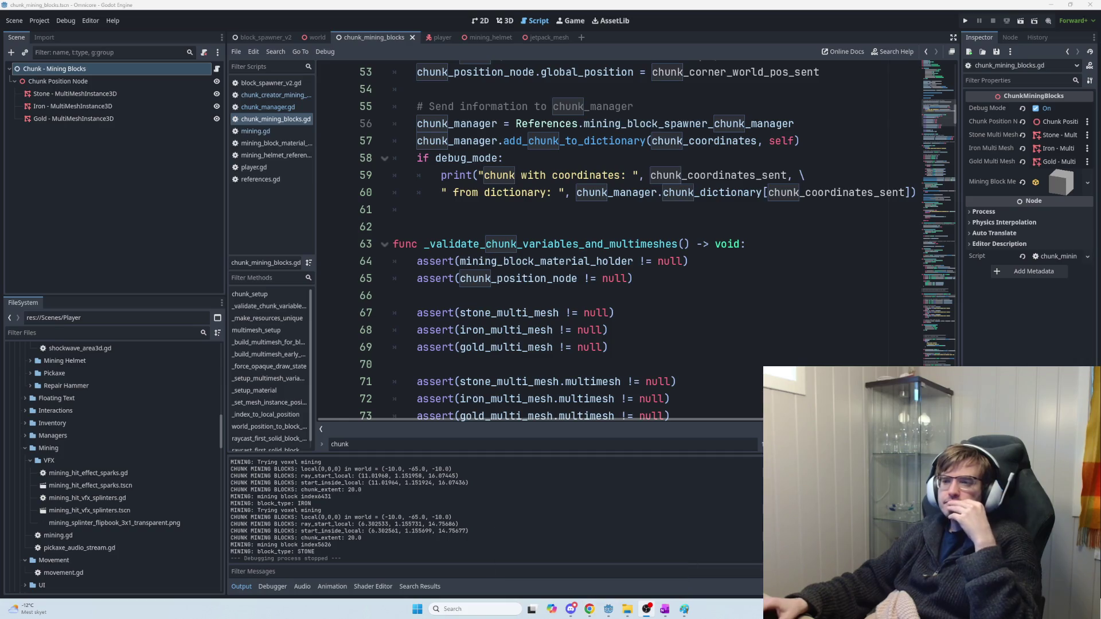
{"action": "scroll", "coordinate": [668, 395], "scroll_direction": "right", "scroll_amount": 5}
{"action": "scroll", "coordinate": [668, 395], "scroll_direction": "down", "scroll_amount": 4}
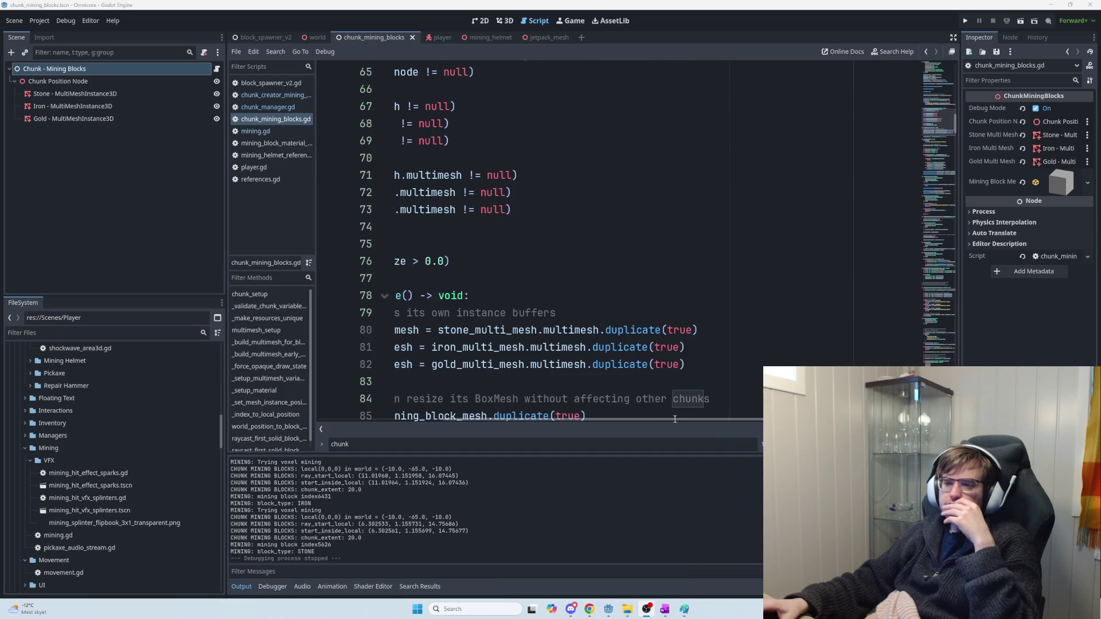
{"action": "scroll", "coordinate": [692, 418], "scroll_direction": "left", "scroll_amount": 5}
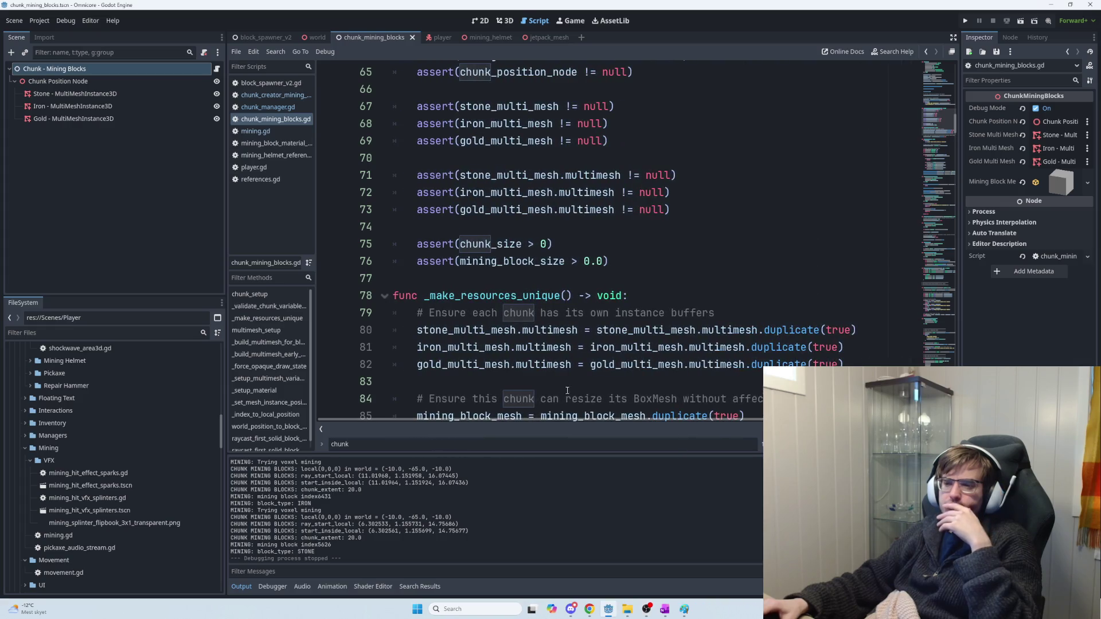
{"action": "scroll", "coordinate": [582, 389], "scroll_direction": "down", "scroll_amount": 3}
{"action": "scroll", "coordinate": [582, 388], "scroll_direction": "down", "scroll_amount": 2}
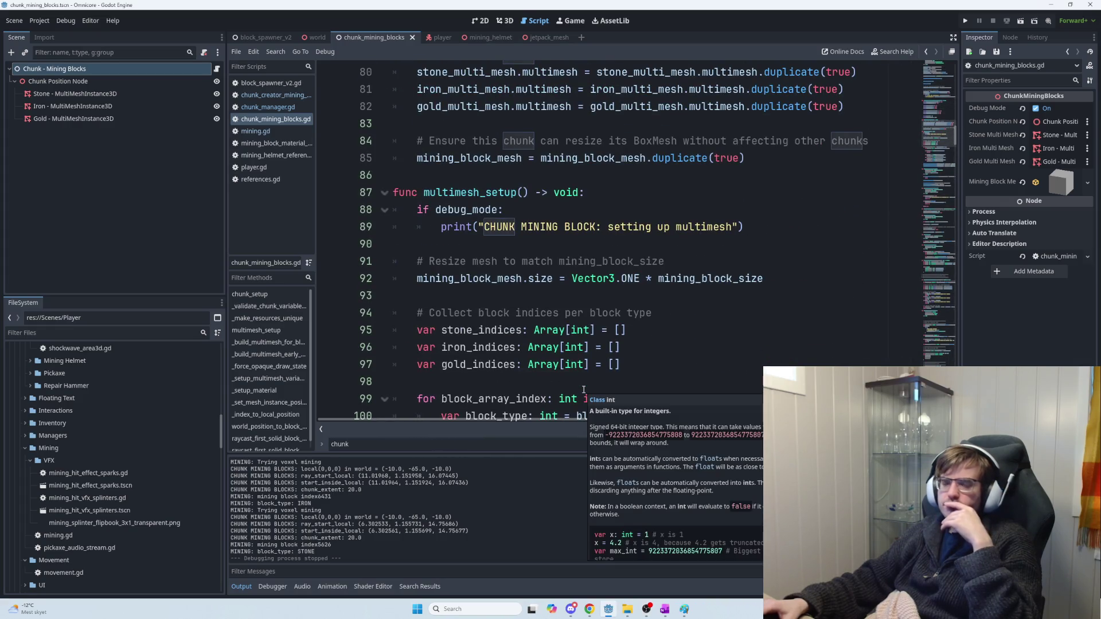
{"action": "scroll", "coordinate": [583, 390], "scroll_direction": "down", "scroll_amount": 8}
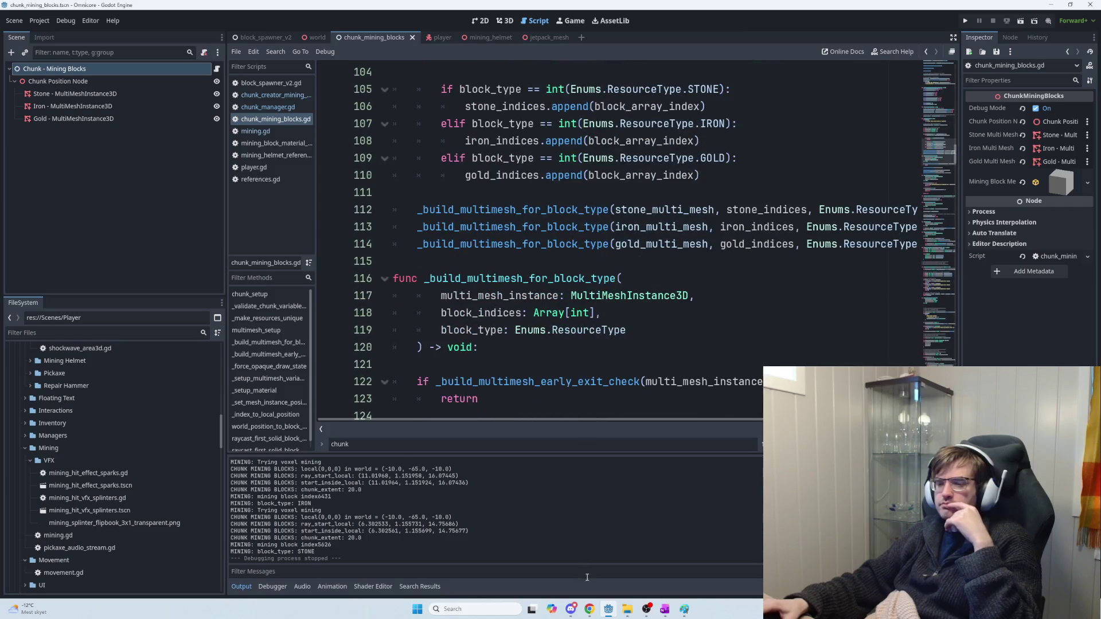
{"action": "left_click", "coordinate": [662, 609]}
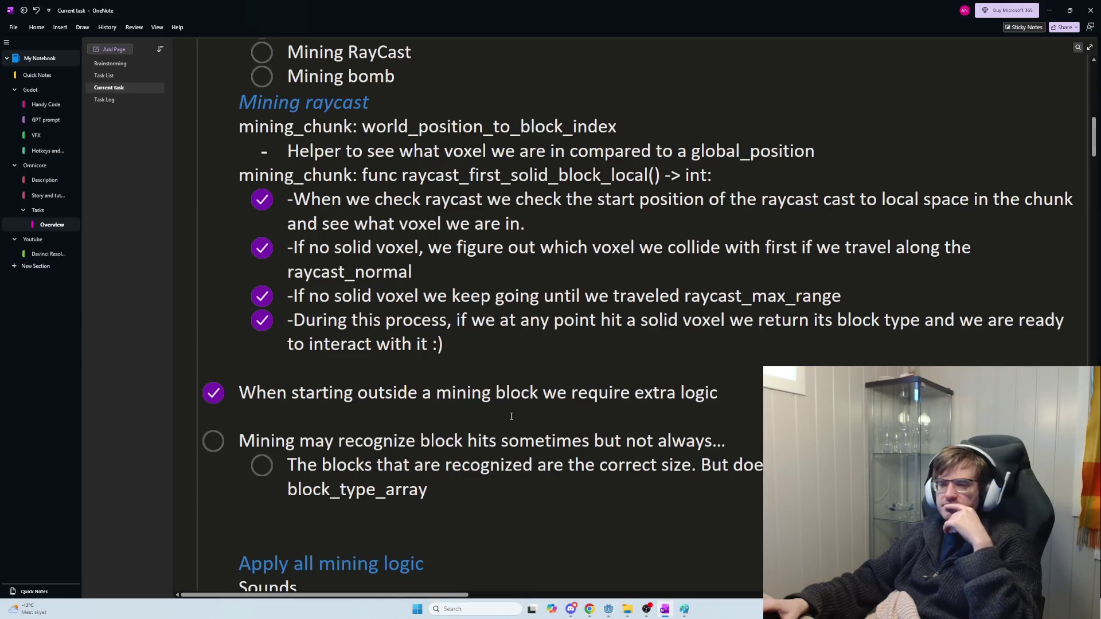
Step: Delete the unresolved mining to-do and its sub-item from the Current task page
{"action": "scroll", "coordinate": [465, 388], "scroll_direction": "down", "scroll_amount": 3}
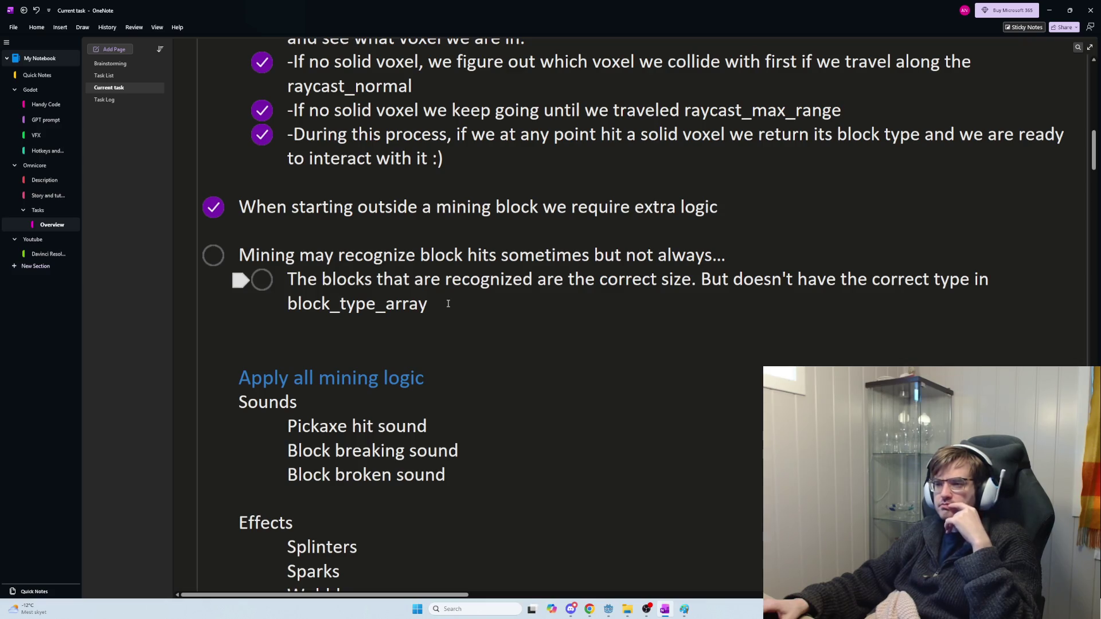
{"action": "left_click_drag", "start_coordinate": [453, 302], "coordinate": [234, 261]}
{"action": "key", "text": "Delete"}
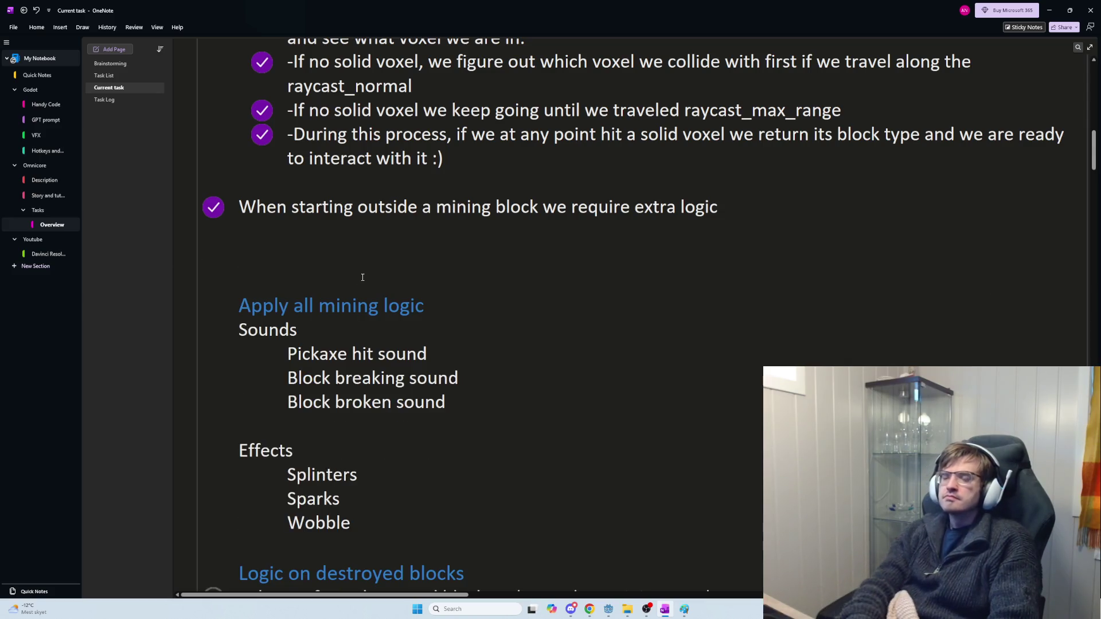
Step: Add a to-do line noting the fixed bug where the parent offset the chunk position node
{"action": "type", "text": "Fixed bug"}
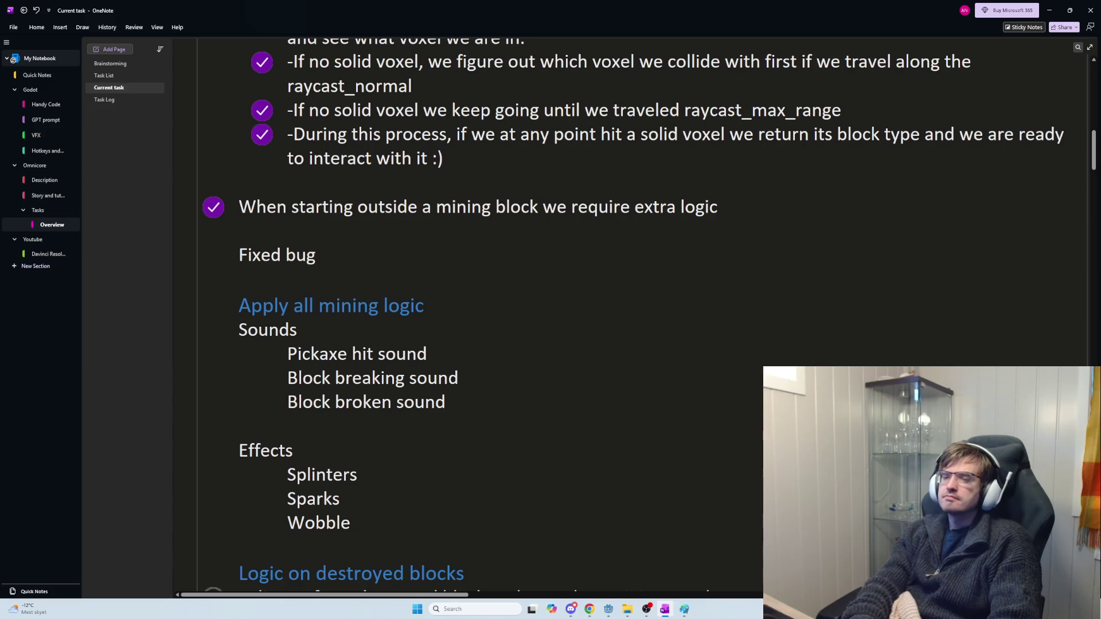
{"action": "type", "text": " whermini"}
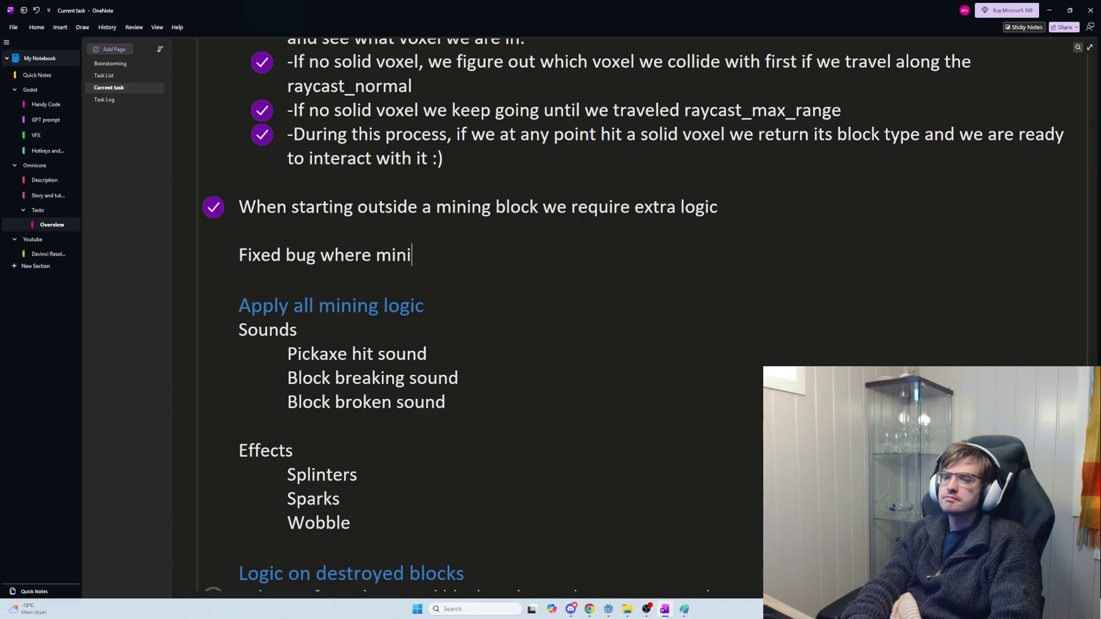
{"action": "type", "text": "ng_parent"}
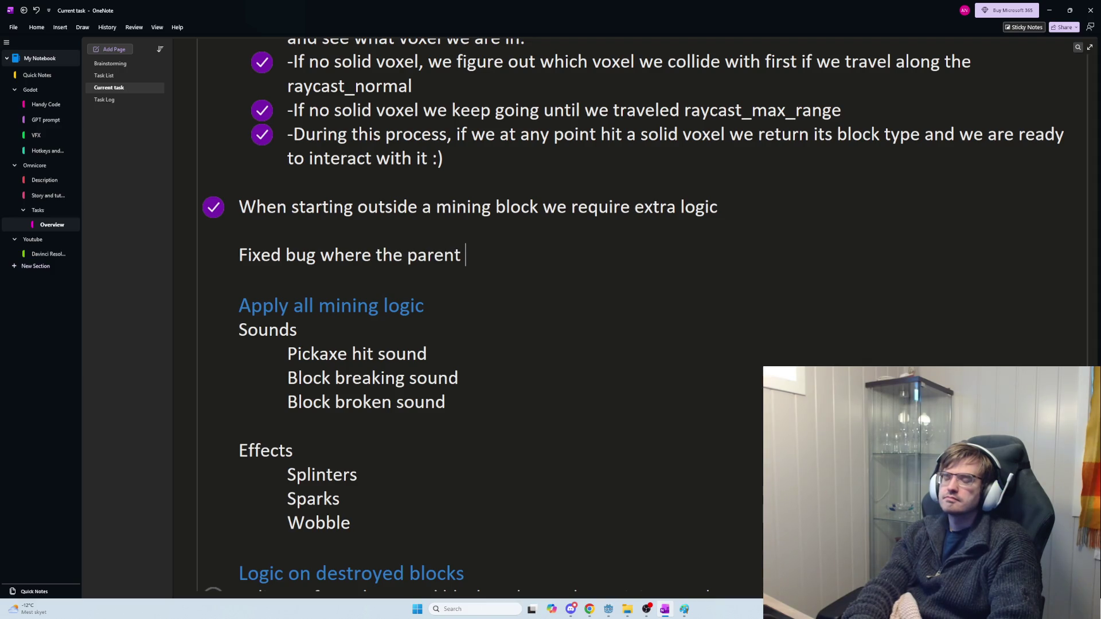
{"action": "type", "text": "had a tran"}
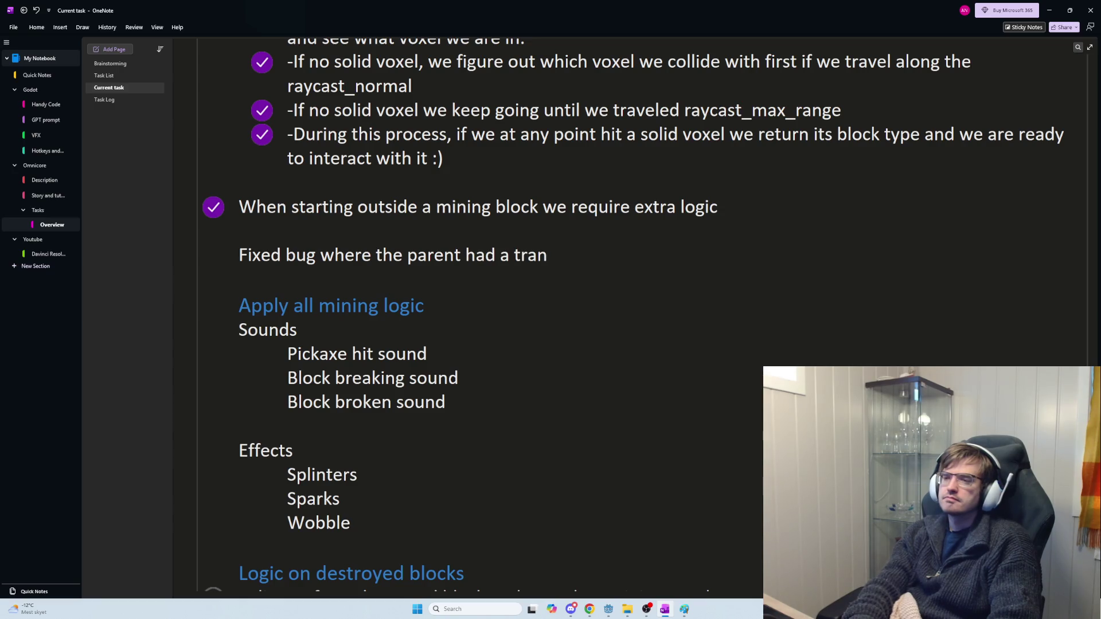
{"action": "type", "text": " and offset the"}
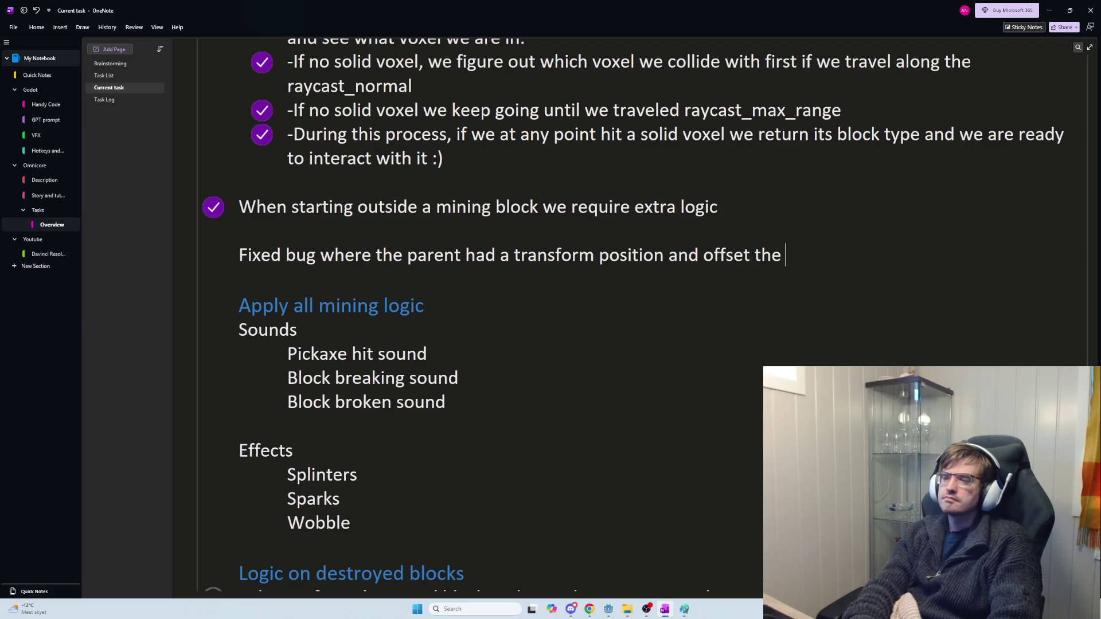
{"action": "key", "text": "alt+Tab"}
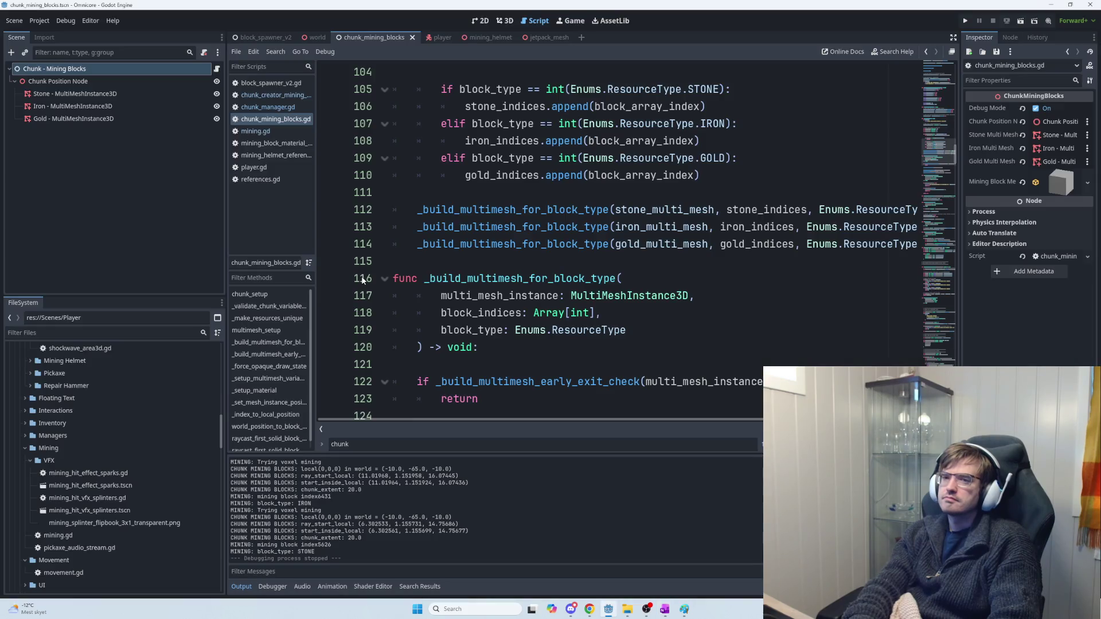
{"action": "key", "text": "alt+Tab"}
{"action": "type", "text": "chunk position node."}
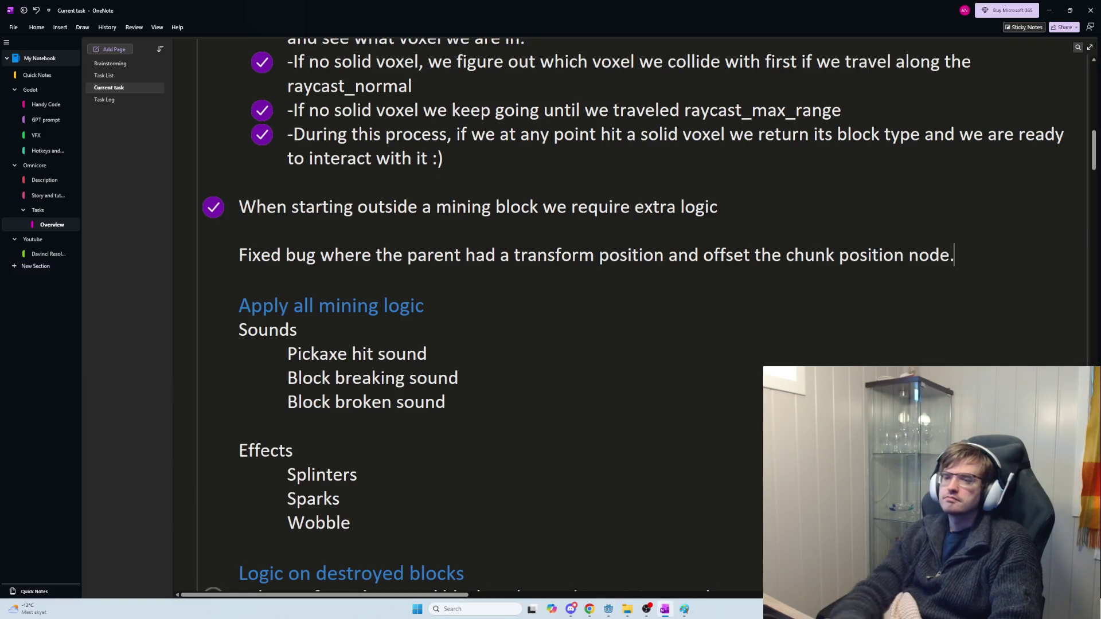
{"action": "key", "text": "ctrl+1"}
{"action": "key", "text": "ctrl+1"}
{"action": "key", "text": "alt+Tab"}
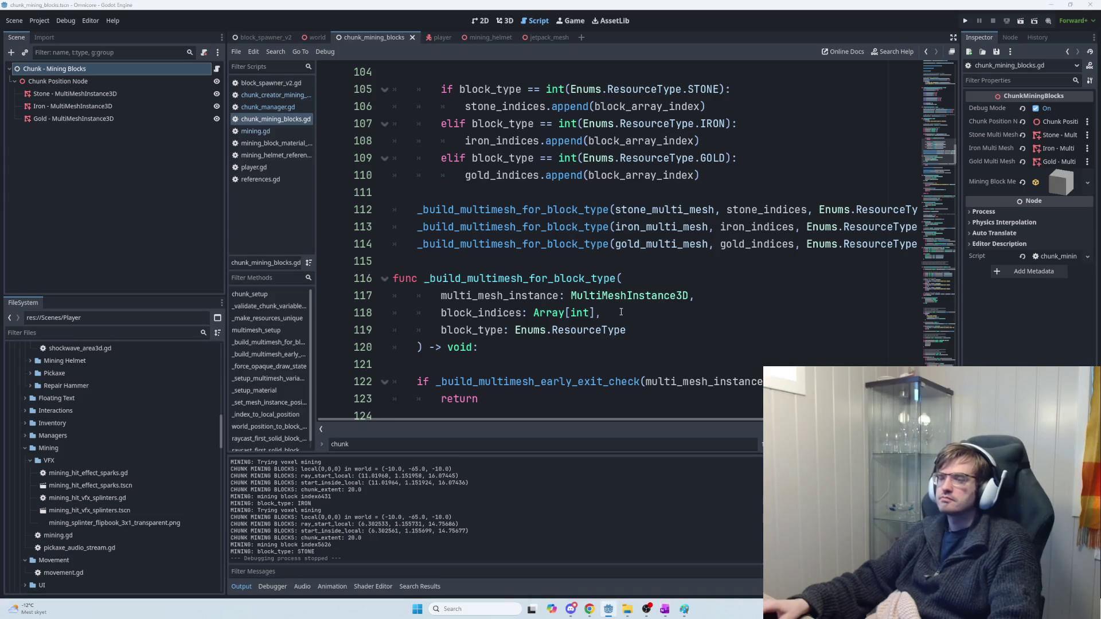
{"action": "key", "text": "alt+Tab"}
Step: Scroll ChatGPT's reply and highlight the bullet about to_local()/to_global() math
{"action": "left_click", "coordinate": [159, 254]}
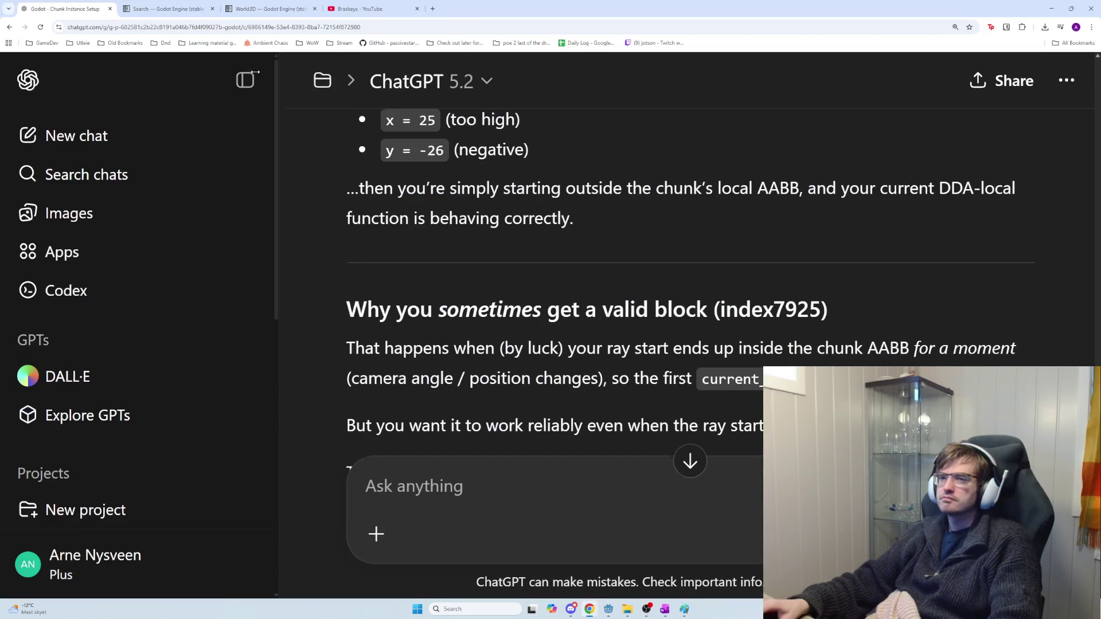
{"action": "scroll", "coordinate": [509, 320], "scroll_direction": "down", "scroll_amount": 2}
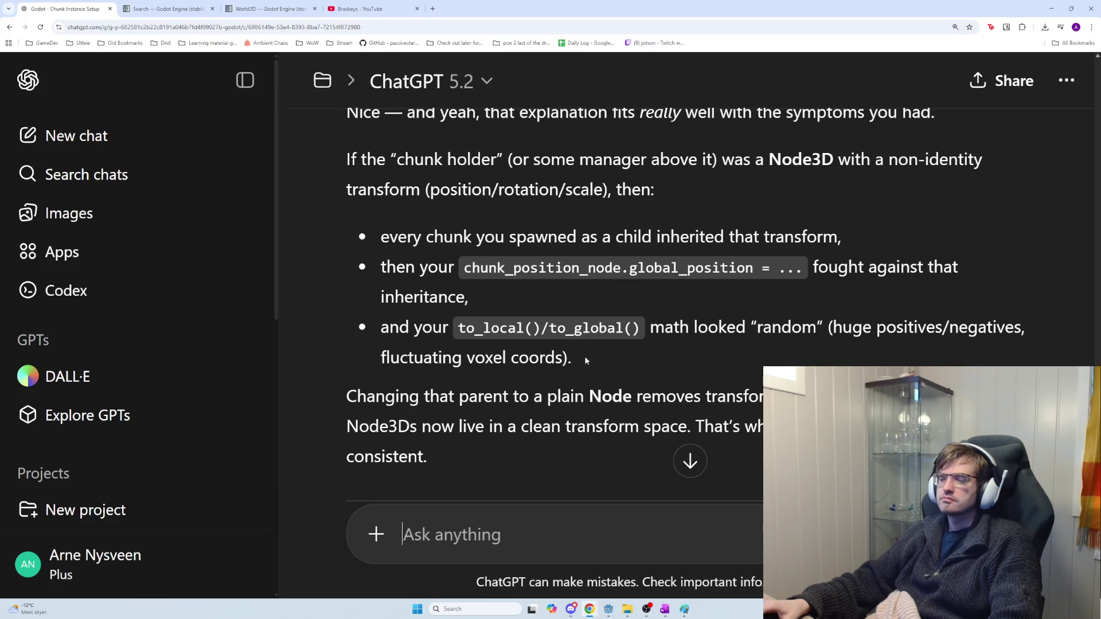
{"action": "scroll", "coordinate": [584, 359], "scroll_direction": "down", "scroll_amount": 2}
{"action": "scroll", "coordinate": [585, 359], "scroll_direction": "up", "scroll_amount": 4}
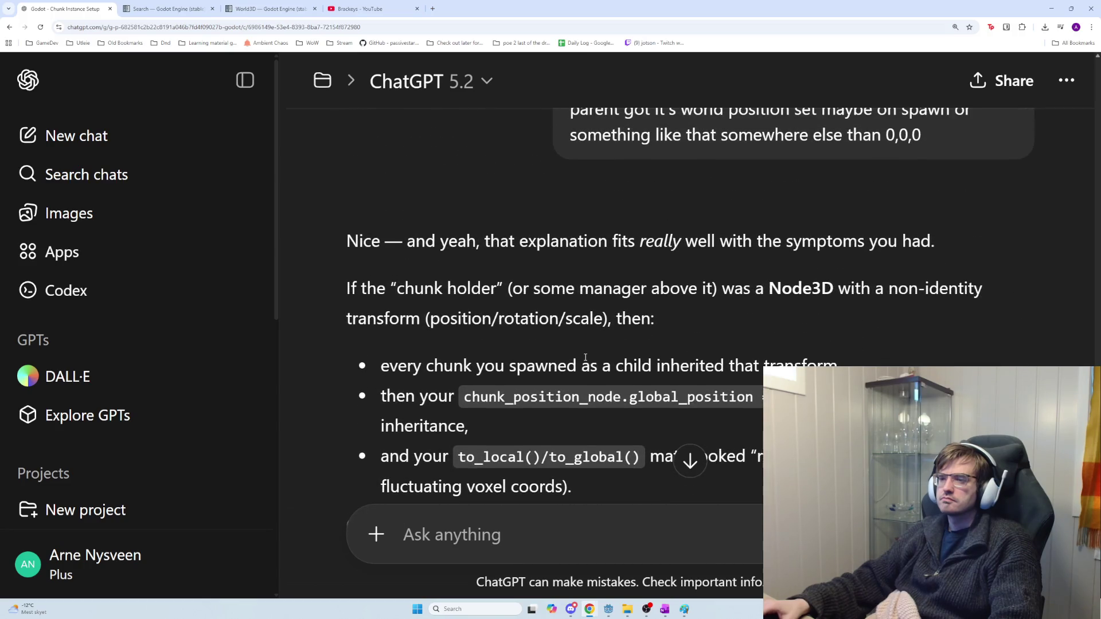
{"action": "scroll", "coordinate": [585, 359], "scroll_direction": "down", "scroll_amount": 2}
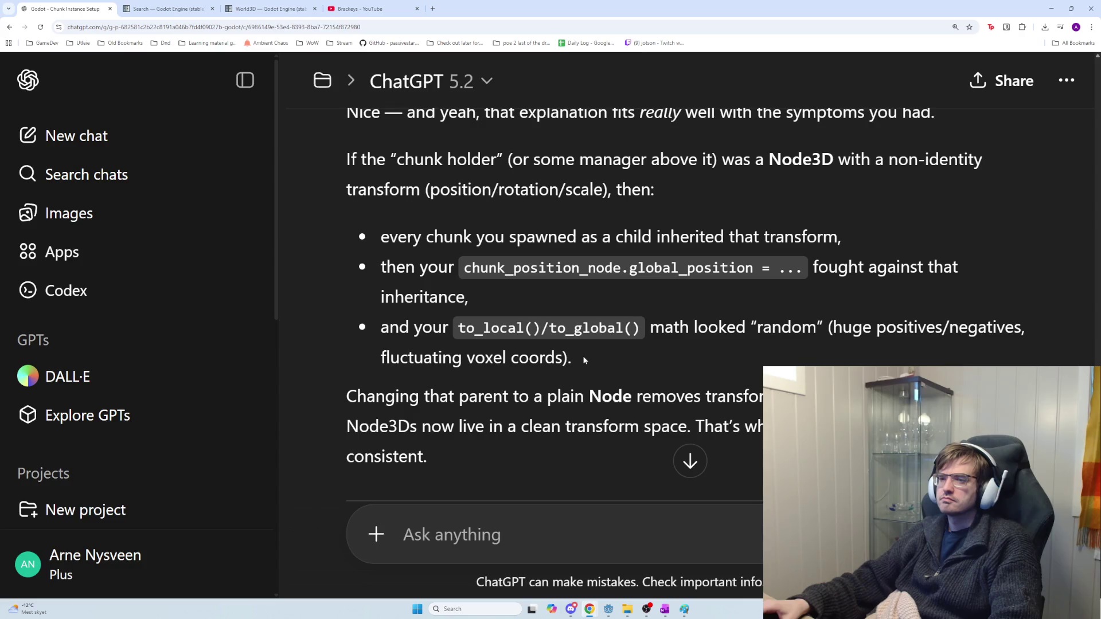
{"action": "left_click_drag", "start_coordinate": [456, 283], "coordinate": [717, 304]}
{"action": "scroll", "coordinate": [659, 312], "scroll_direction": "down", "scroll_amount": 1}
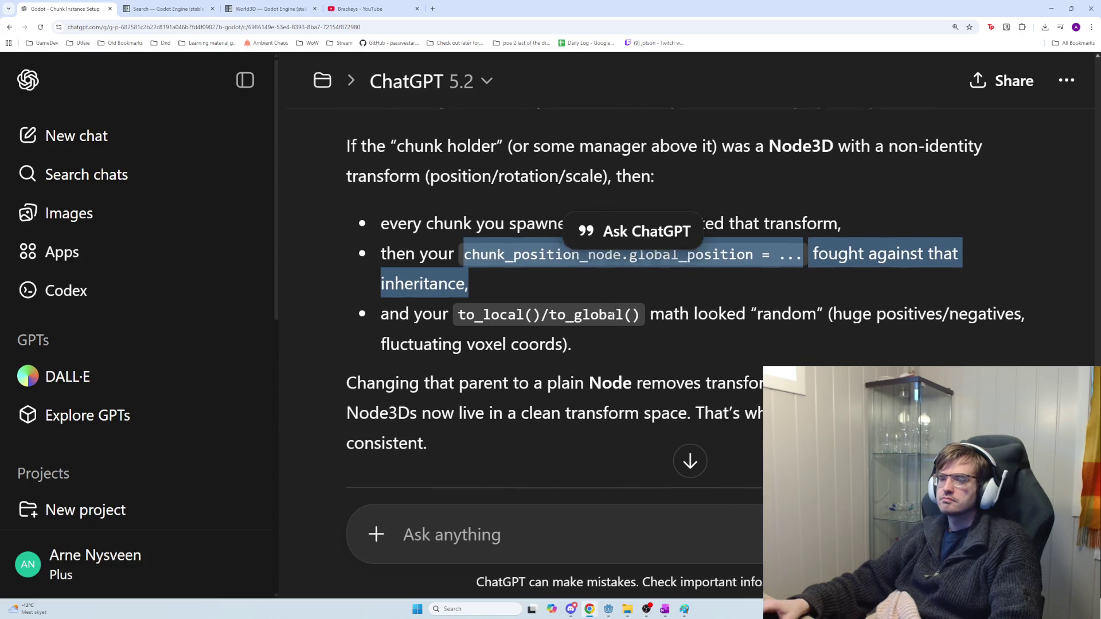
{"action": "left_click_drag", "start_coordinate": [604, 318], "coordinate": [440, 288]}
{"action": "scroll", "coordinate": [536, 316], "scroll_direction": "down", "scroll_amount": 5}
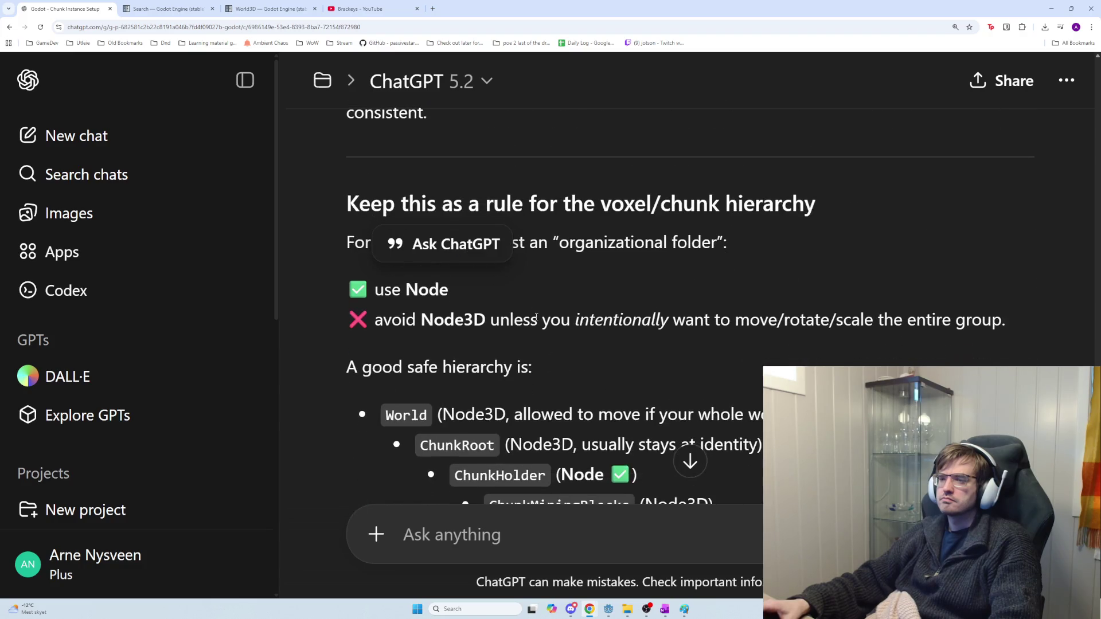
{"action": "left_click", "coordinate": [542, 307]}
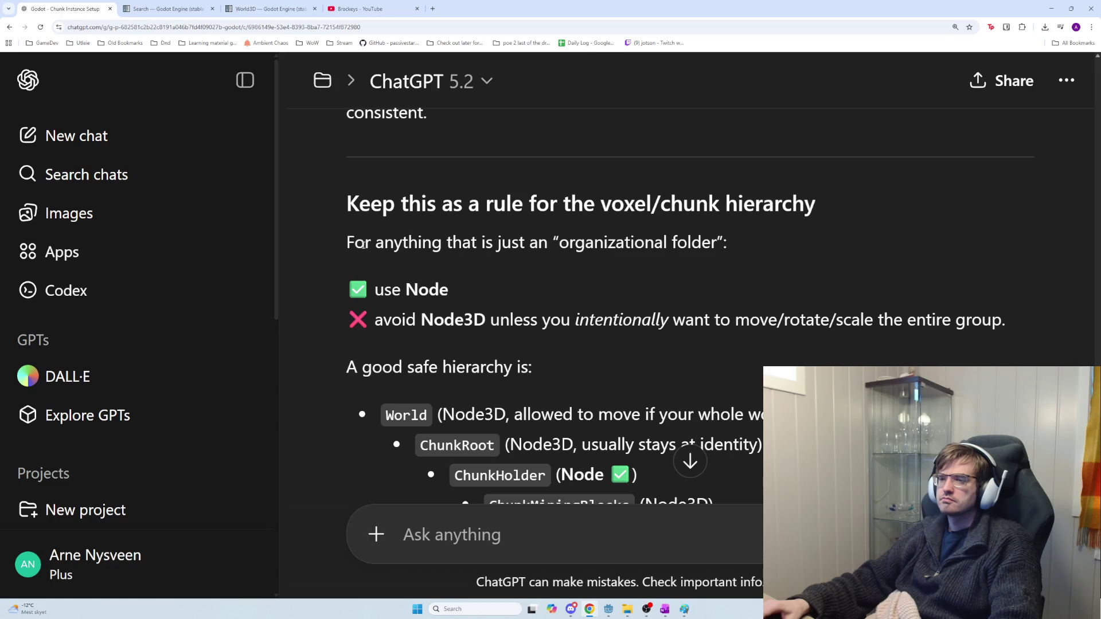
Step: Highlight the Node-as-folders rule and the World, ChunkHolder, ChunkMiningBlocks hierarchy, then return to Godot
{"action": "left_click_drag", "start_coordinate": [364, 243], "coordinate": [726, 281]}
{"action": "left_click", "coordinate": [723, 300]}
{"action": "scroll", "coordinate": [571, 316], "scroll_direction": "down", "scroll_amount": 2}
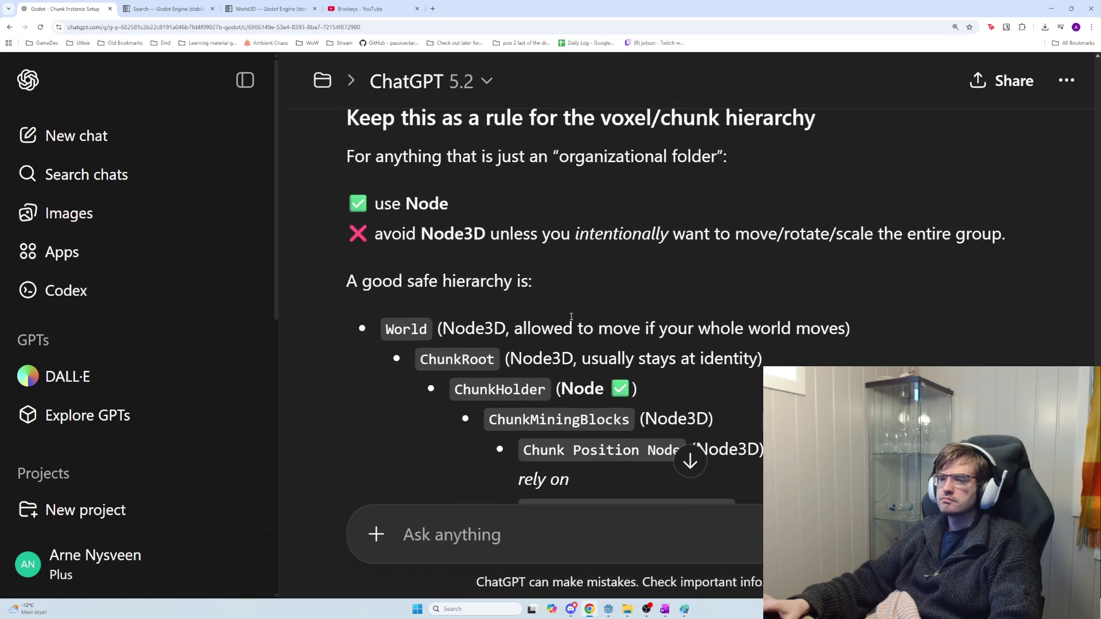
{"action": "left_click_drag", "start_coordinate": [463, 264], "coordinate": [820, 328]}
{"action": "scroll", "coordinate": [739, 316], "scroll_direction": "down", "scroll_amount": 2}
{"action": "left_click", "coordinate": [728, 308]}
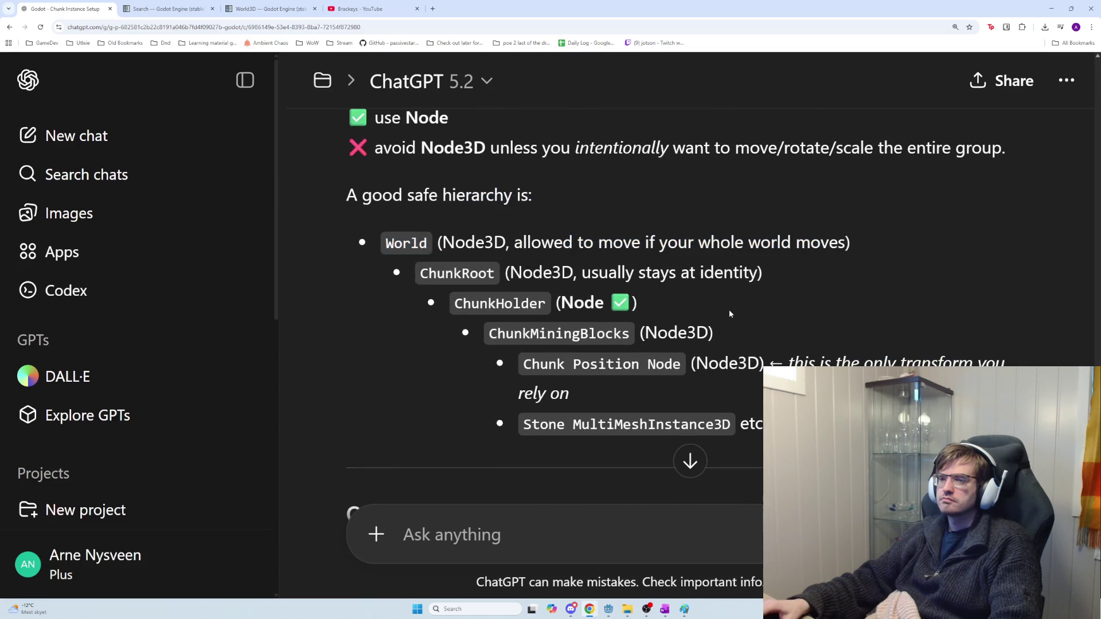
{"action": "scroll", "coordinate": [580, 277], "scroll_direction": "down", "scroll_amount": 2}
{"action": "mouse_move", "coordinate": [437, 156]}
{"action": "left_mouse_down"}
{"action": "mouse_move", "coordinate": [764, 189]}
{"action": "mouse_move", "coordinate": [502, 187]}
{"action": "mouse_move", "coordinate": [778, 217]}
{"action": "mouse_move", "coordinate": [792, 238]}
{"action": "mouse_move", "coordinate": [453, 252]}
{"action": "mouse_move", "coordinate": [723, 253]}
{"action": "mouse_move", "coordinate": [903, 308]}
{"action": "mouse_move", "coordinate": [914, 338]}
{"action": "left_mouse_up"}
{"action": "left_click", "coordinate": [833, 197]}
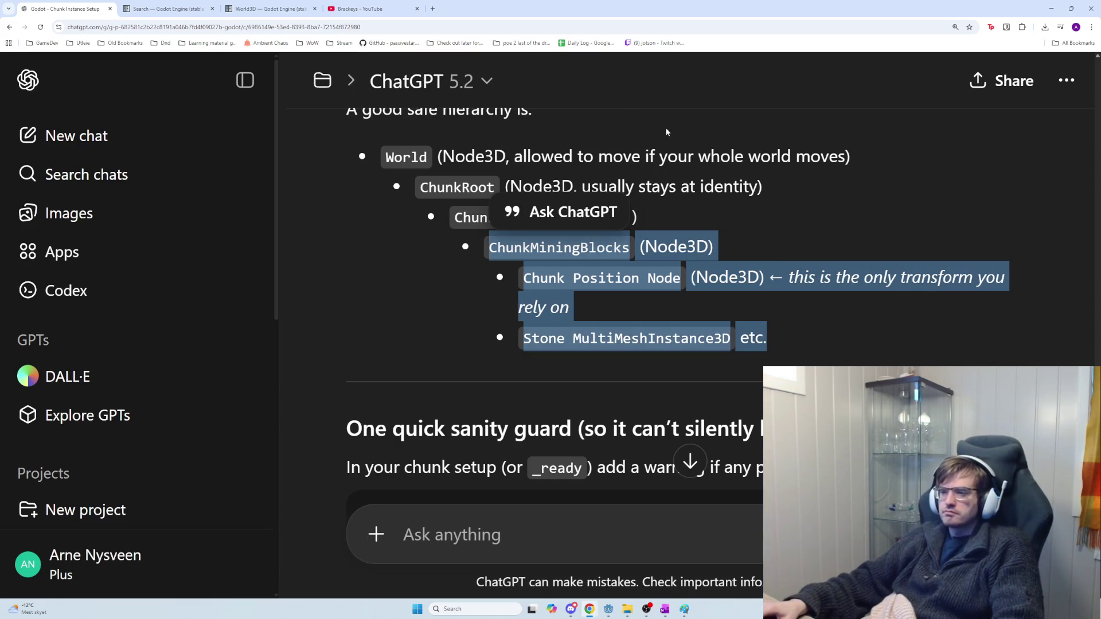
{"action": "left_click_drag", "start_coordinate": [787, 254], "coordinate": [487, 253]}
{"action": "double_click", "coordinate": [487, 254]}
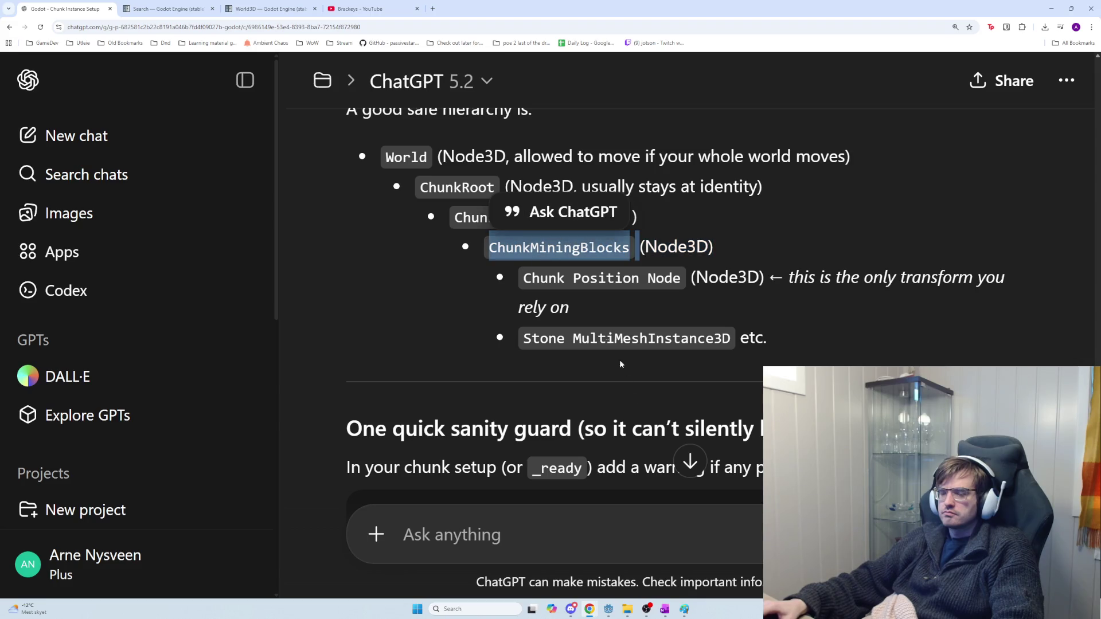
{"action": "key", "text": "alt+Tab"}
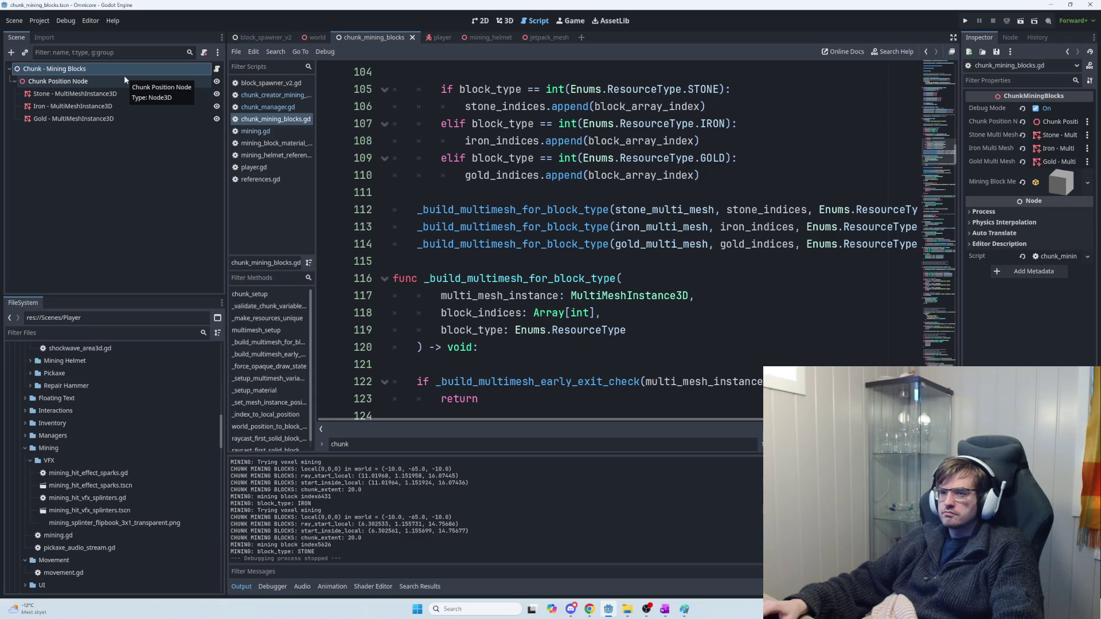
Step: Open the block_spawner_v2 scene and inspect its Chunk Holder and Chunk - Mining Blocks nodes
{"action": "left_click", "coordinate": [315, 37]}
{"action": "left_click", "coordinate": [373, 37]}
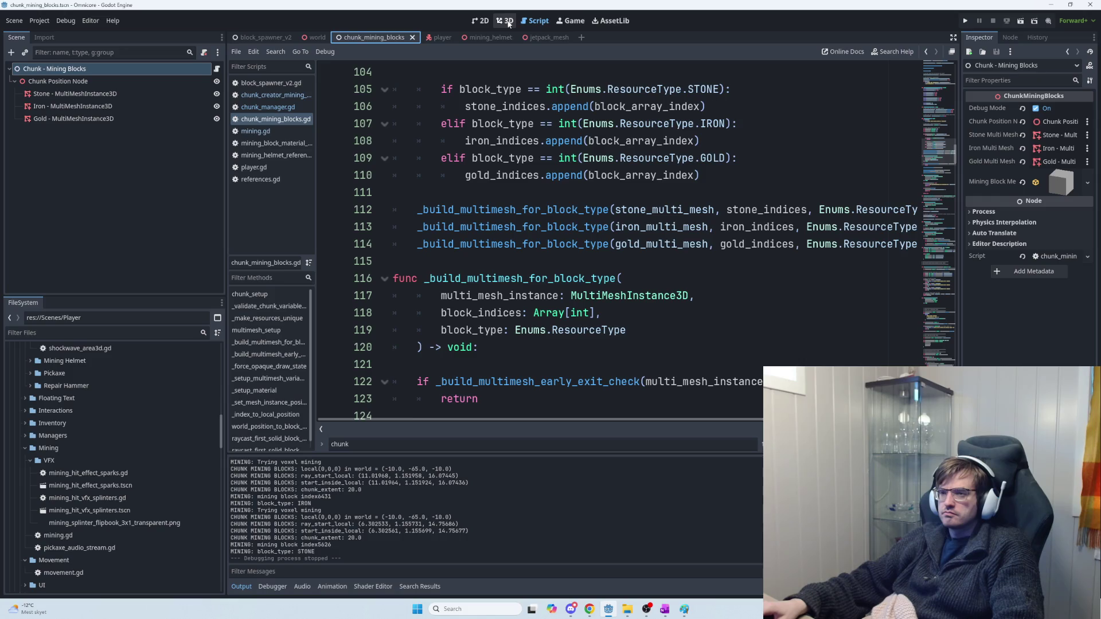
{"action": "left_click", "coordinate": [261, 37]}
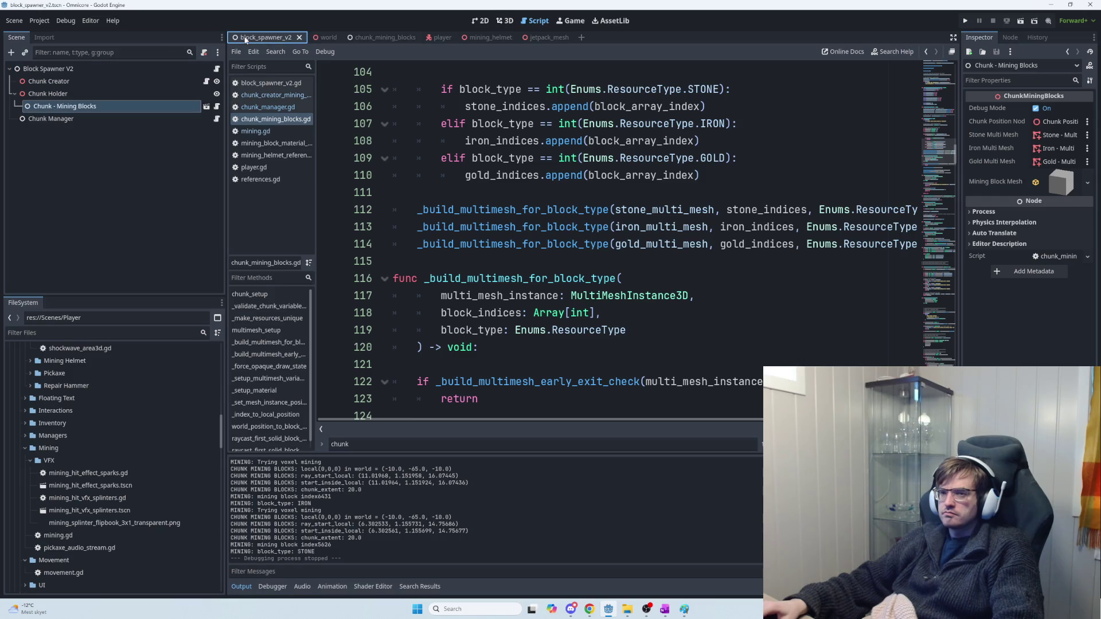
{"action": "left_click", "coordinate": [86, 90]}
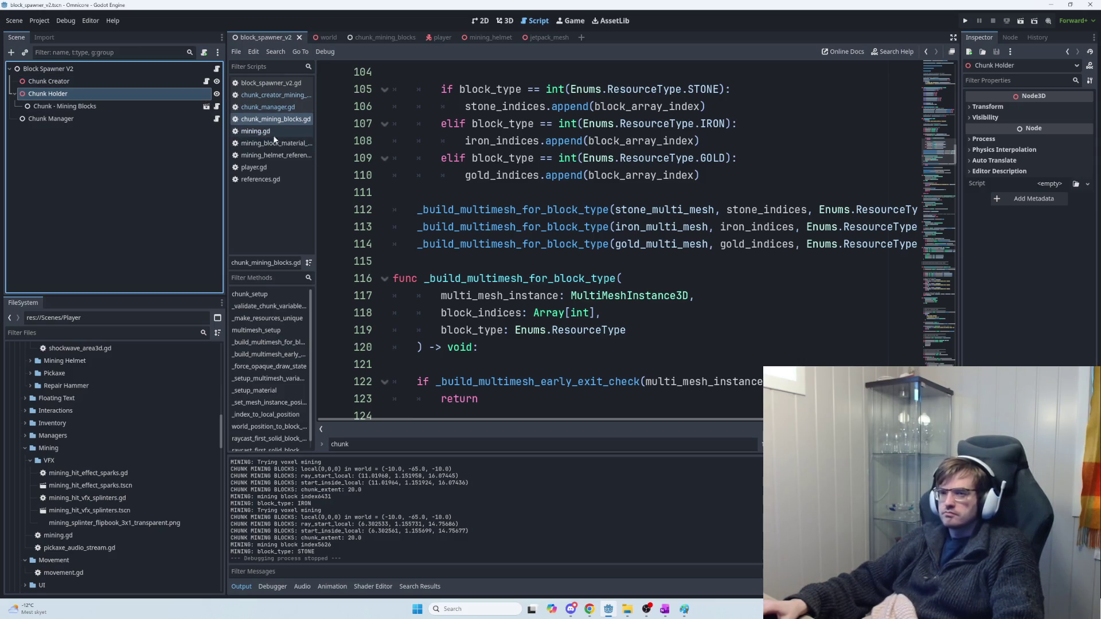
{"action": "left_click", "coordinate": [144, 108]}
Step: Scroll through the chunk_mining_blocks script and start a text search
{"action": "left_click", "coordinate": [558, 243]}
{"action": "scroll", "coordinate": [558, 244], "scroll_direction": "down", "scroll_amount": 3}
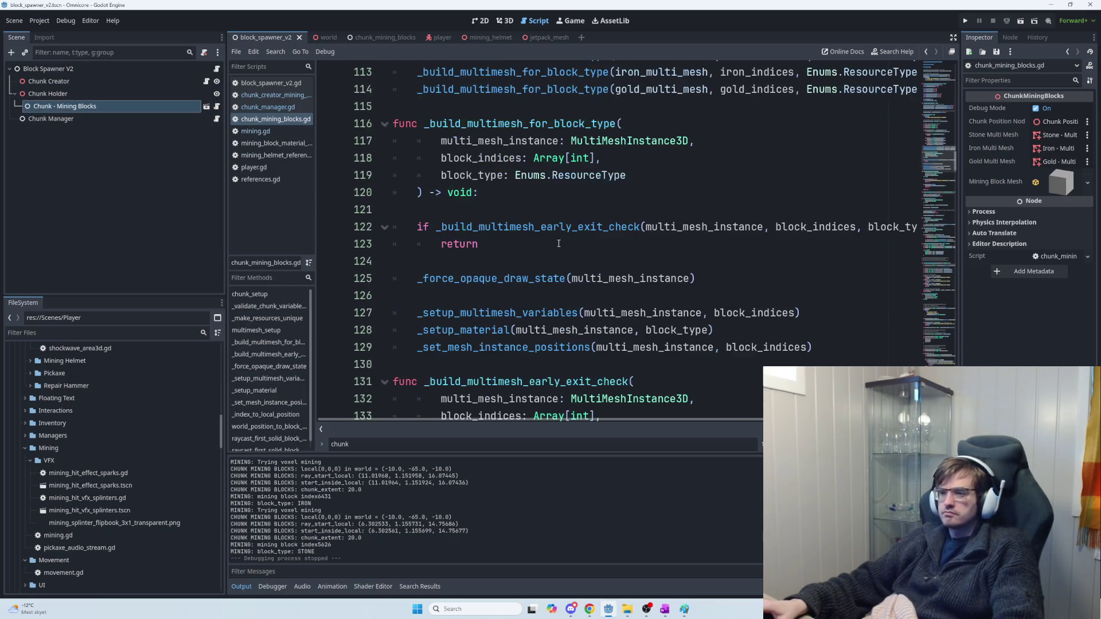
{"action": "scroll", "coordinate": [562, 243], "scroll_direction": "down", "scroll_amount": 1}
{"action": "scroll", "coordinate": [566, 239], "scroll_direction": "down", "scroll_amount": 6}
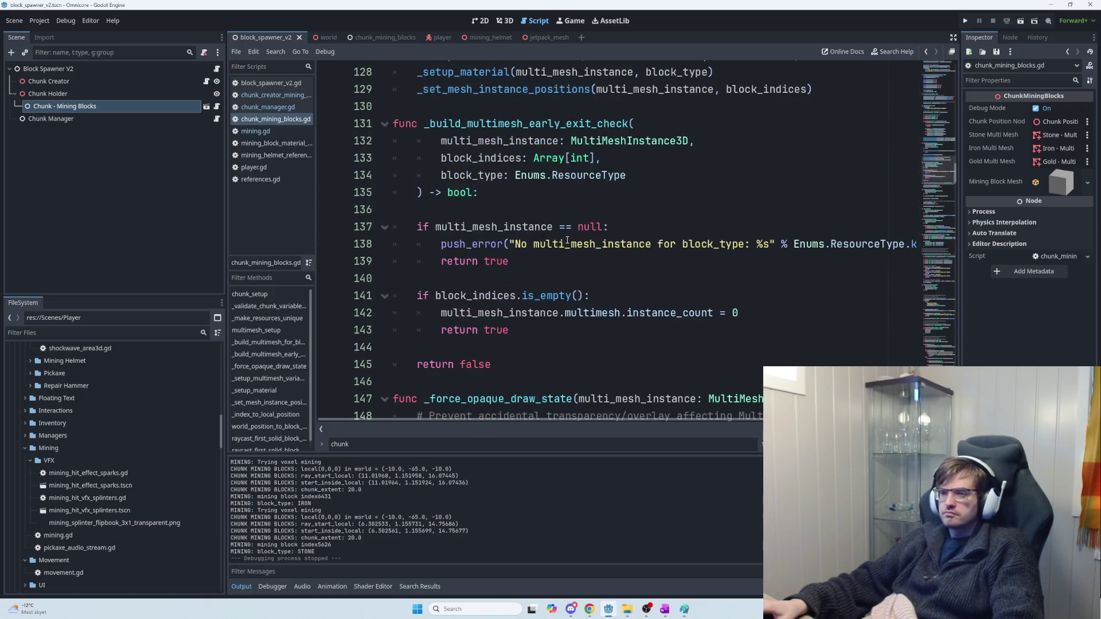
{"action": "key", "text": "ctrl+f"}
Step: Find the chunk_position_node.global_position assignment on line 53 of chunk_mining_blocks.gd
{"action": "type", "text": "glo"}
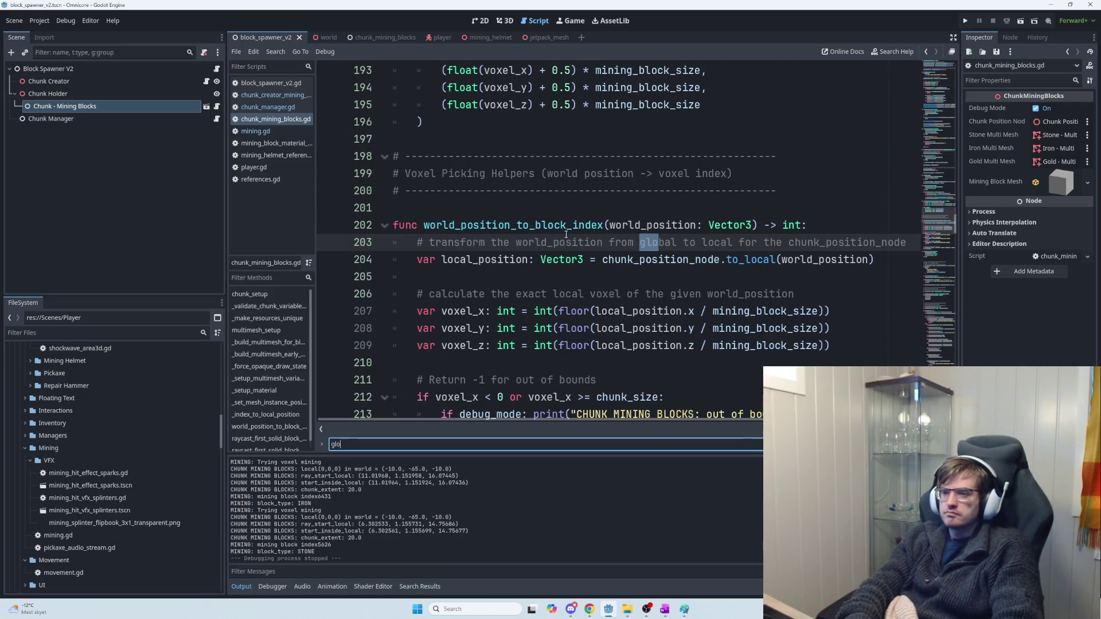
{"action": "type", "text": "bal_position"}
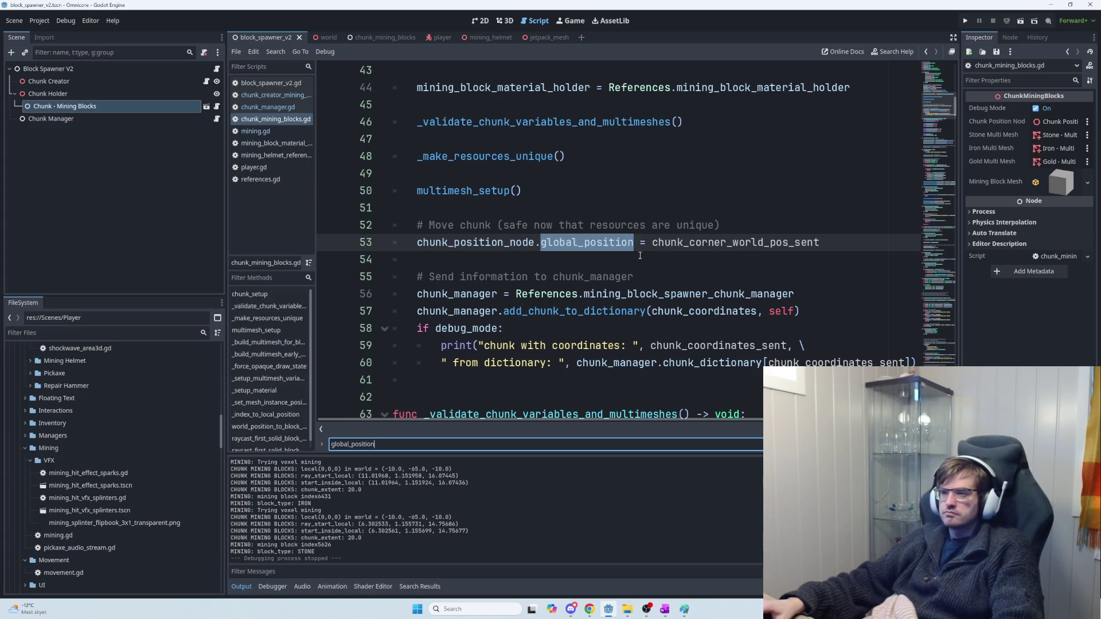
{"action": "left_click_drag", "start_coordinate": [821, 242], "coordinate": [417, 242]}
{"action": "left_click", "coordinate": [608, 243]}
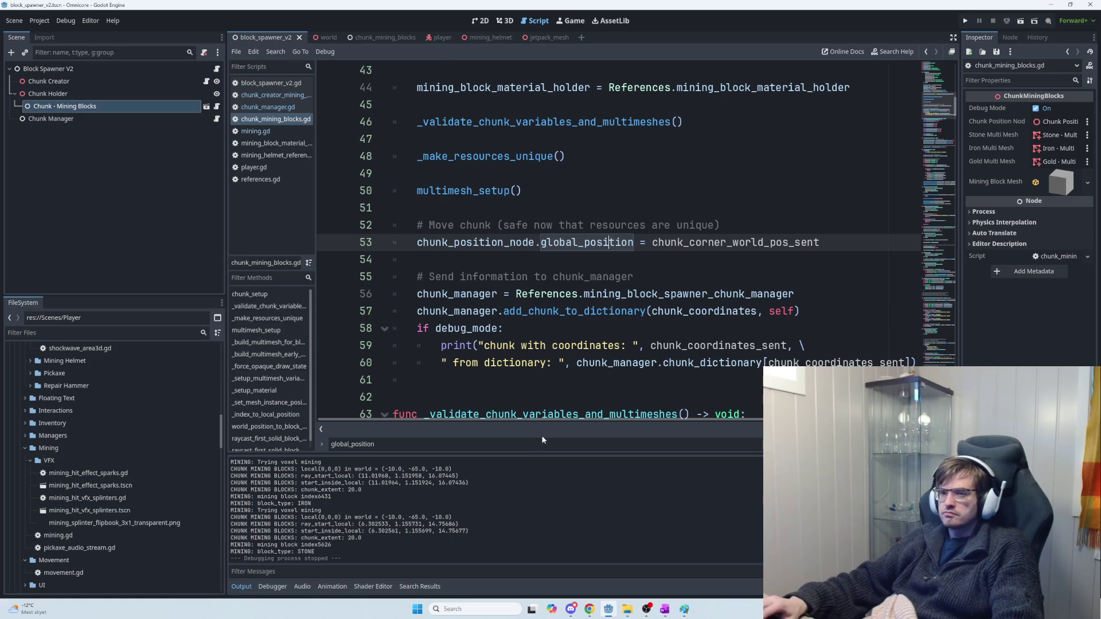
Step: Review chunk_creator_mining_blocks.gd for global_position, recheck the Chunk Holder node, and relaunch the game
{"action": "left_click", "coordinate": [206, 81]}
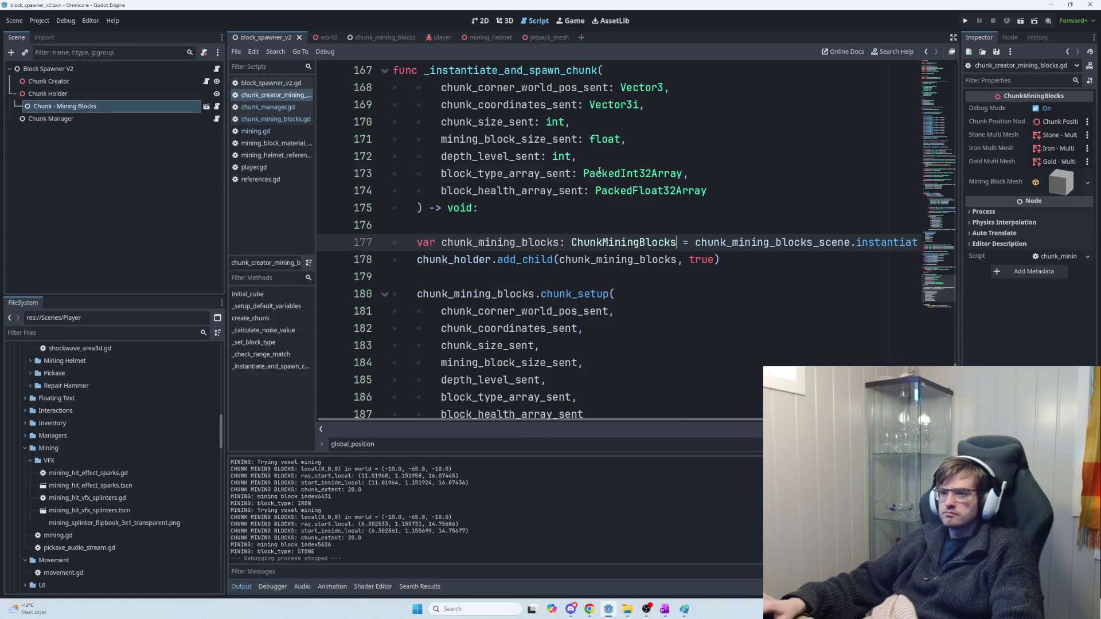
{"action": "left_click", "coordinate": [600, 173]}
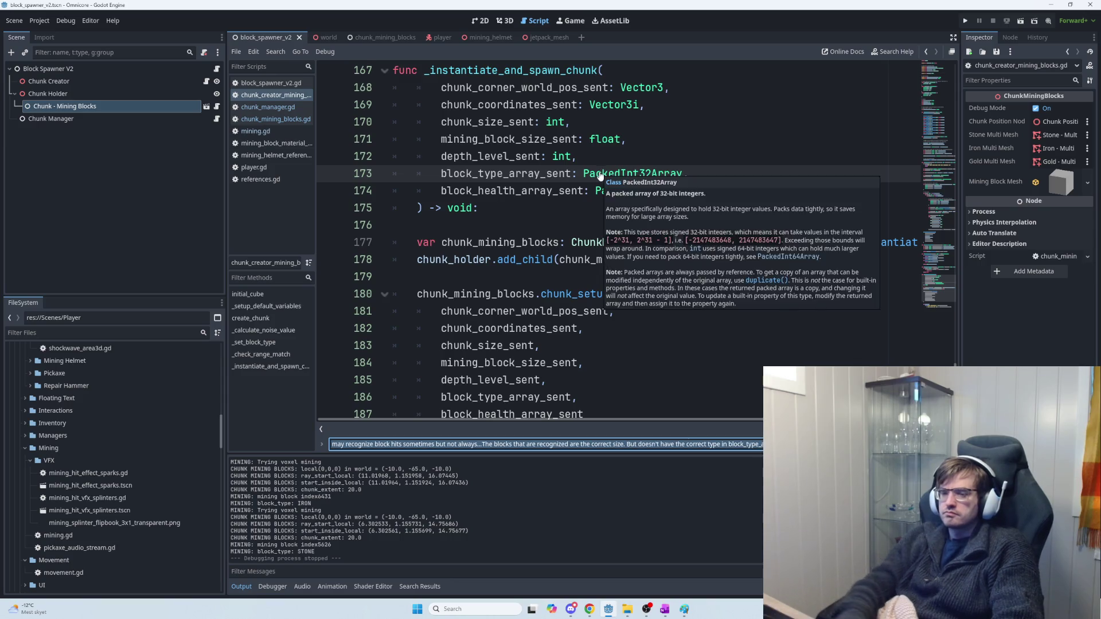
{"action": "type", "text": "global_positi"}
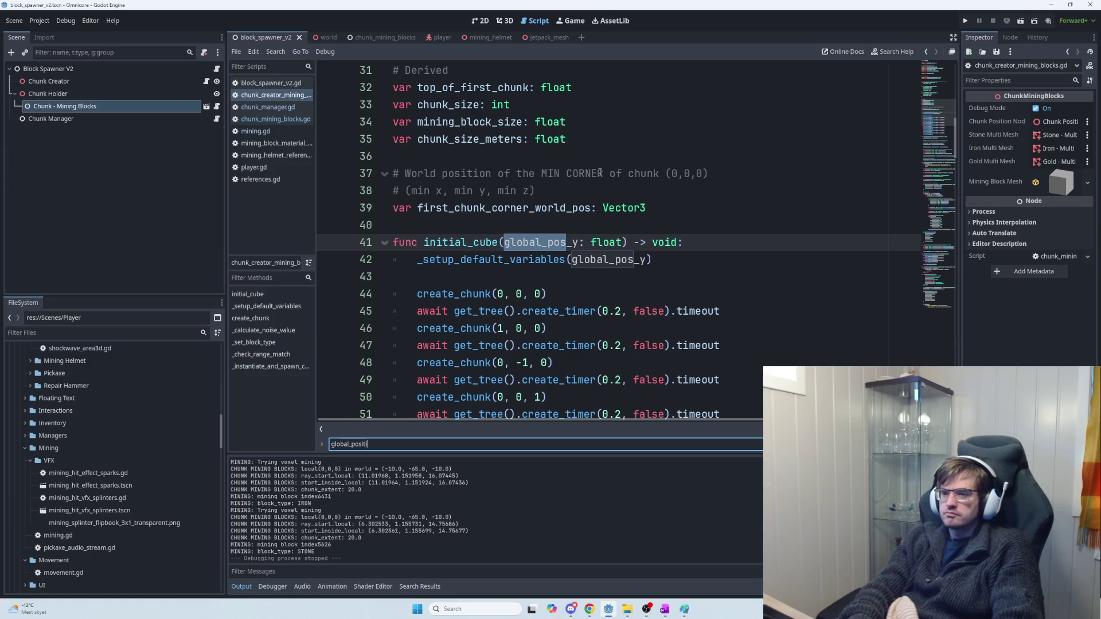
{"action": "key", "text": "BackSpace"}
{"action": "key", "text": "BackSpace"}
{"action": "key", "text": "BackSpace"}
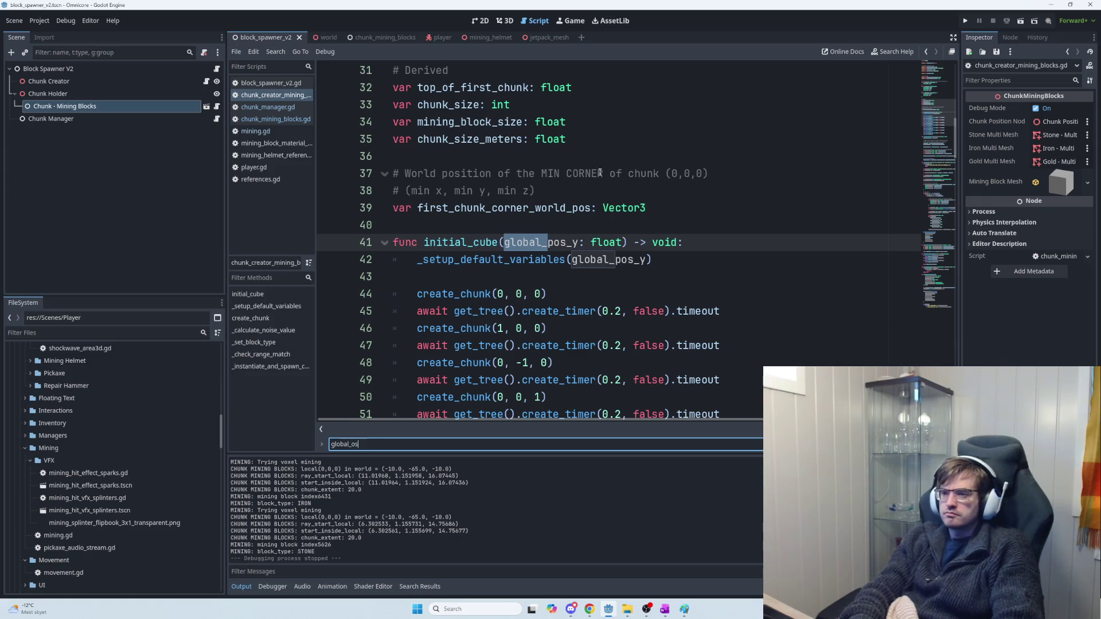
{"action": "key", "text": "BackSpace"}
{"action": "key", "text": "BackSpace"}
{"action": "key", "text": "BackSpace"}
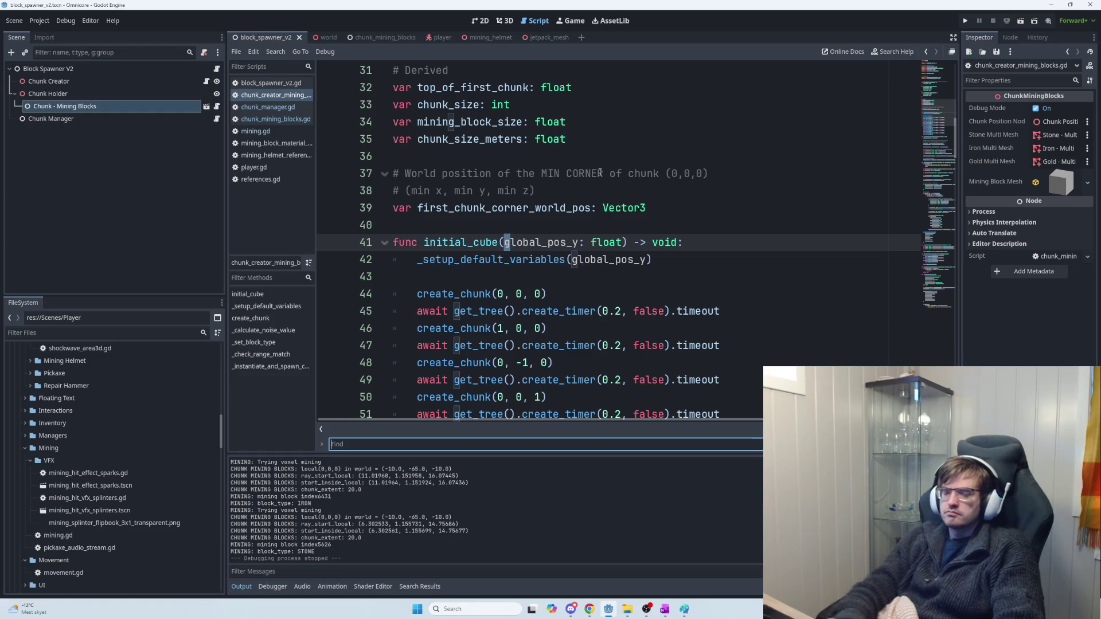
{"action": "scroll", "coordinate": [601, 172], "scroll_direction": "down", "scroll_amount": 5}
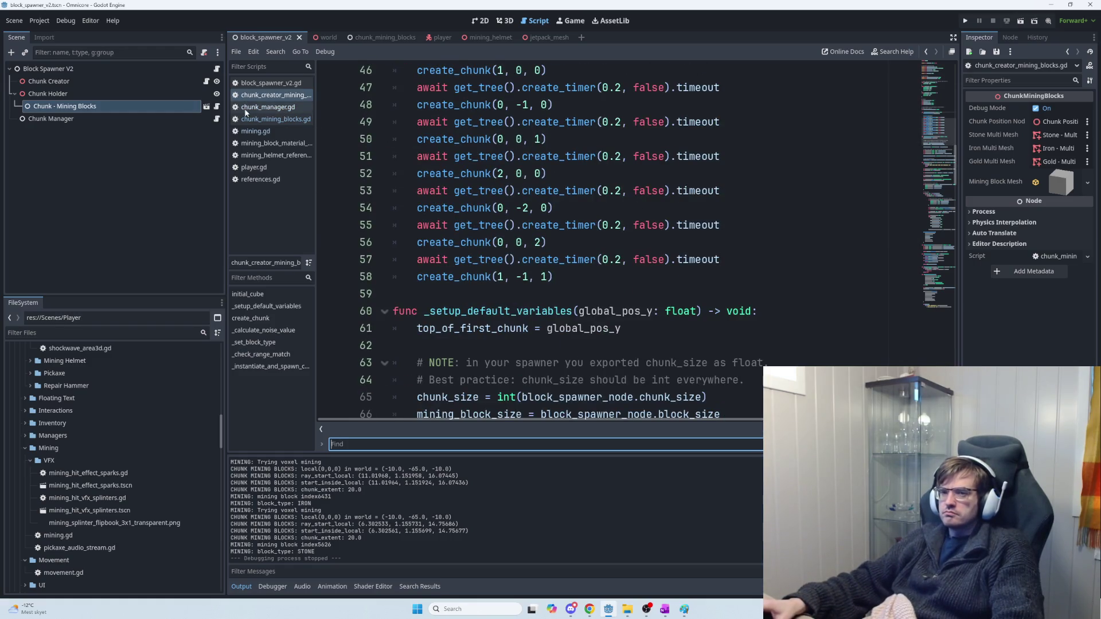
{"action": "left_click", "coordinate": [122, 91]}
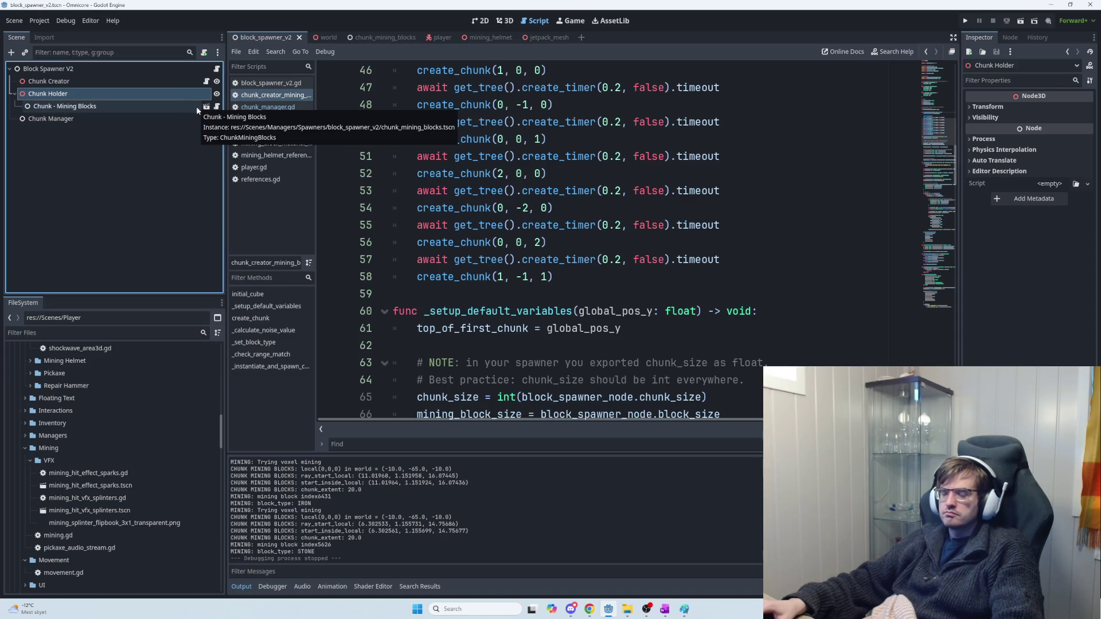
{"action": "key", "text": "F5"}
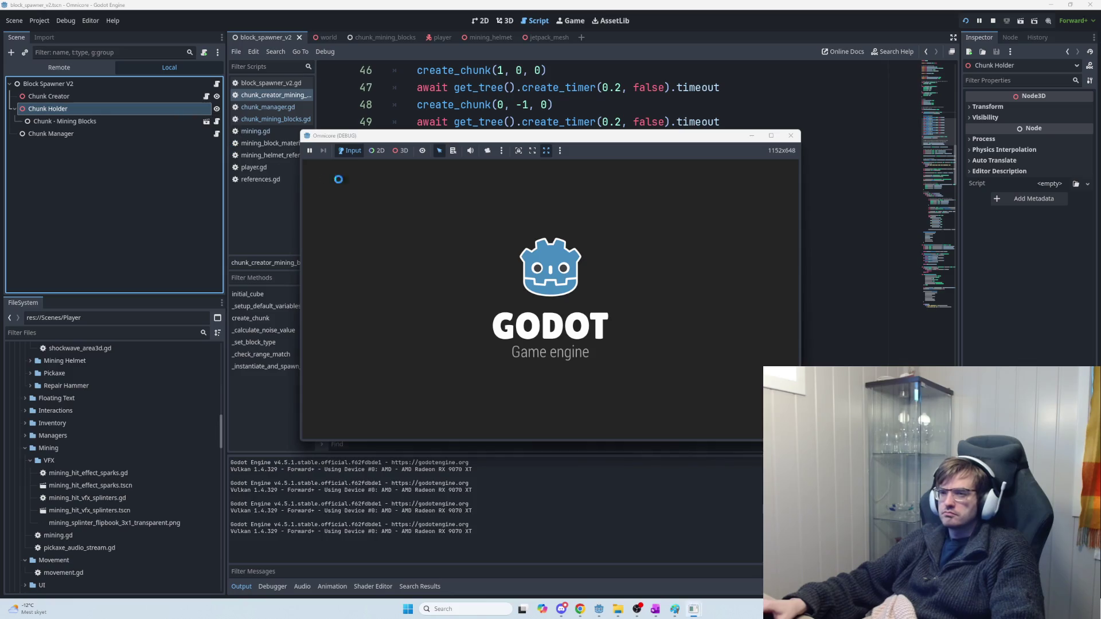
Step: Host a game session and mine several stone and iron blocks from the rock walls
{"action": "left_click", "coordinate": [338, 167]}
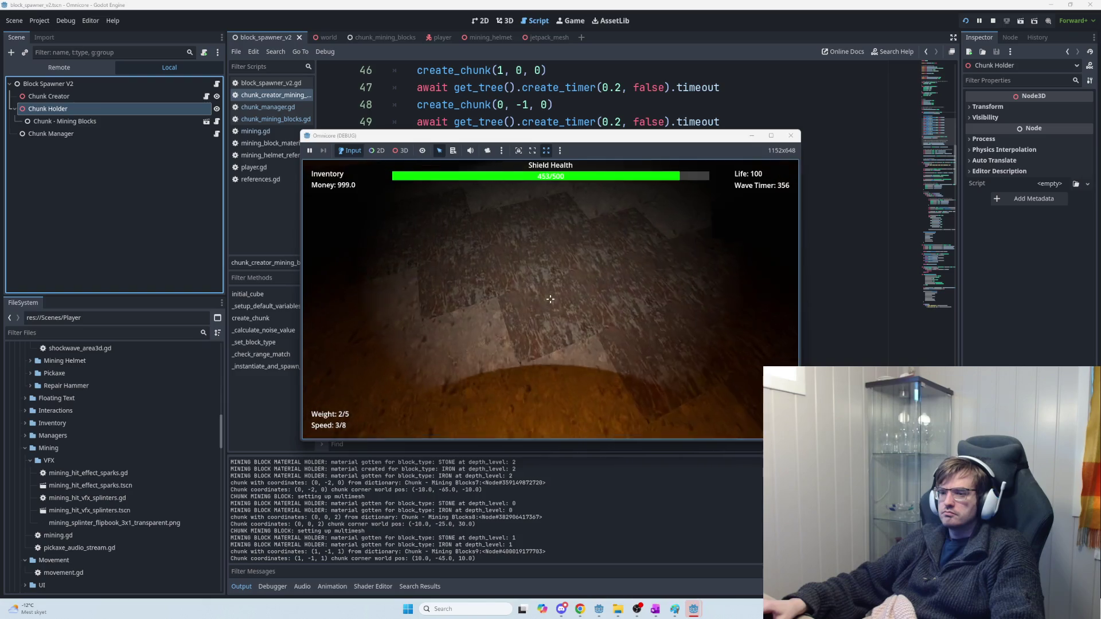
{"action": "left_click", "coordinate": [550, 298]}
{"action": "left_click", "coordinate": [550, 299]}
{"action": "left_click", "coordinate": [551, 299]}
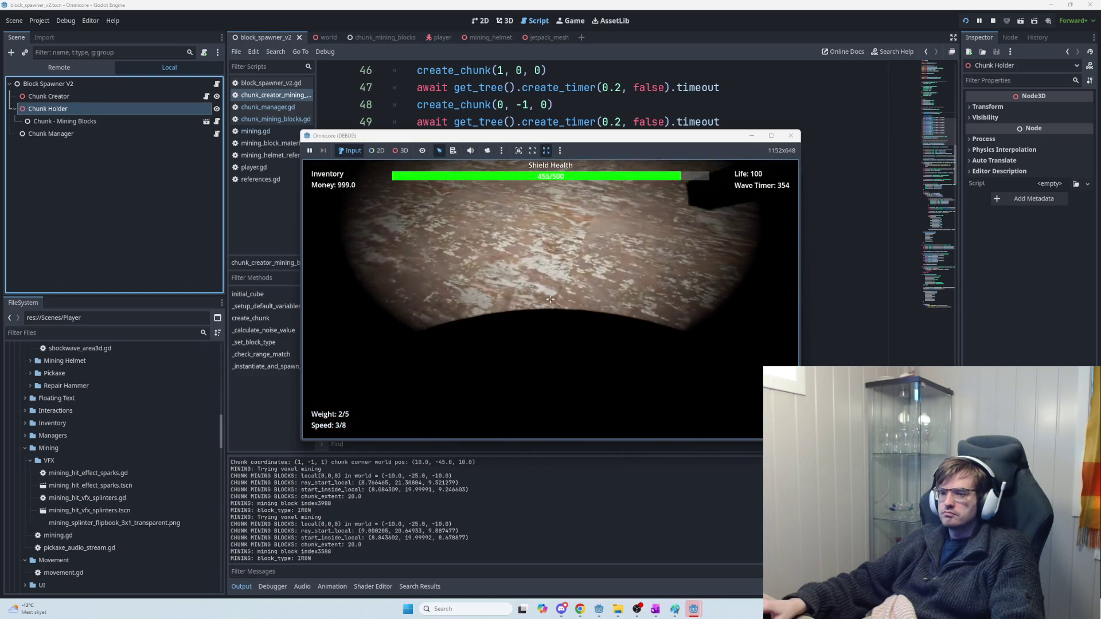
{"action": "left_click", "coordinate": [550, 299]}
{"action": "left_click", "coordinate": [551, 299]}
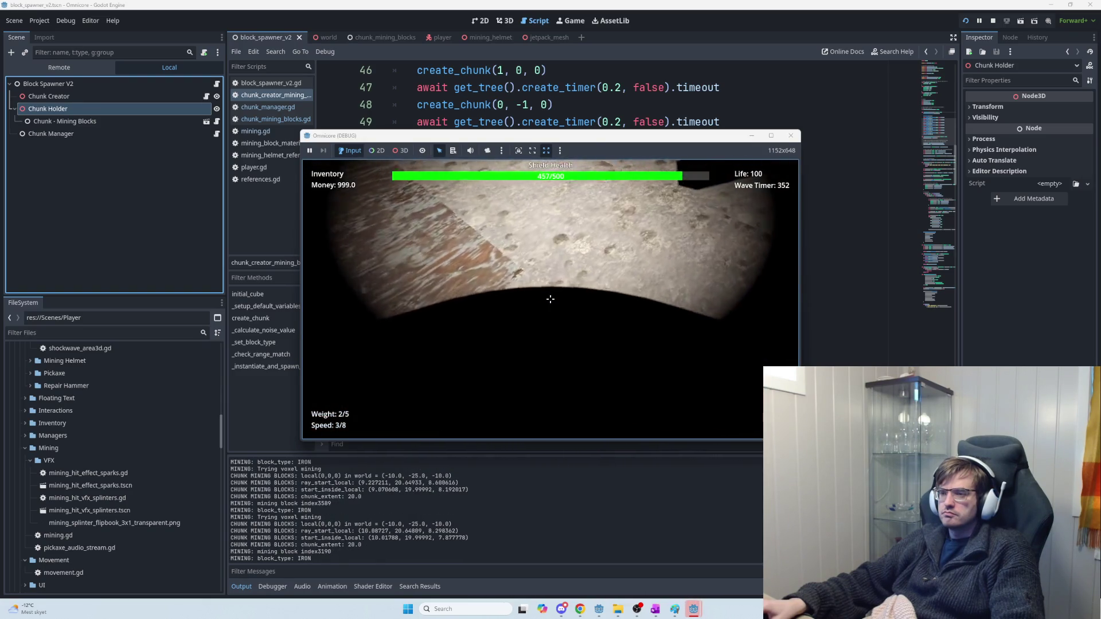
{"action": "left_click", "coordinate": [551, 299]}
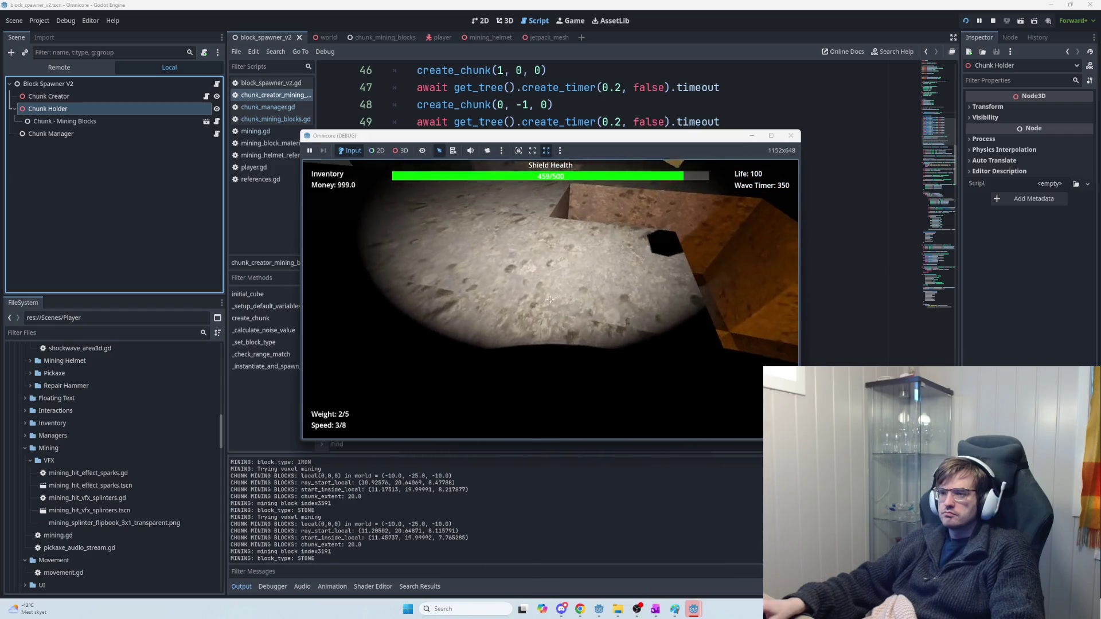
{"action": "left_click", "coordinate": [550, 299]}
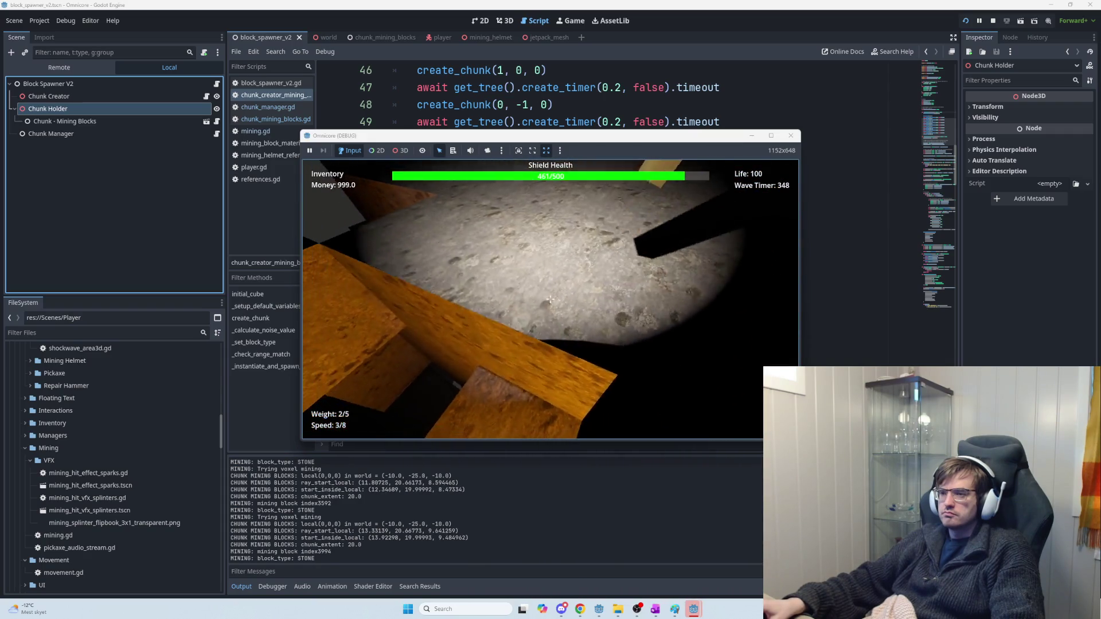
{"action": "left_click", "coordinate": [550, 298]}
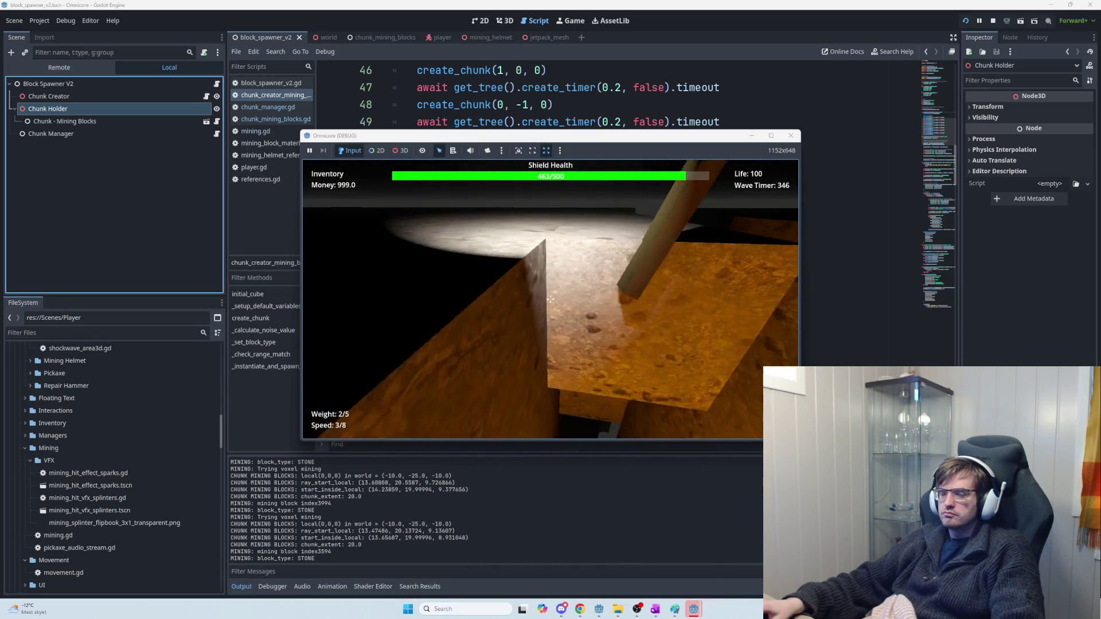
{"action": "left_click", "coordinate": [550, 299]}
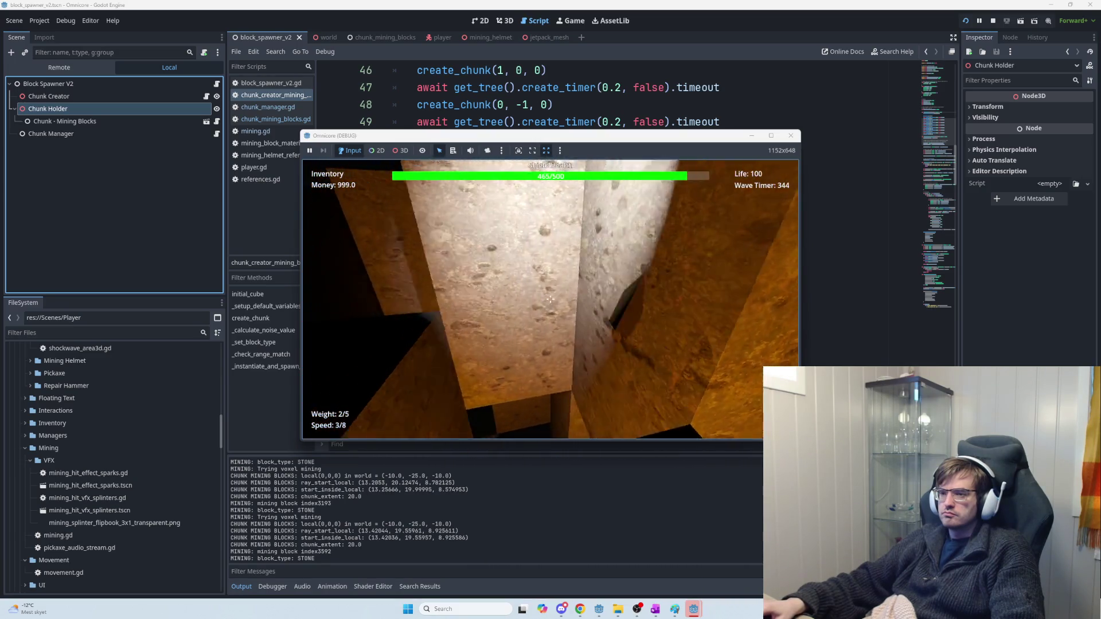
{"action": "left_click", "coordinate": [550, 299]}
{"action": "left_click", "coordinate": [551, 299]}
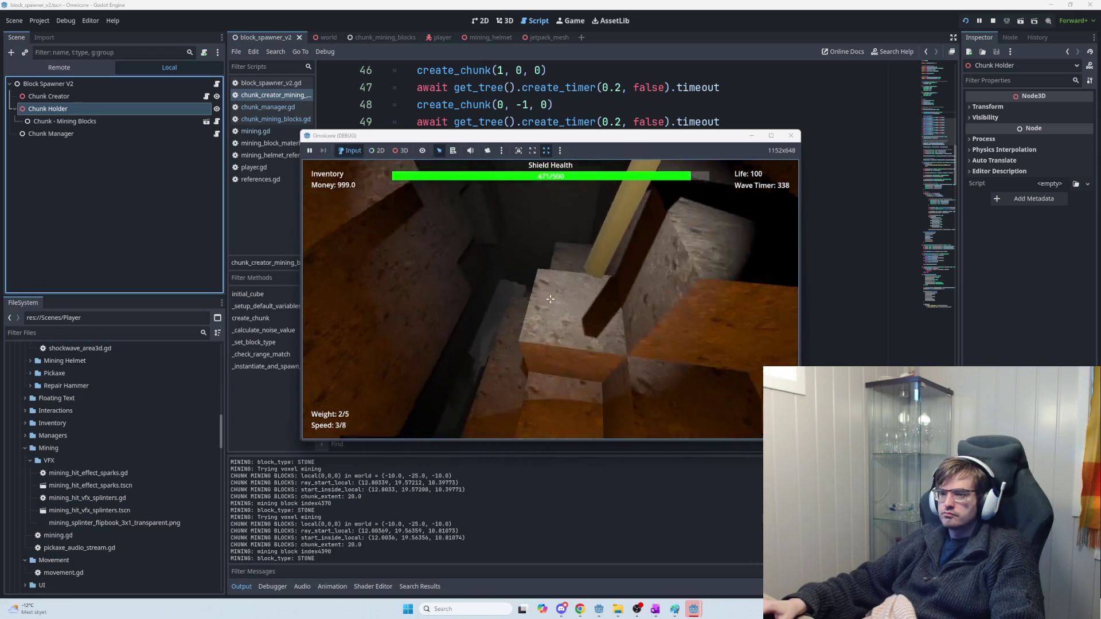
Step: Fly up with the jetpack, mine the green-lit wall block, then stop the game with F8
{"action": "key", "text": "space"}
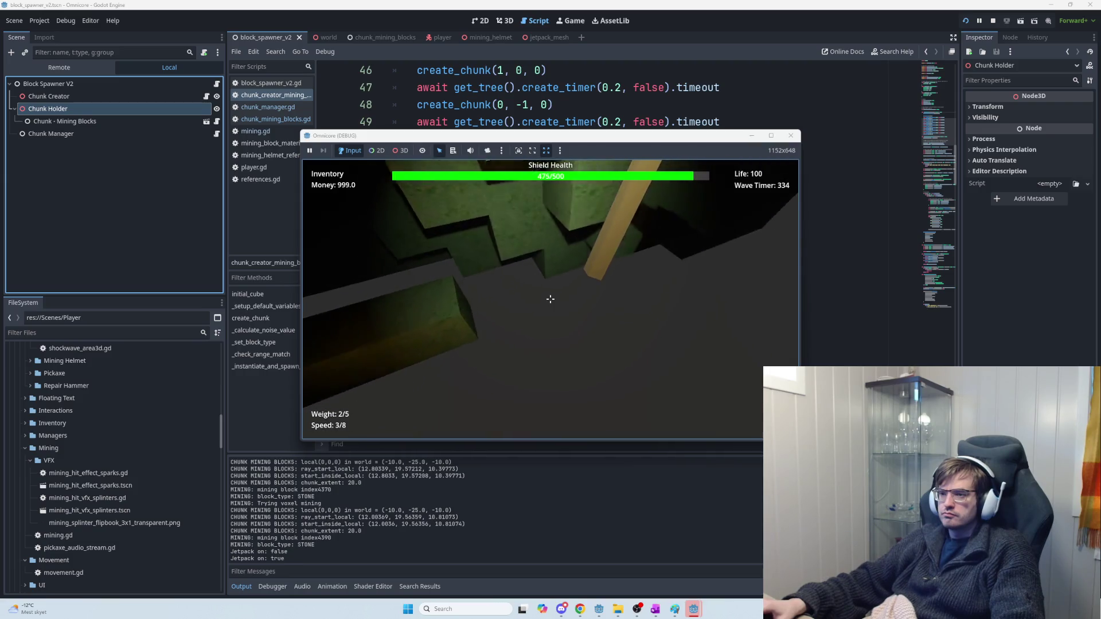
{"action": "left_click", "coordinate": [550, 298]}
{"action": "left_click", "coordinate": [550, 299]}
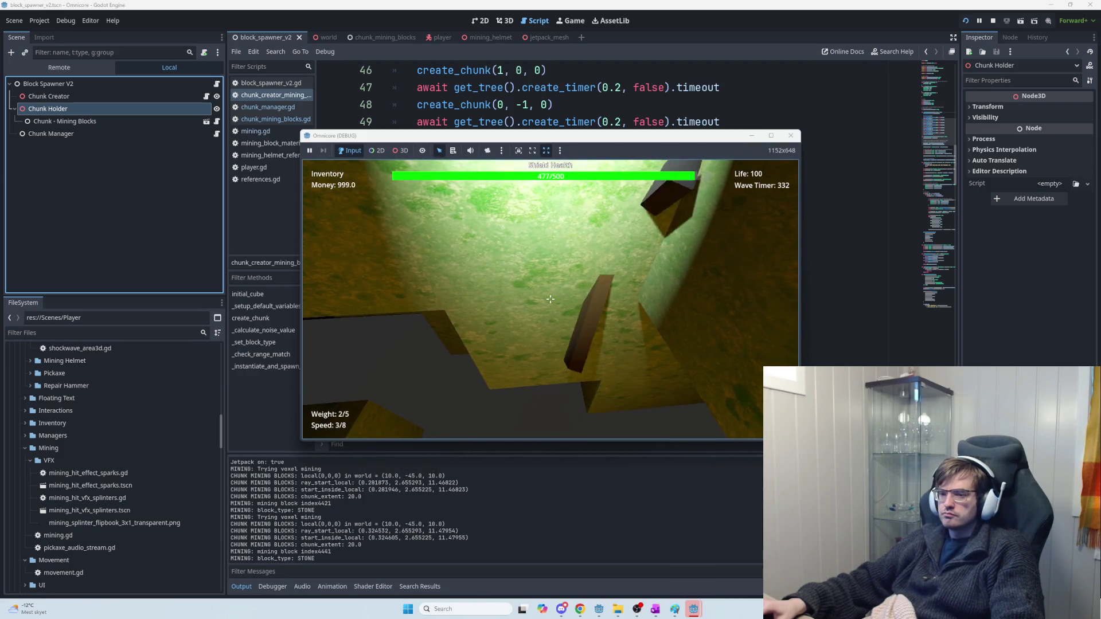
{"action": "key", "text": "F8"}
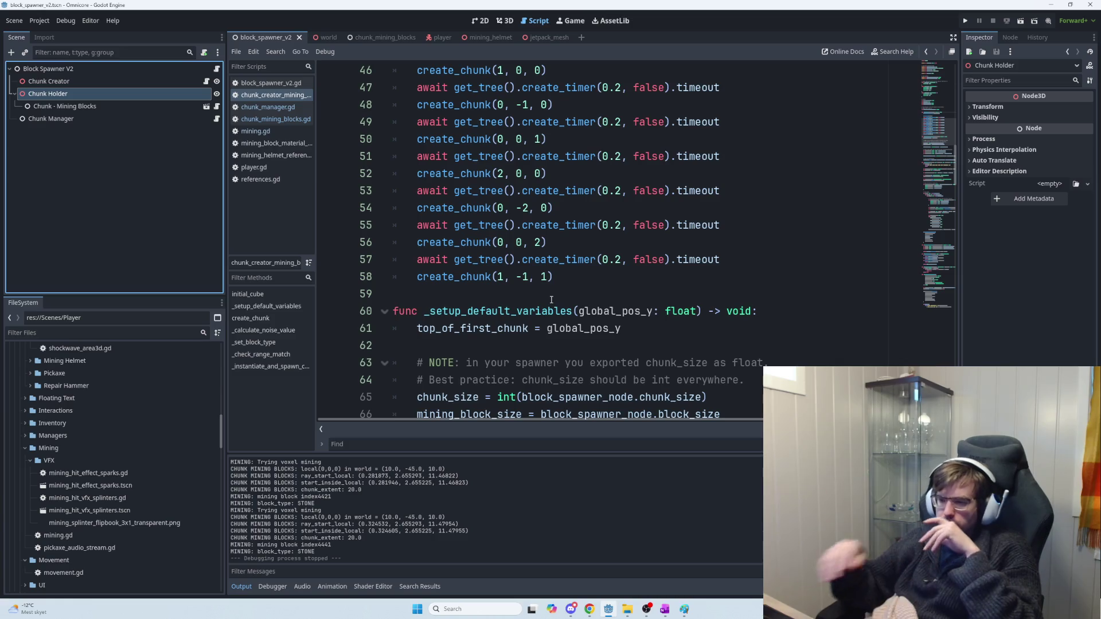
{"action": "mouse_move", "coordinate": [589, 609]}
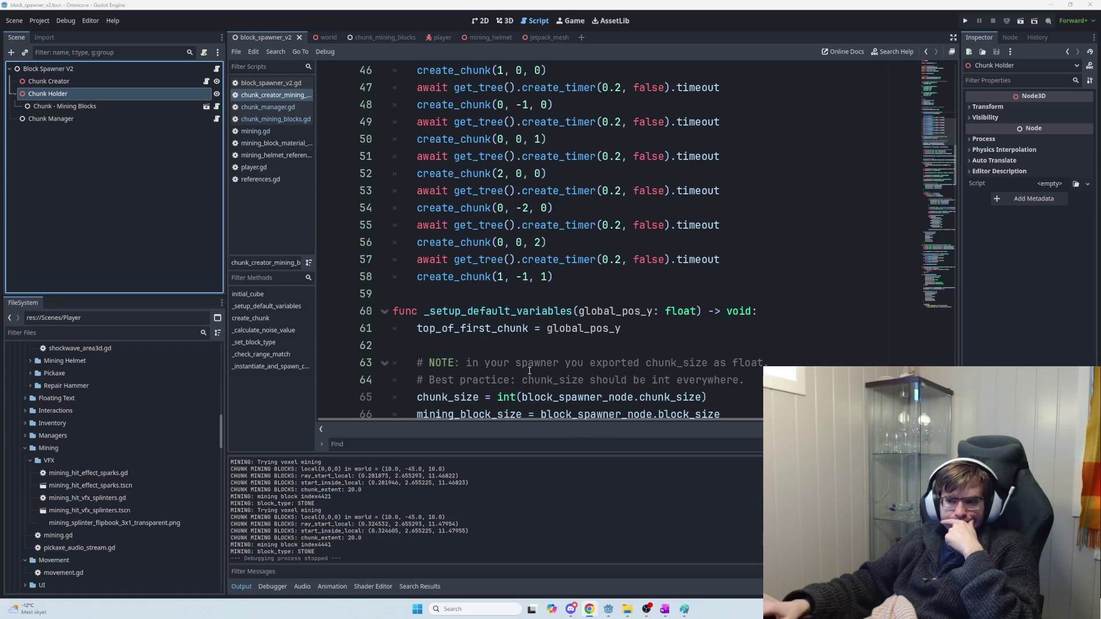
Step: Review the chunk_creator setup and create_chunk functions, then switch to OneNote's Current task page
{"action": "scroll", "coordinate": [527, 371], "scroll_direction": "down", "scroll_amount": 1}
{"action": "scroll", "coordinate": [528, 371], "scroll_direction": "down", "scroll_amount": 6}
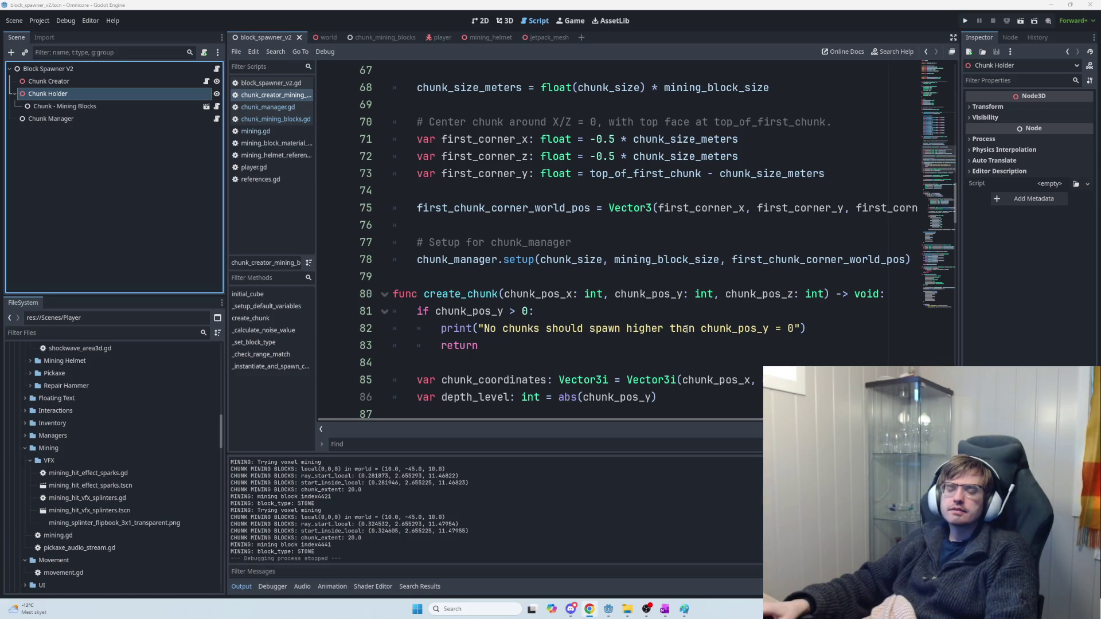
{"action": "key", "text": "alt+Tab"}
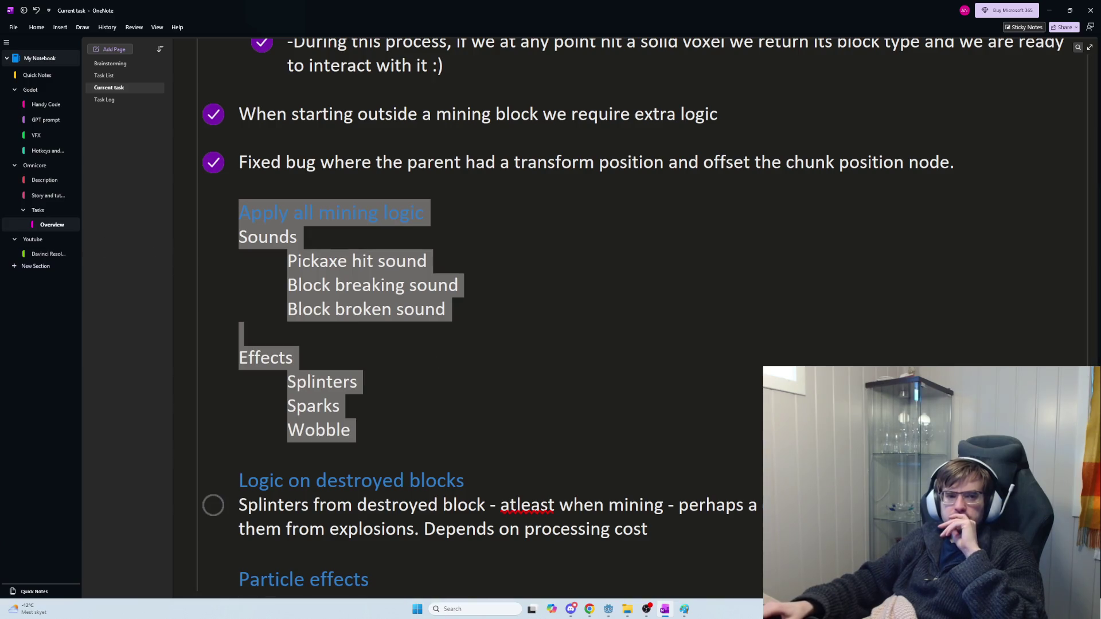
{"action": "left_click", "coordinate": [589, 609]}
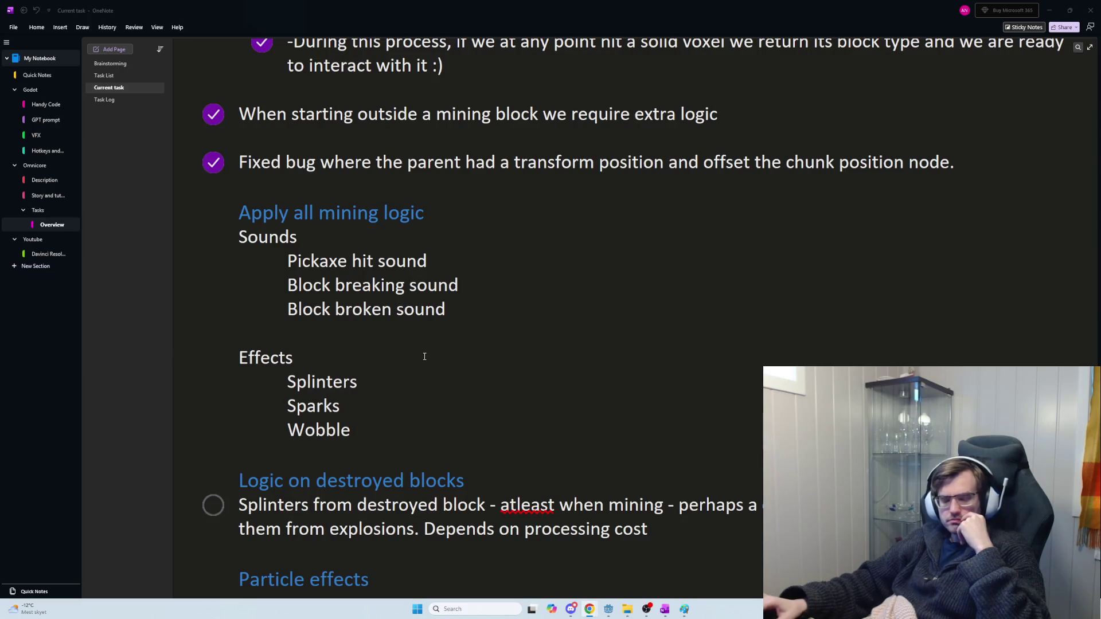
{"action": "scroll", "coordinate": [470, 370], "scroll_direction": "down", "scroll_amount": 5}
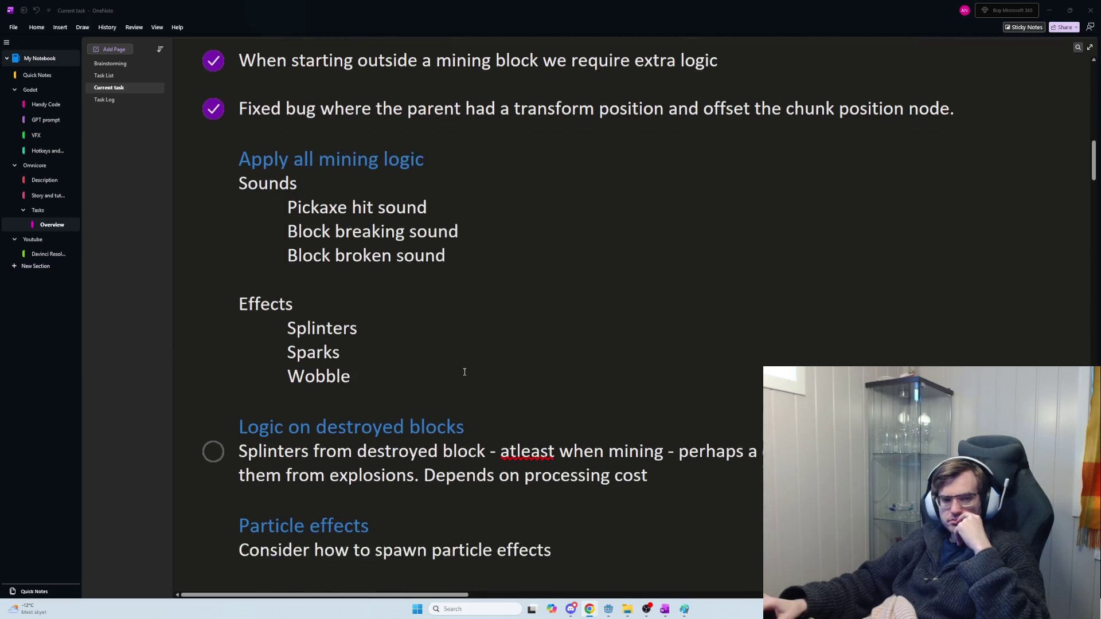
{"action": "scroll", "coordinate": [455, 384], "scroll_direction": "down", "scroll_amount": 3}
{"action": "scroll", "coordinate": [450, 379], "scroll_direction": "up", "scroll_amount": 12}
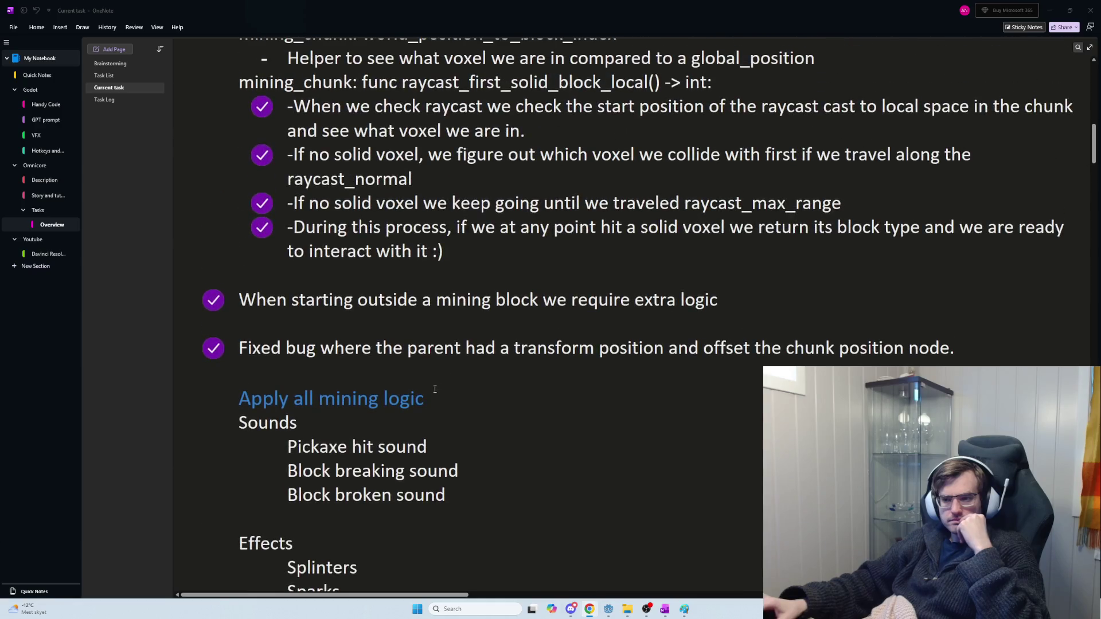
{"action": "scroll", "coordinate": [435, 389], "scroll_direction": "down", "scroll_amount": 5}
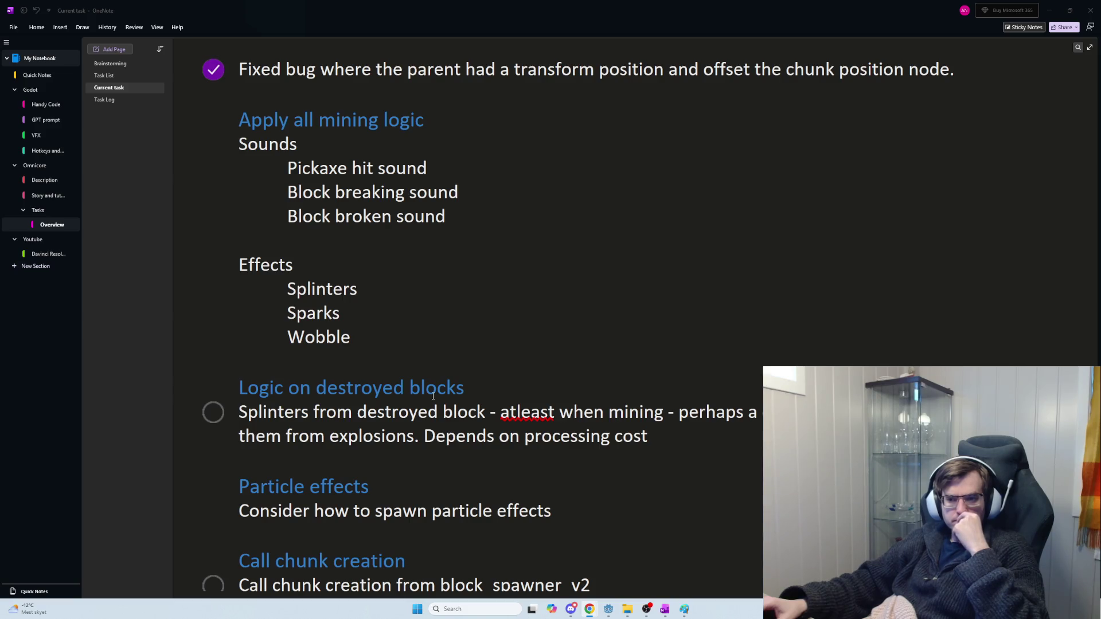
{"action": "scroll", "coordinate": [433, 395], "scroll_direction": "up", "scroll_amount": 10}
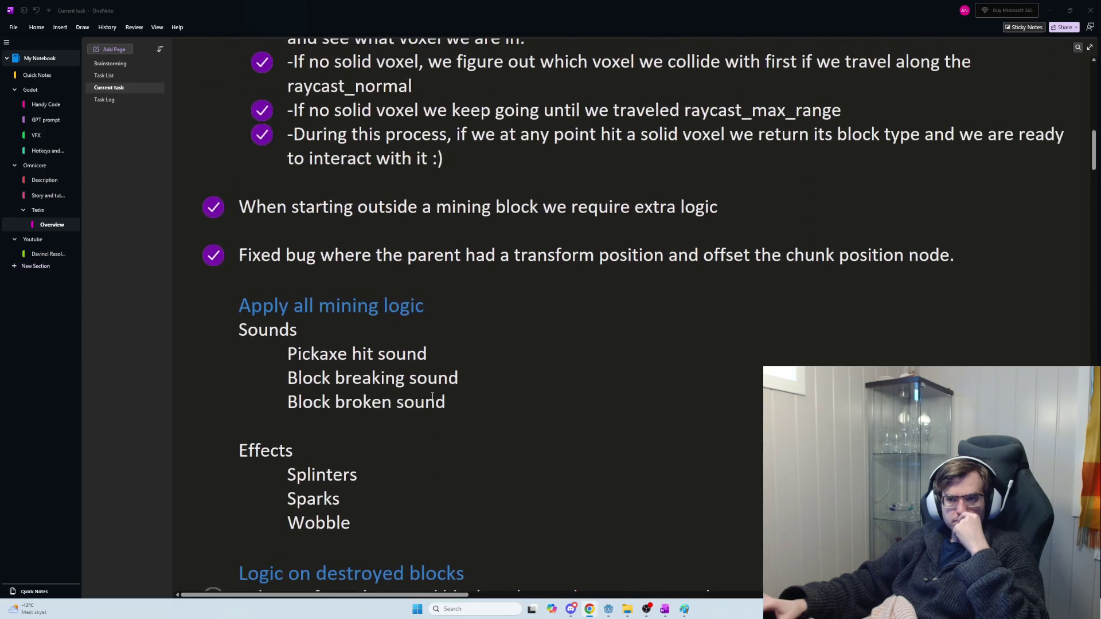
{"action": "scroll", "coordinate": [430, 395], "scroll_direction": "up", "scroll_amount": 10}
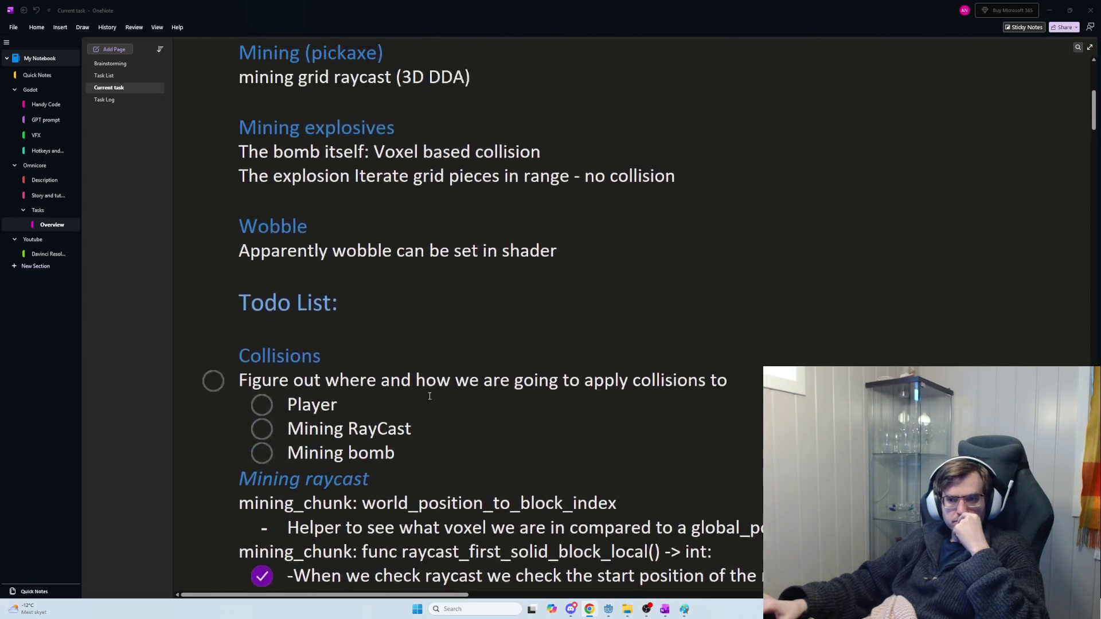
{"action": "scroll", "coordinate": [426, 395], "scroll_direction": "down", "scroll_amount": 5}
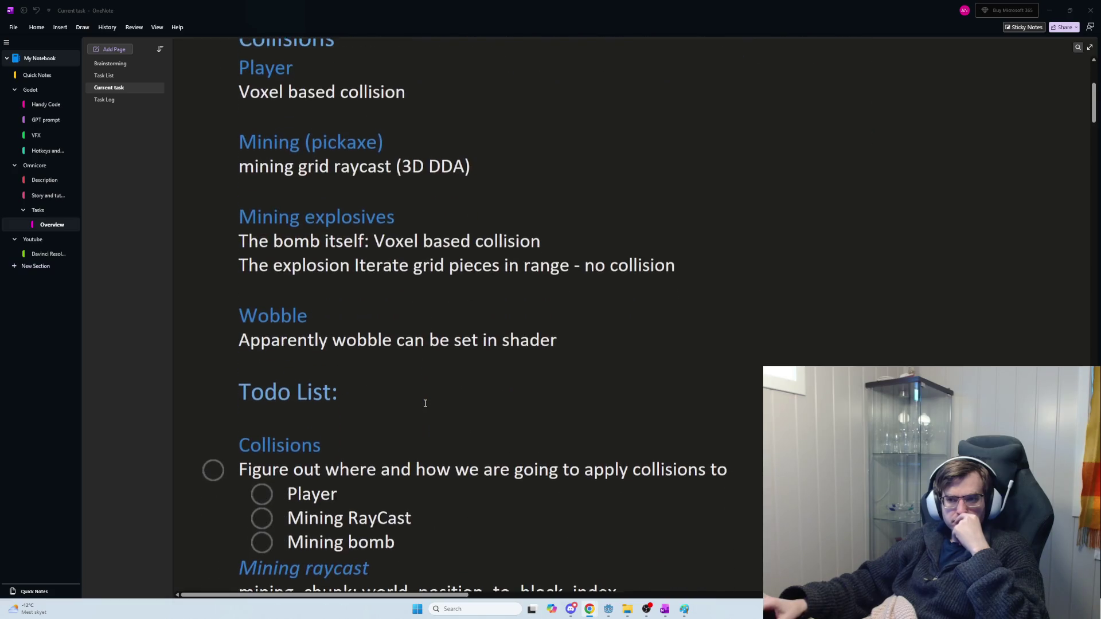
{"action": "scroll", "coordinate": [425, 403], "scroll_direction": "down", "scroll_amount": 3}
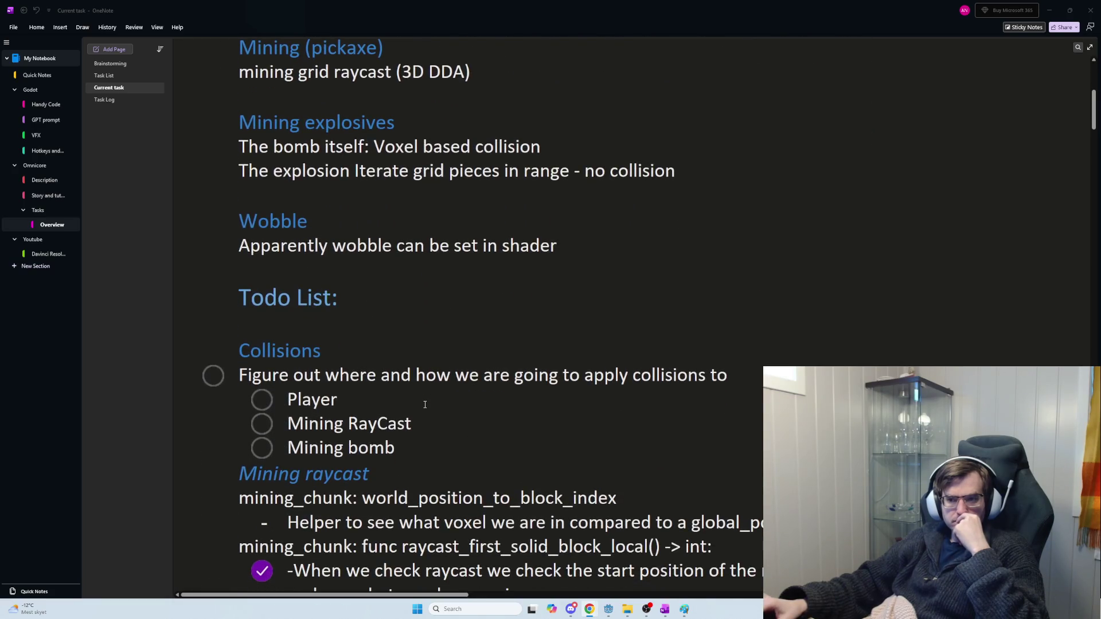
{"action": "scroll", "coordinate": [422, 405], "scroll_direction": "down", "scroll_amount": 2}
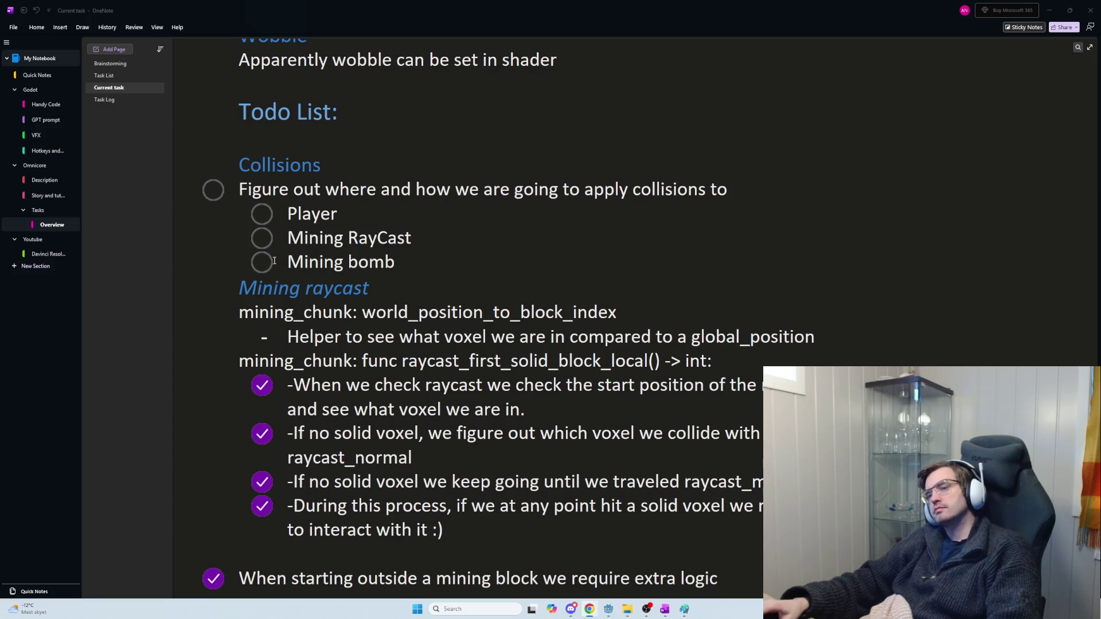
Step: Mark Mining RayCast as done and cut the finished raycast task lines
{"action": "left_click", "coordinate": [262, 239]}
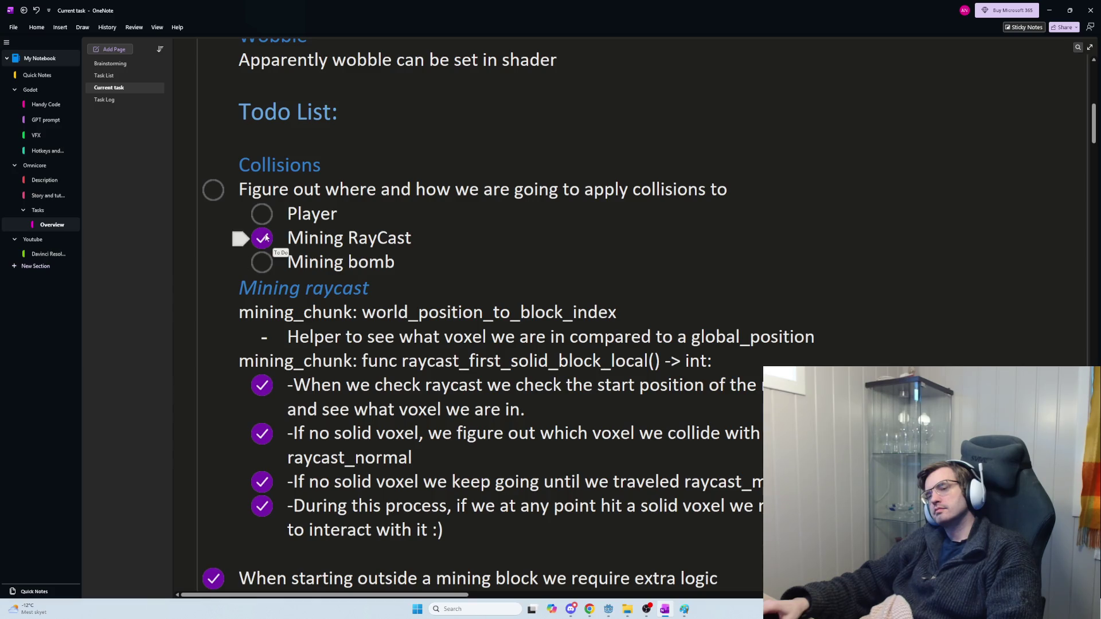
{"action": "scroll", "coordinate": [358, 311], "scroll_direction": "down", "scroll_amount": 5}
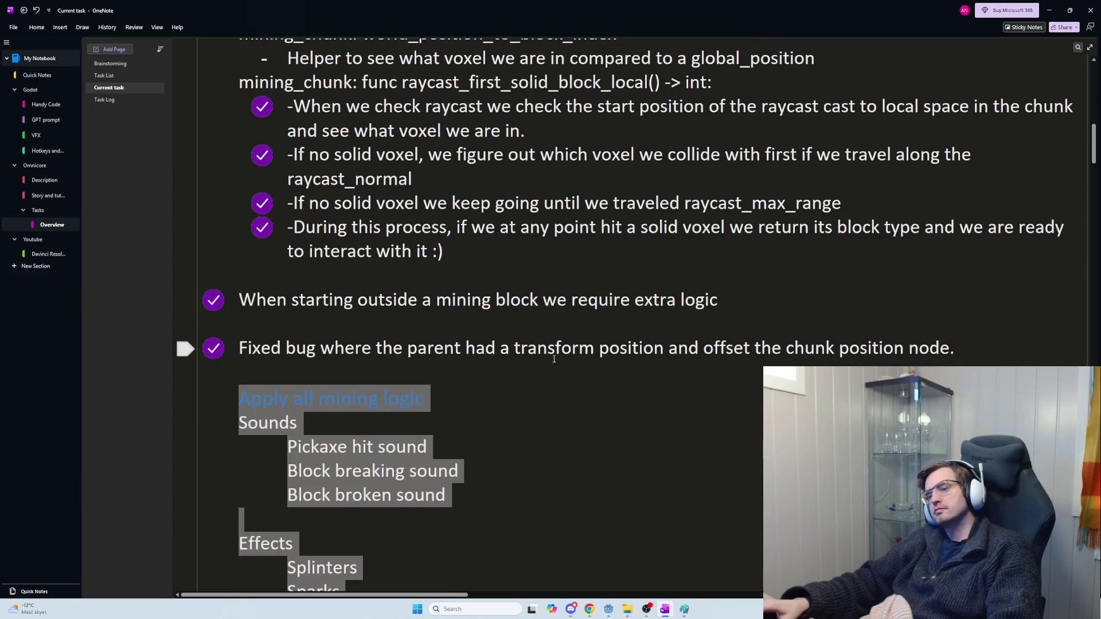
{"action": "left_click", "coordinate": [578, 348]}
{"action": "mouse_move", "coordinate": [955, 348]}
{"action": "left_mouse_down"}
{"action": "mouse_move", "coordinate": [237, 271]}
{"action": "mouse_move", "coordinate": [238, 332]}
{"action": "mouse_move", "coordinate": [230, 196]}
{"action": "left_mouse_up"}
{"action": "scroll", "coordinate": [236, 275], "scroll_direction": "up", "scroll_amount": 5}
{"action": "scroll", "coordinate": [241, 247], "scroll_direction": "down", "scroll_amount": 2}
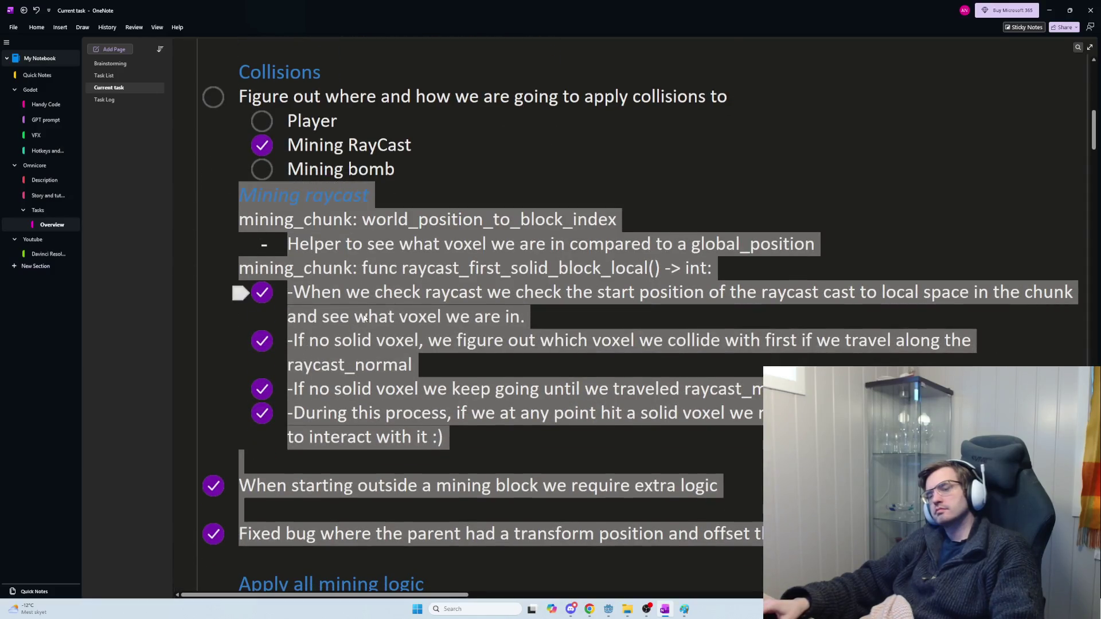
{"action": "scroll", "coordinate": [390, 348], "scroll_direction": "down", "scroll_amount": 8}
{"action": "scroll", "coordinate": [369, 318], "scroll_direction": "down", "scroll_amount": 18}
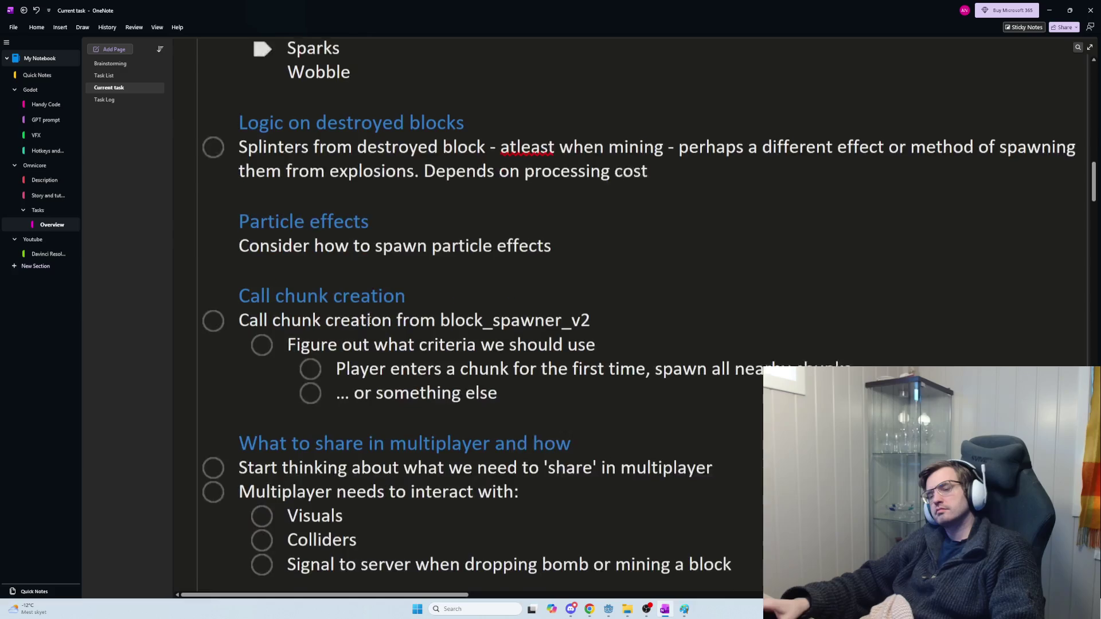
{"action": "key", "text": "ctrl+x"}
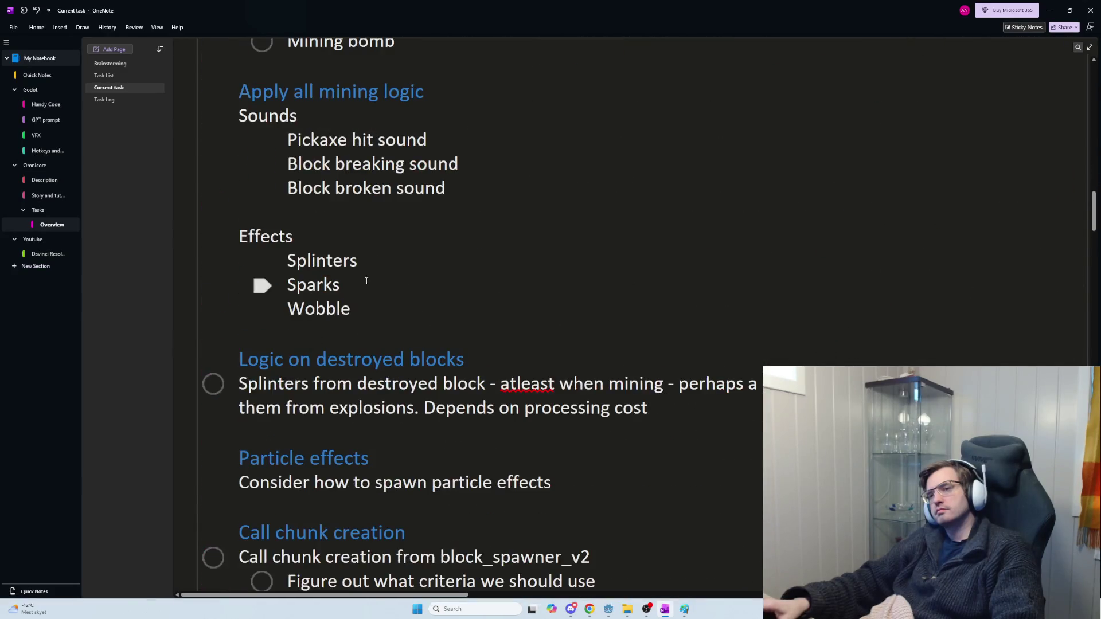
Step: Paste the Mining raycast notes under 'Todo List:' and go to the Task Log page
{"action": "scroll", "coordinate": [338, 298], "scroll_direction": "up", "scroll_amount": 6}
{"action": "left_click", "coordinate": [360, 279]}
{"action": "key", "text": "ctrl+v"}
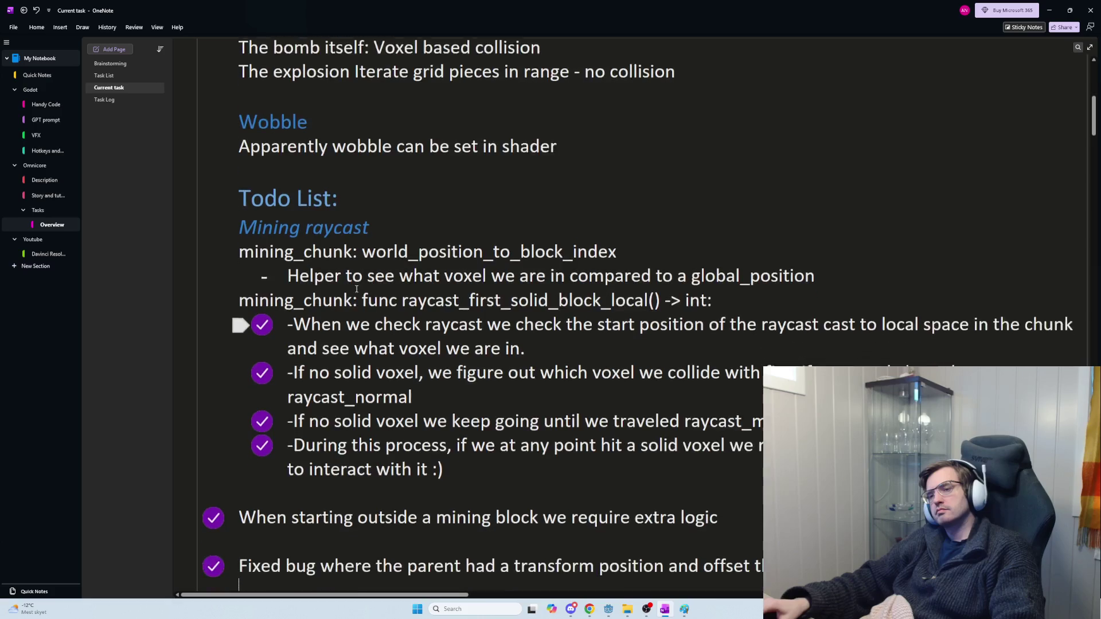
{"action": "scroll", "coordinate": [367, 301], "scroll_direction": "down", "scroll_amount": 5}
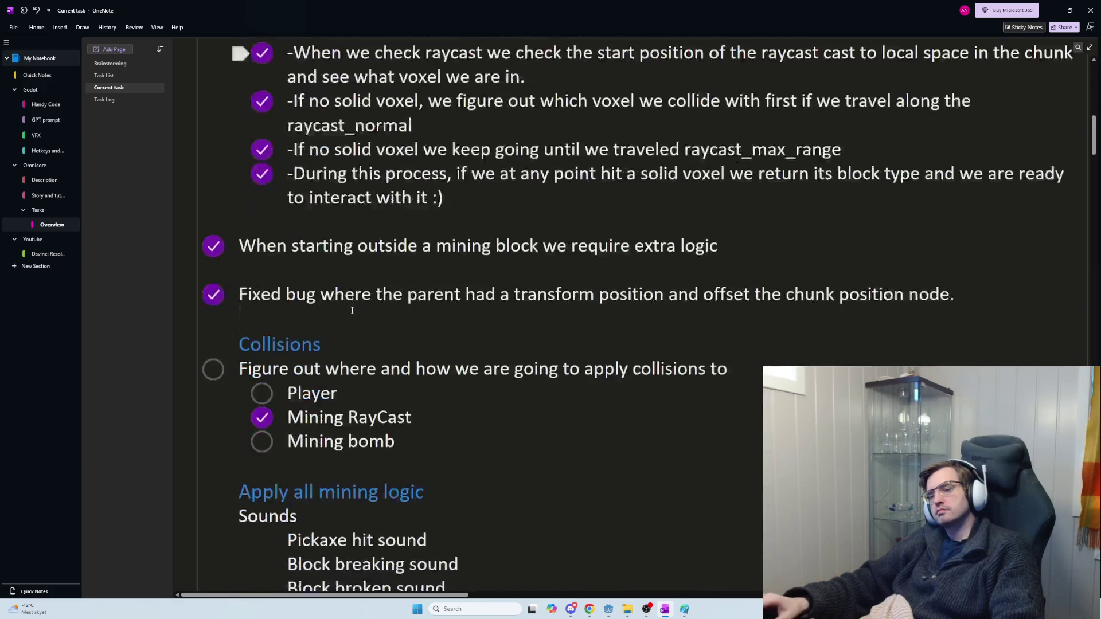
{"action": "left_click", "coordinate": [110, 100]}
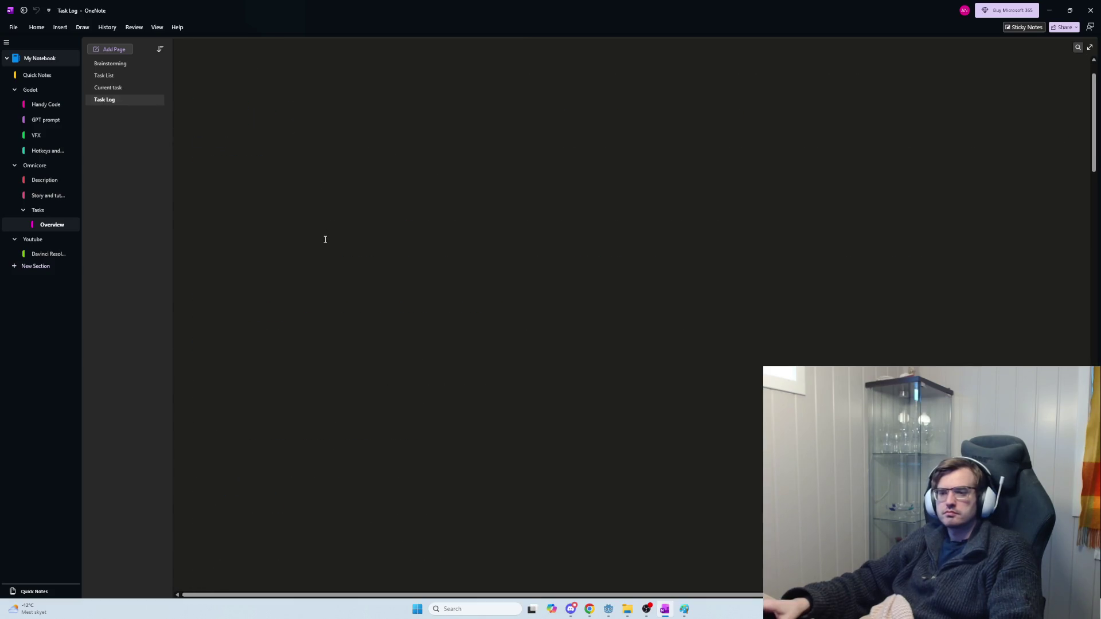
Step: Add a blank line after 'pebble.' at the end of the Week 04 Optimization paragraph
{"action": "scroll", "coordinate": [327, 248], "scroll_direction": "up", "scroll_amount": 3, "text": "ctrl"}
{"action": "scroll", "coordinate": [335, 270], "scroll_direction": "up", "scroll_amount": 1, "text": "ctrl"}
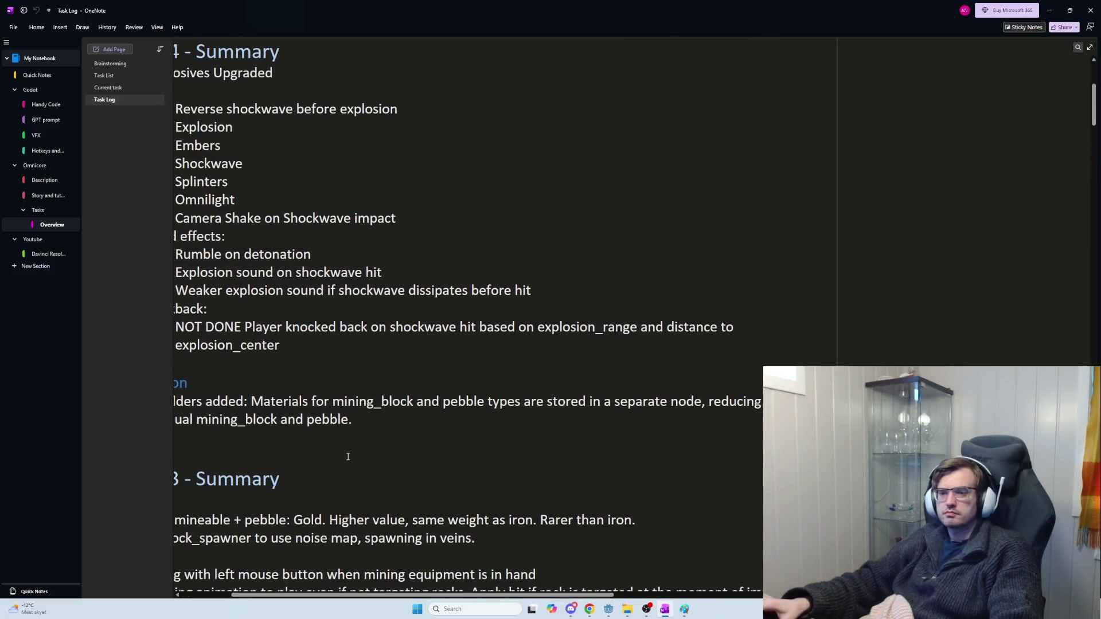
{"action": "left_click_drag", "start_coordinate": [263, 594], "coordinate": [213, 591]}
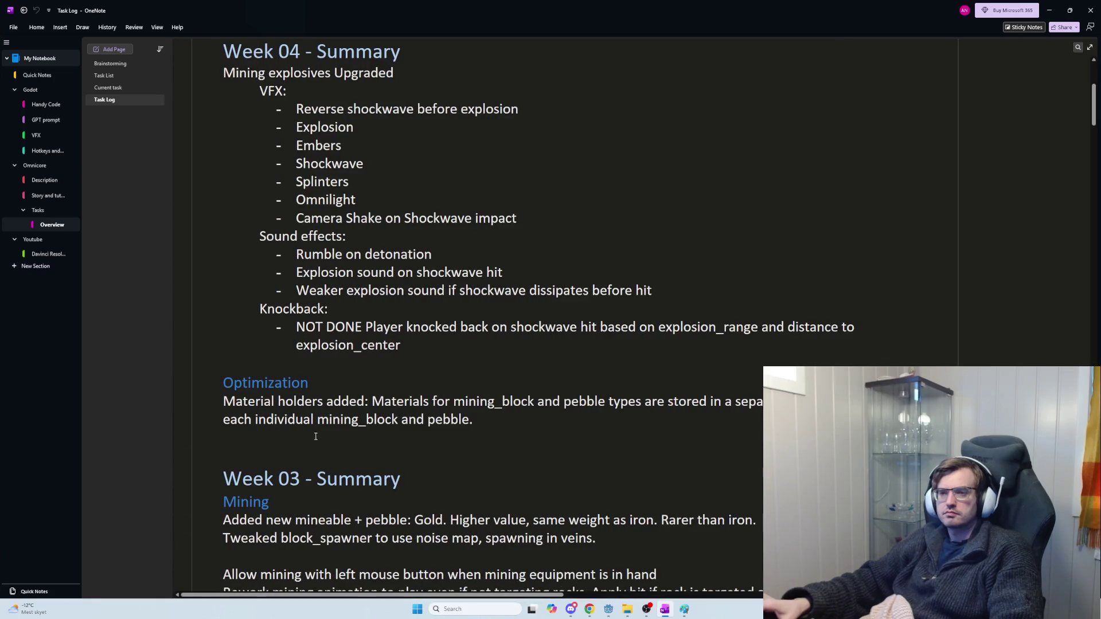
{"action": "left_click", "coordinate": [436, 350]}
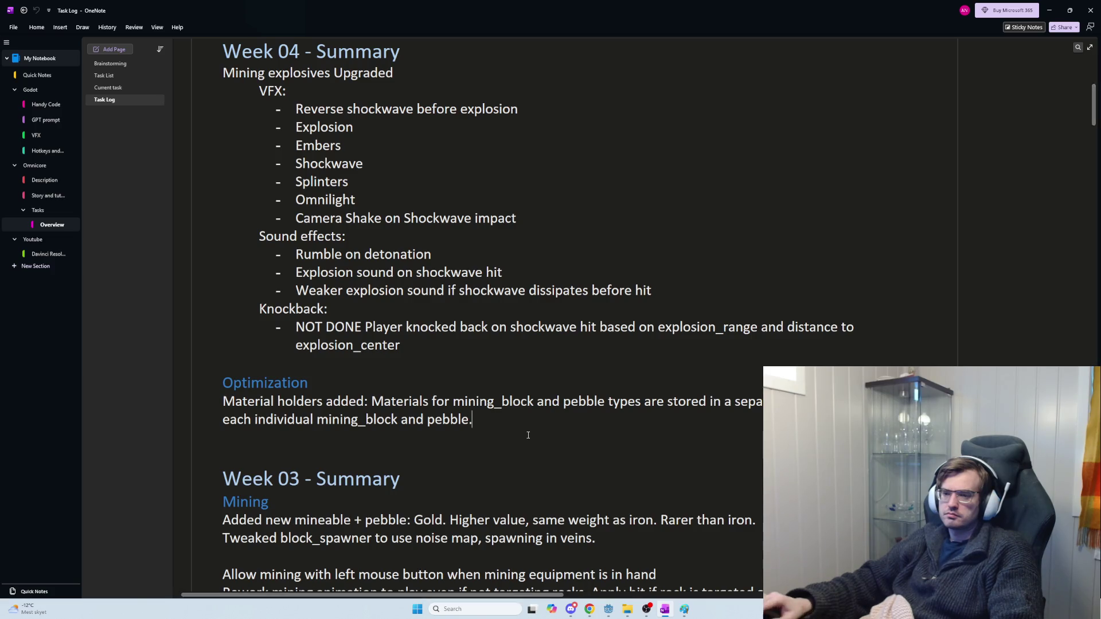
{"action": "left_click_drag", "start_coordinate": [370, 403], "coordinate": [593, 426]}
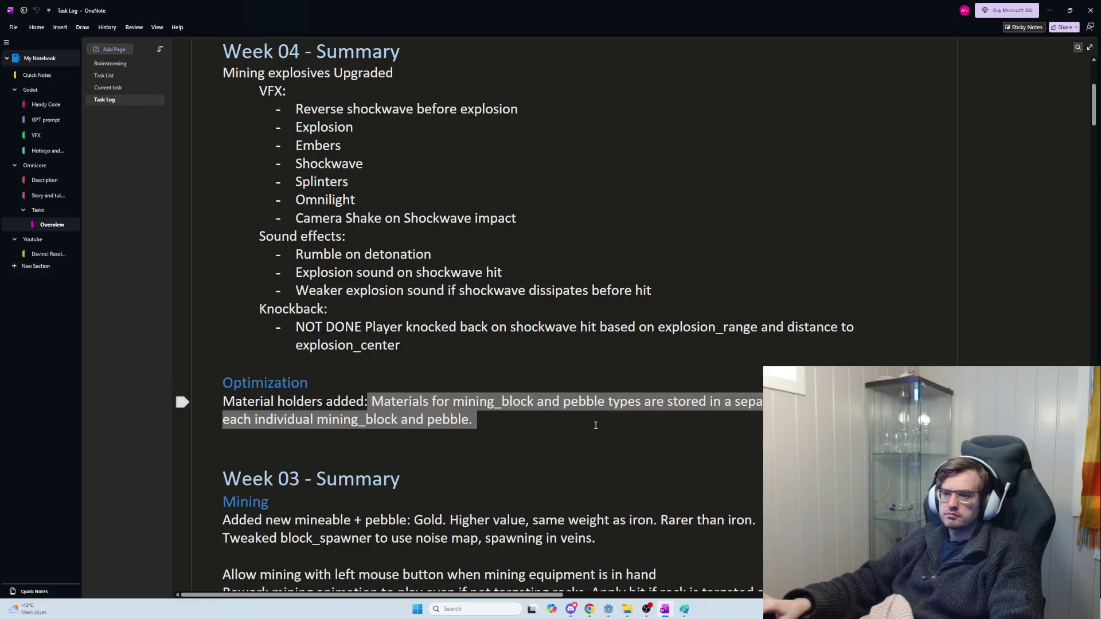
{"action": "left_click", "coordinate": [594, 425]}
{"action": "key", "text": "Return"}
{"action": "key", "text": "Return"}
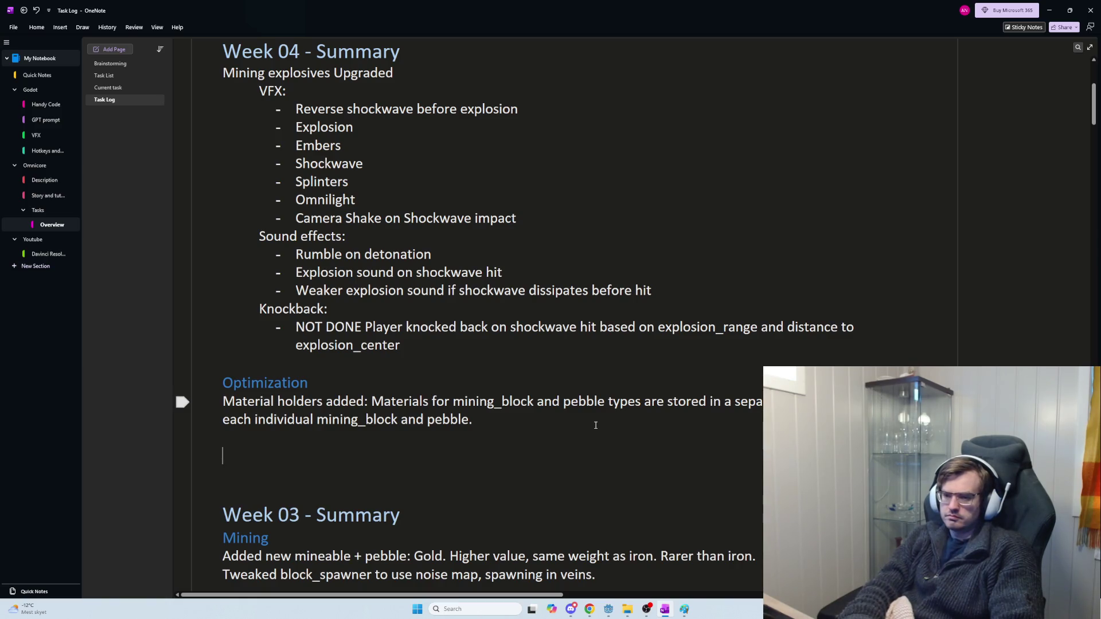
Step: Type the note 'Rewrote block_spawner and set it up to spawn multimesh'
{"action": "type", "text": "M"}
{"action": "key", "text": "BackSpace"}
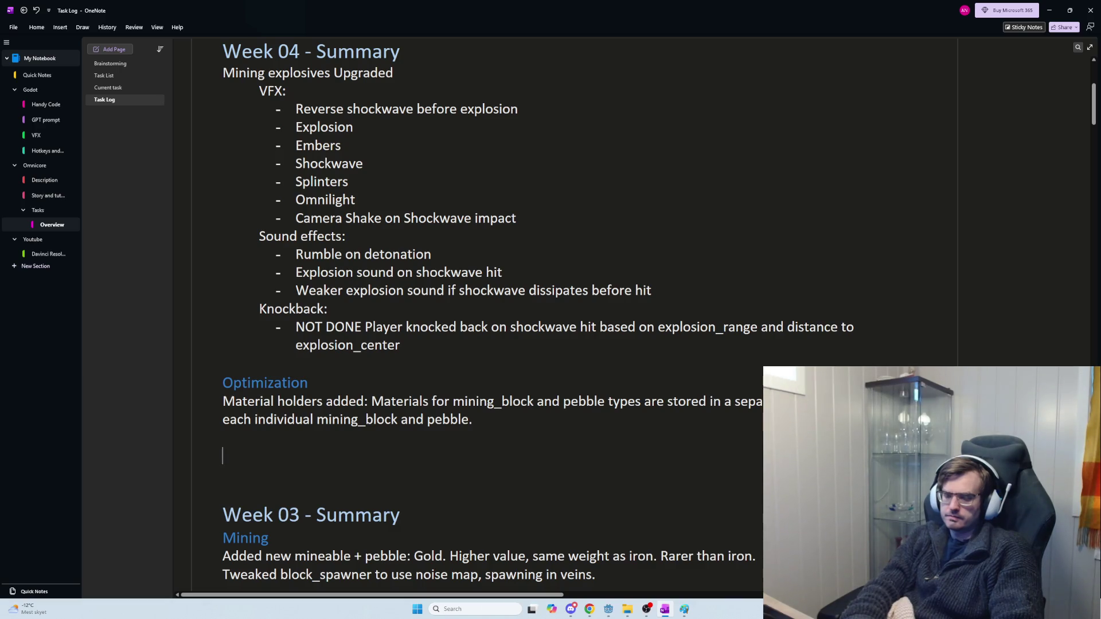
{"action": "type", "text": "A"}
{"action": "type", "text": "dded"}
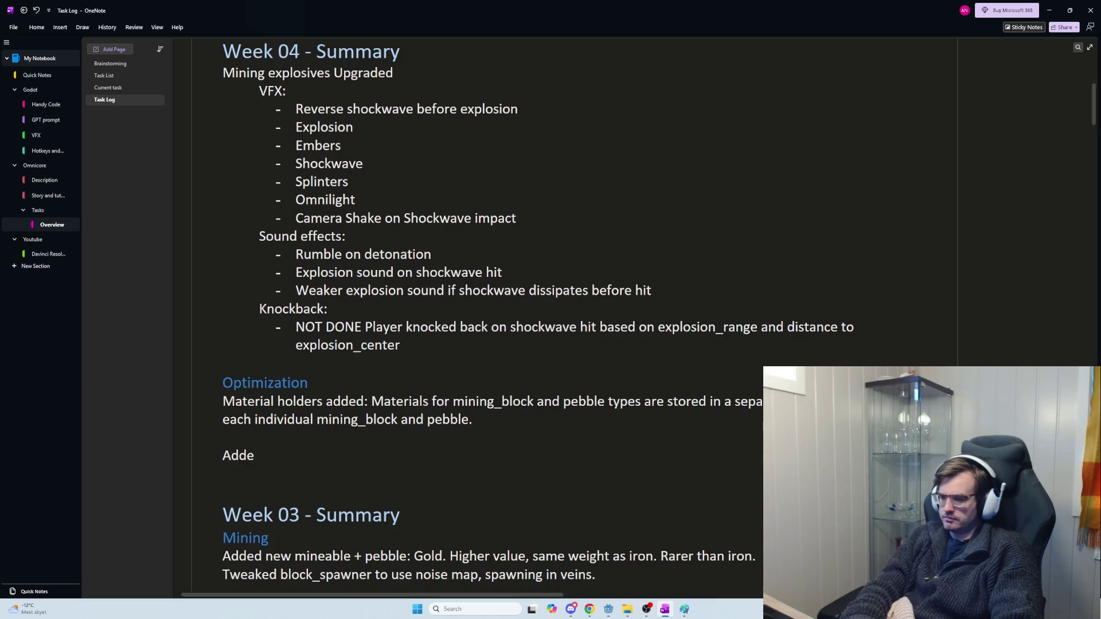
{"action": "key", "text": "BackSpace"}
{"action": "key", "text": "BackSpace"}
{"action": "key", "text": "BackSpace"}
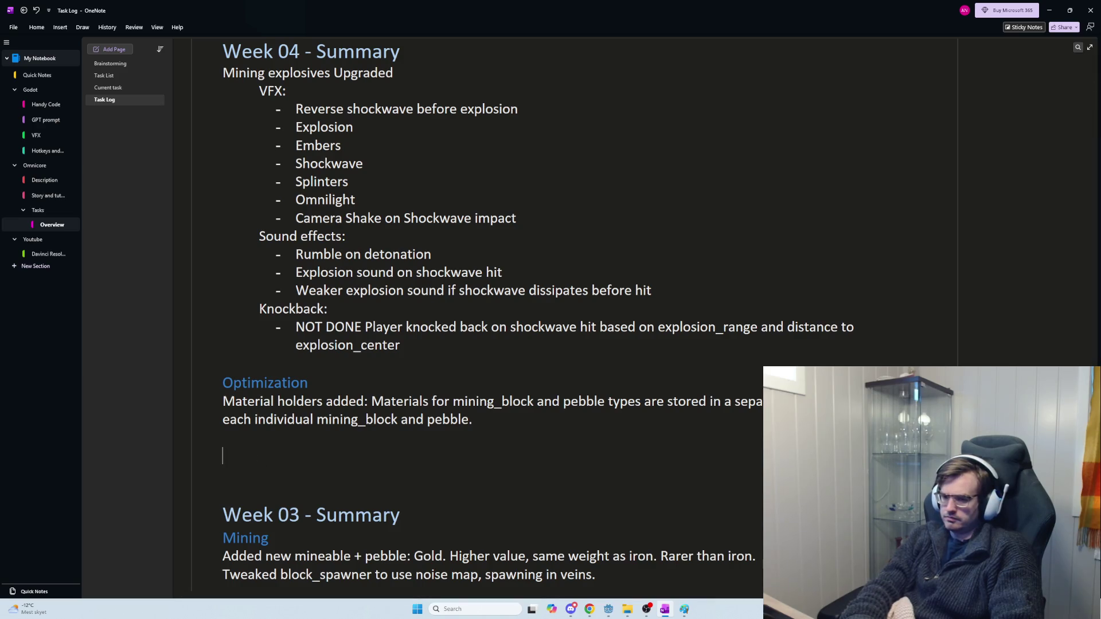
{"action": "type", "text": "Rewrote"}
{"action": "type", "text": " block_spawner"}
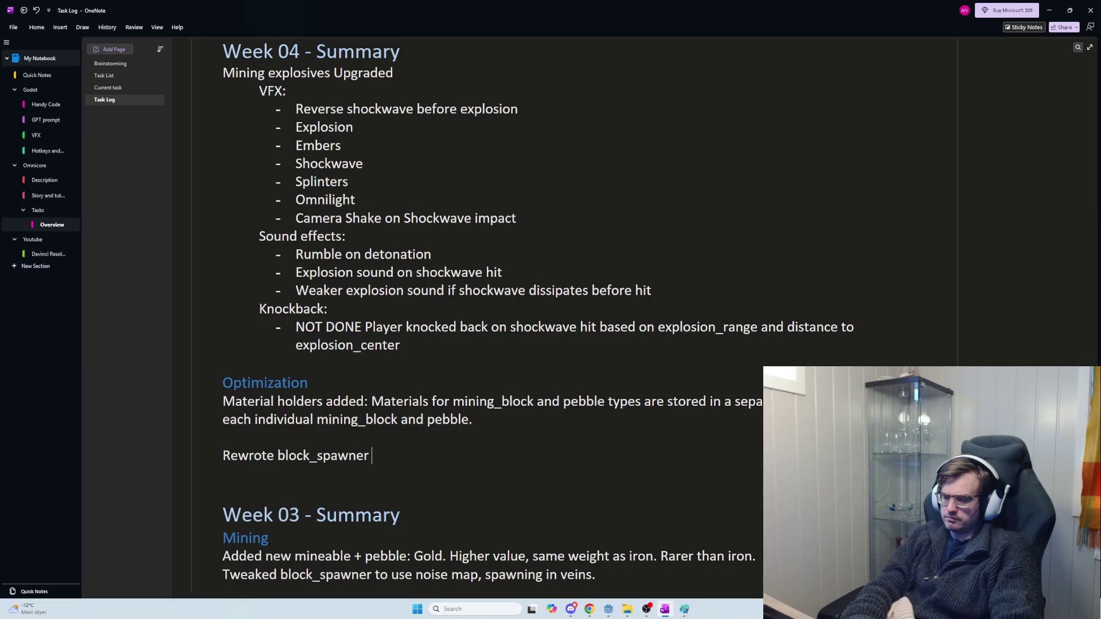
{"action": "type", "text": "and set it u"}
{"action": "type", "text": "p to spawn "}
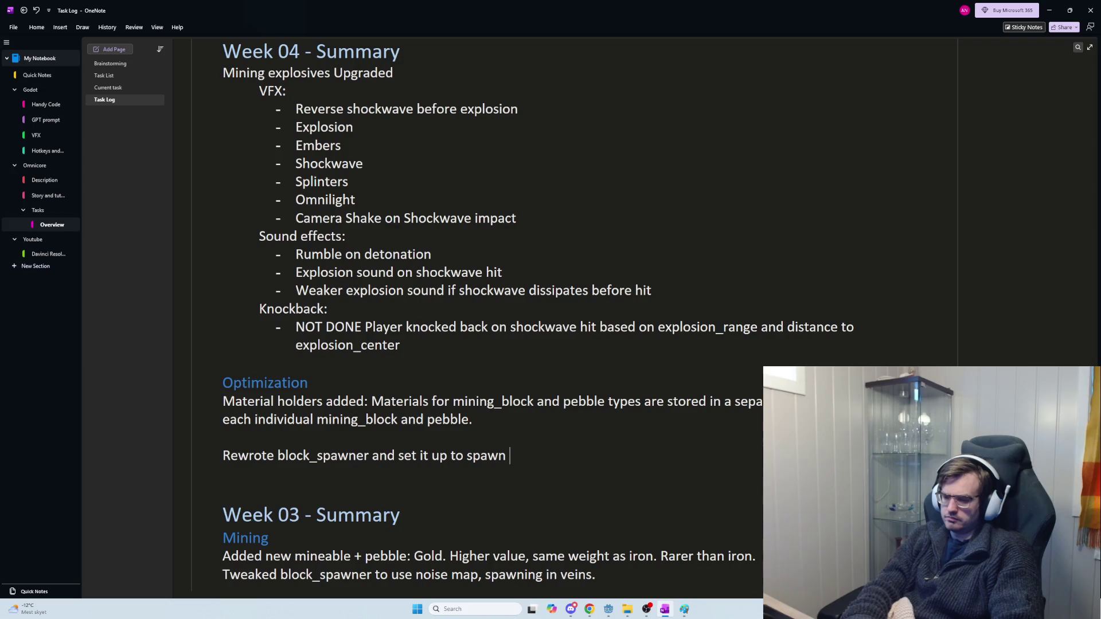
{"action": "type", "text": "multimesh."}
{"action": "key", "text": "Return"}
Step: Add the line 'Set up raycast that interact with voxel grid from multimesh'
{"action": "type", "text": "Set up raycast "}
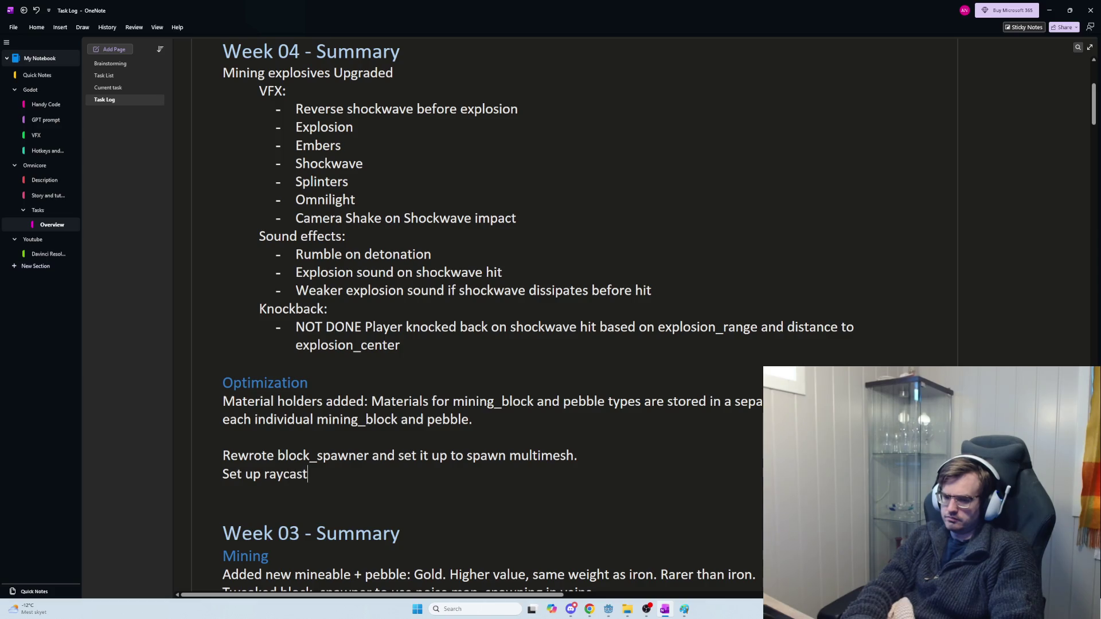
{"action": "type", "text": "to c"}
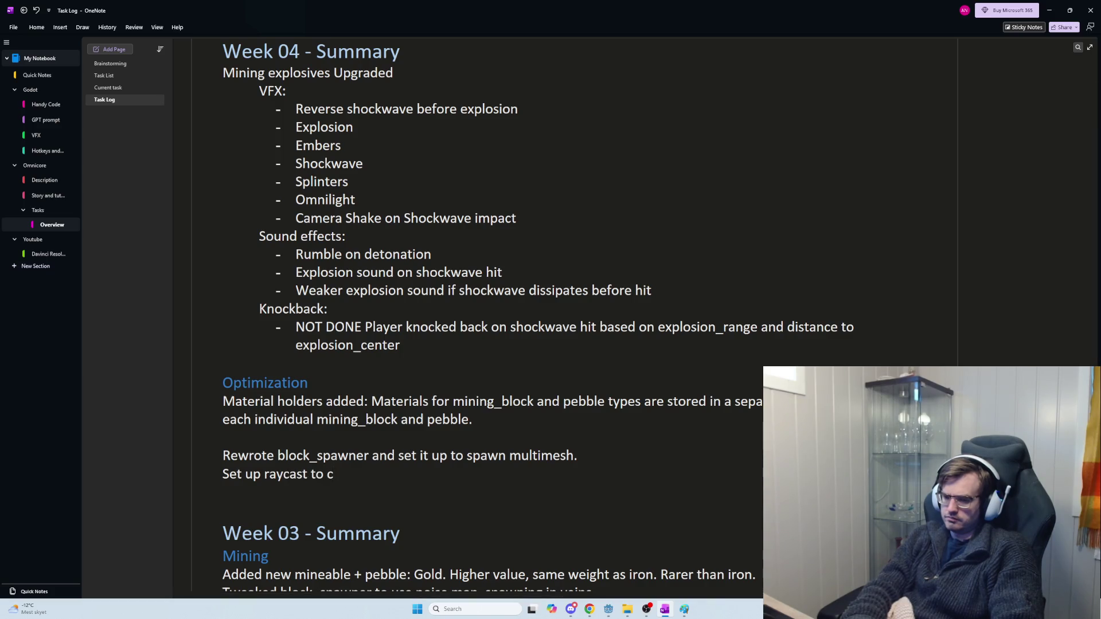
{"action": "type", "text": "ollide with"}
{"action": "key", "text": "BackSpace"}
{"action": "key", "text": "BackSpace"}
{"action": "key", "text": "BackSpace"}
{"action": "type", "text": "that i"}
{"action": "type", "text": "nteracte"}
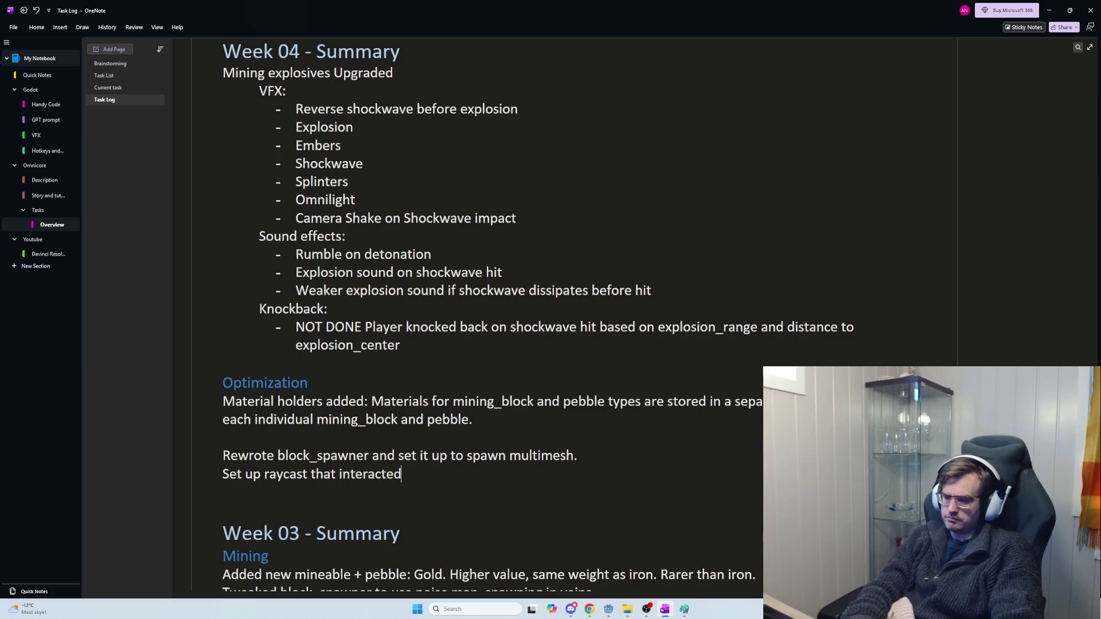
{"action": "key", "text": "BackSpace"}
{"action": "type", "text": "with vox"}
{"action": "type", "text": "el grid "}
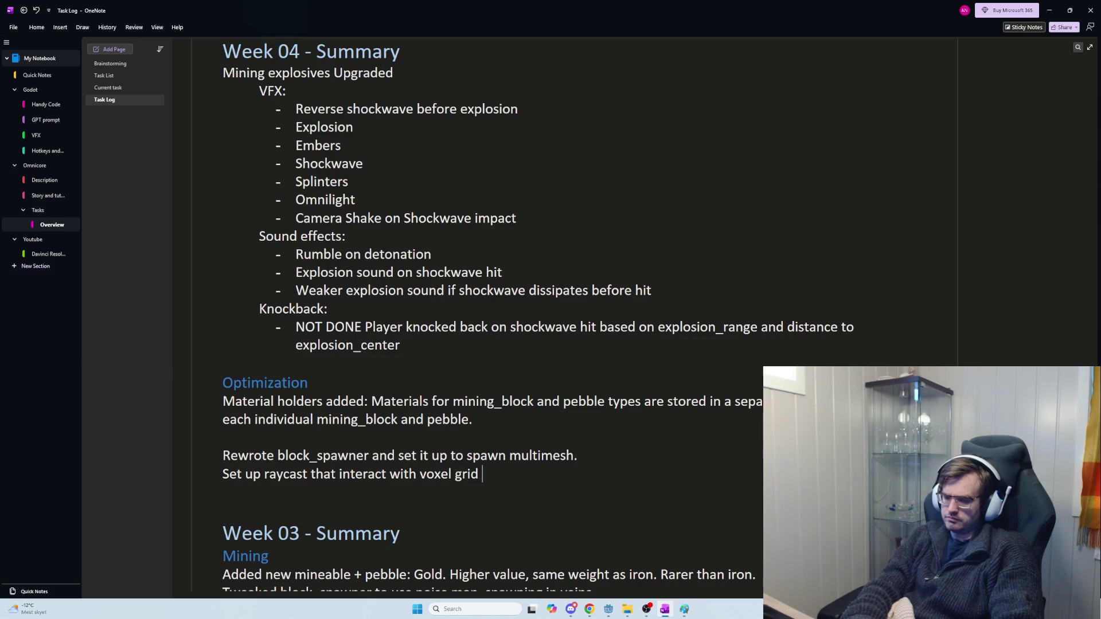
{"action": "type", "text": "from multimesh"}
Step: Complete the notes with 'chunks of mining block multimesh' and 'the multimeshes.', ignoring the spelling flag
{"action": "key", "text": "Up"}
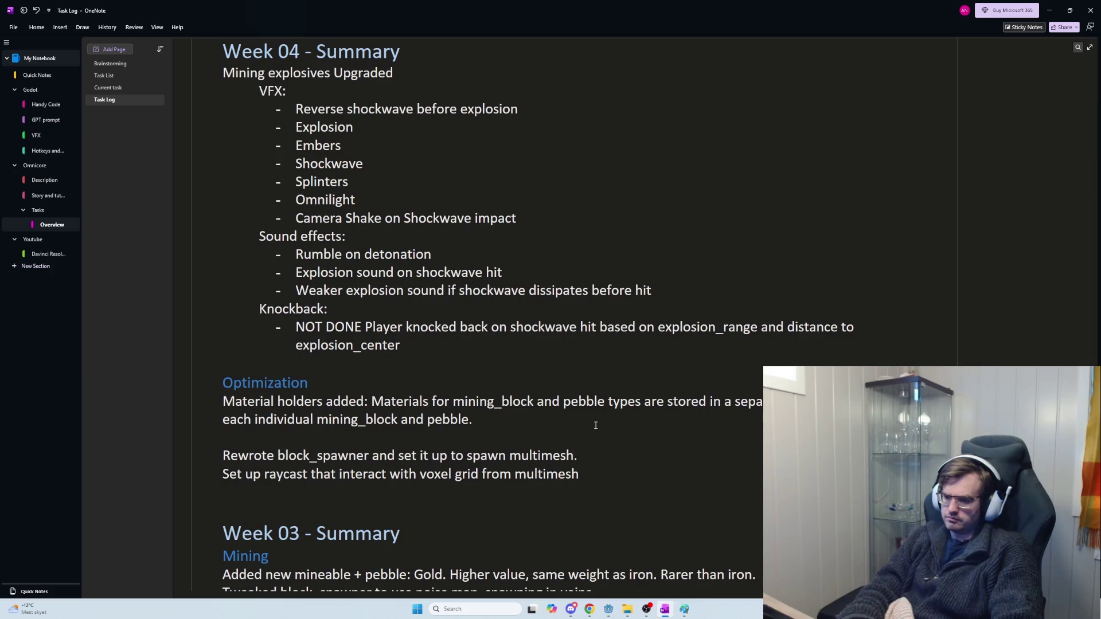
{"action": "type", "text": "chunk"}
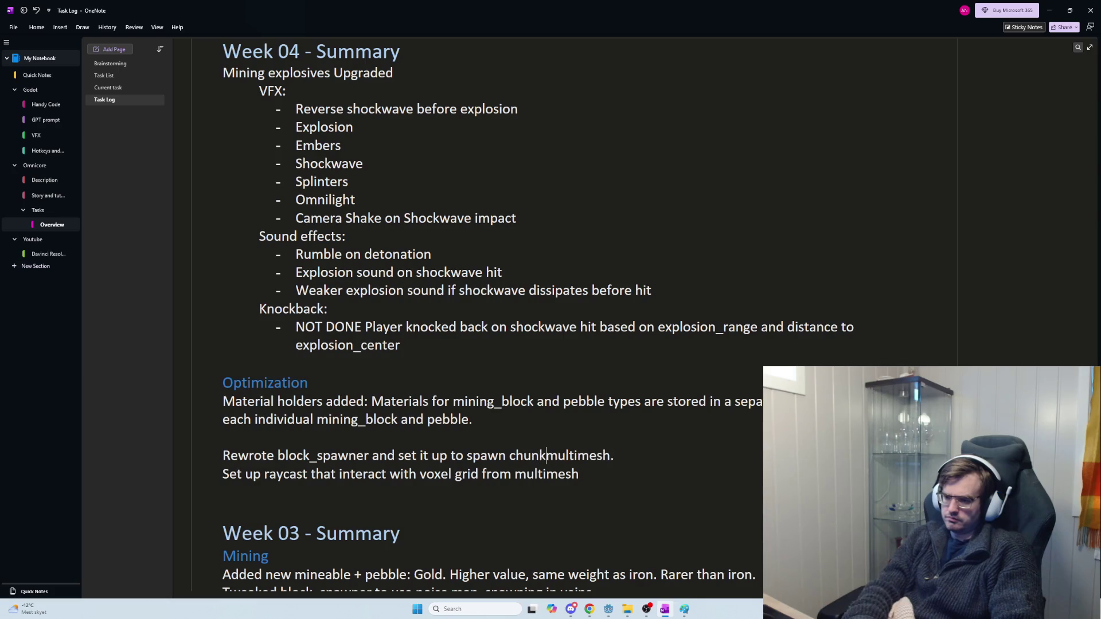
{"action": "type", "text": "s of mining b"}
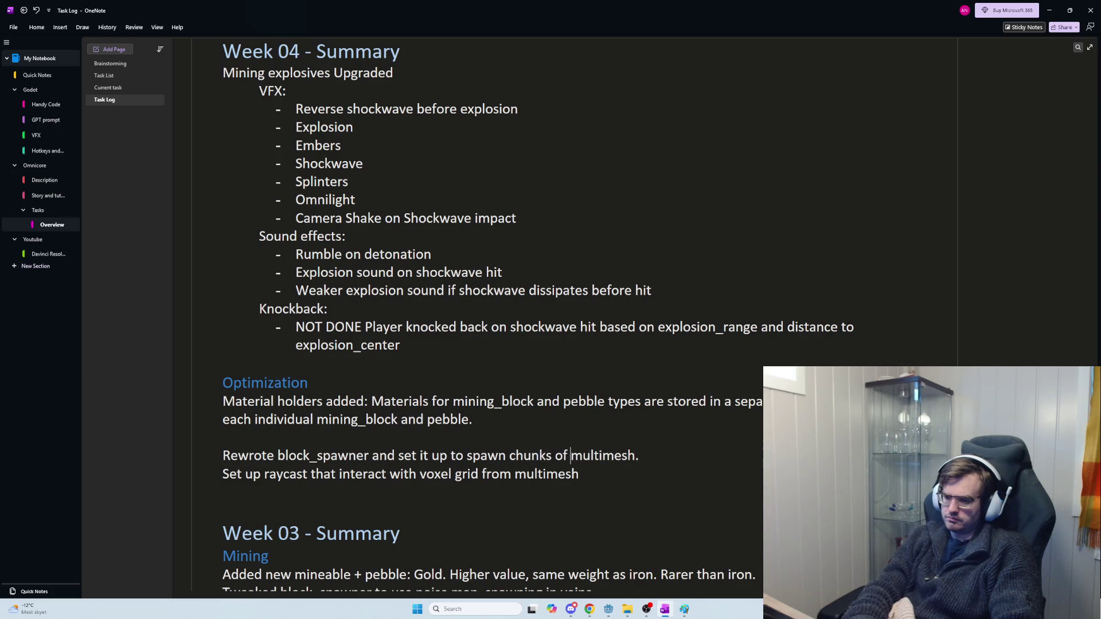
{"action": "type", "text": "lock multim"}
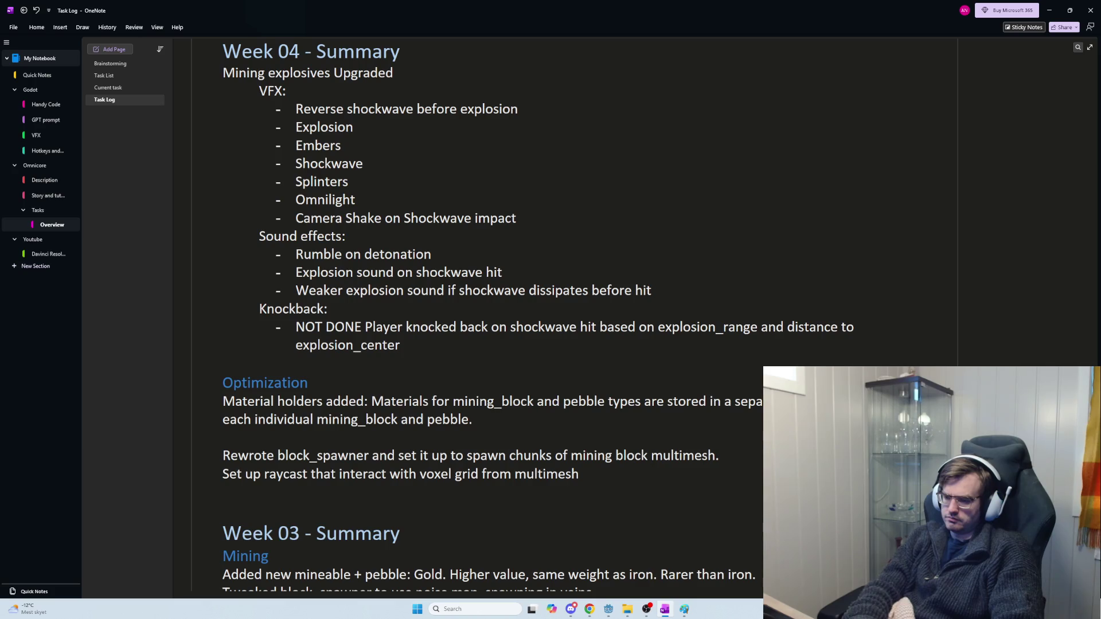
{"action": "type", "text": "es"}
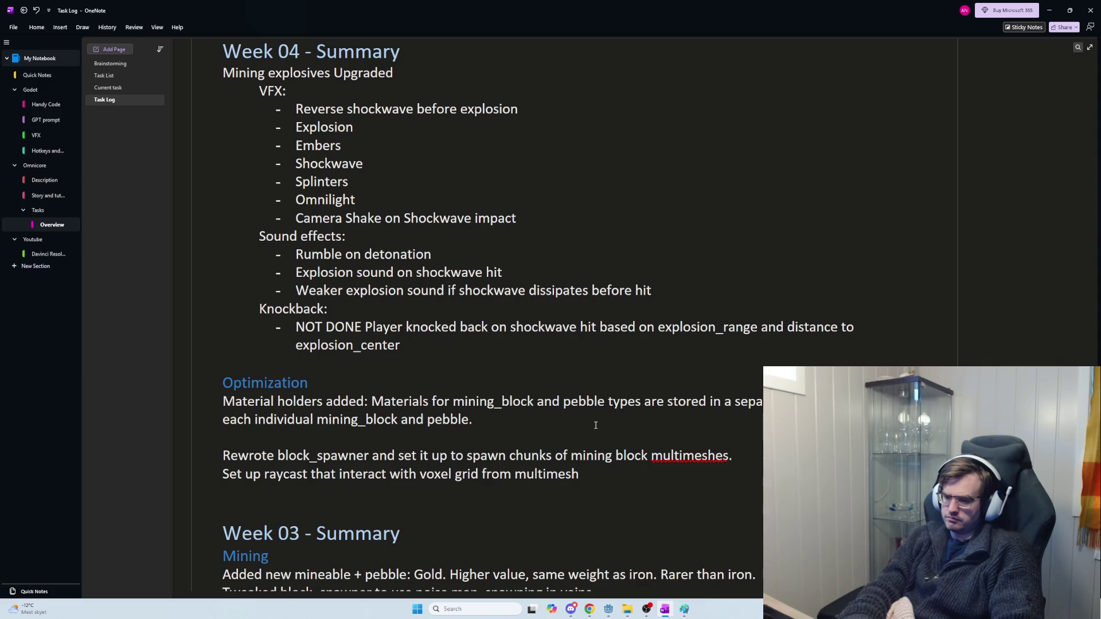
{"action": "key", "text": "BackSpace"}
{"action": "key", "text": "BackSpace"}
{"action": "key", "text": "BackSpace"}
{"action": "type", "text": "the multimeshes"}
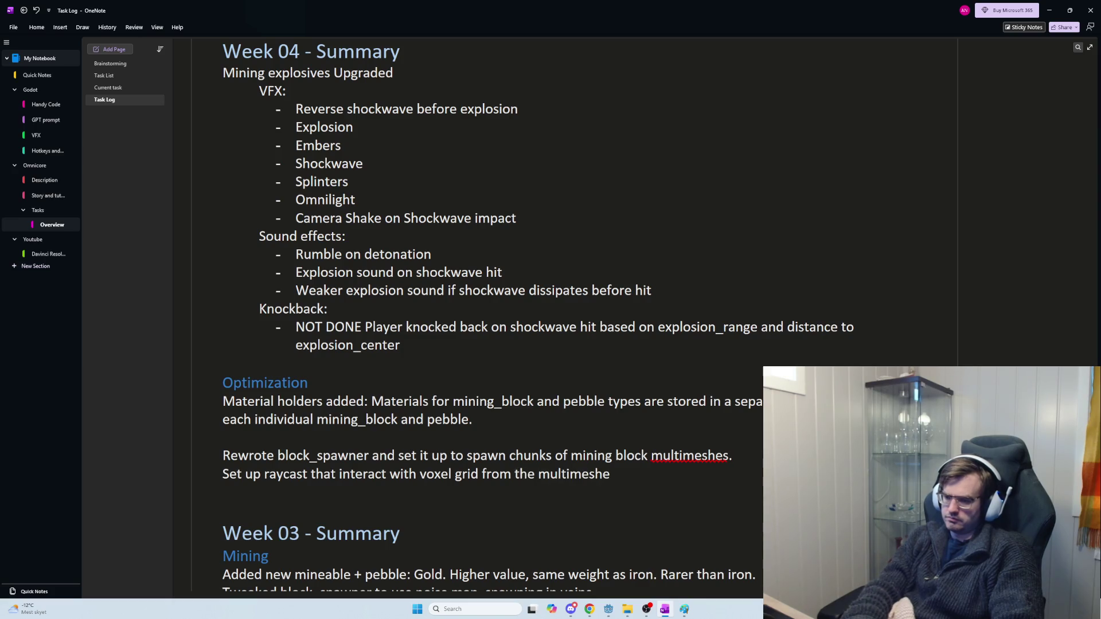
{"action": "right_click", "coordinate": [705, 456]}
{"action": "left_click", "coordinate": [736, 295]}
{"action": "right_click", "coordinate": [630, 463]}
{"action": "left_click", "coordinate": [627, 476]}
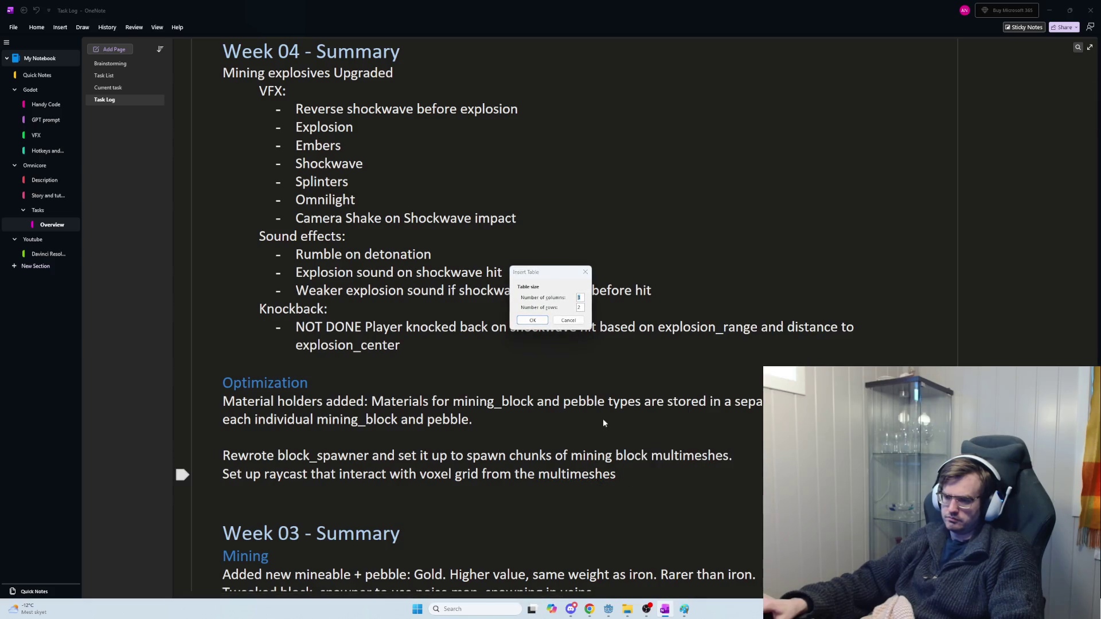
{"action": "left_click", "coordinate": [566, 321]}
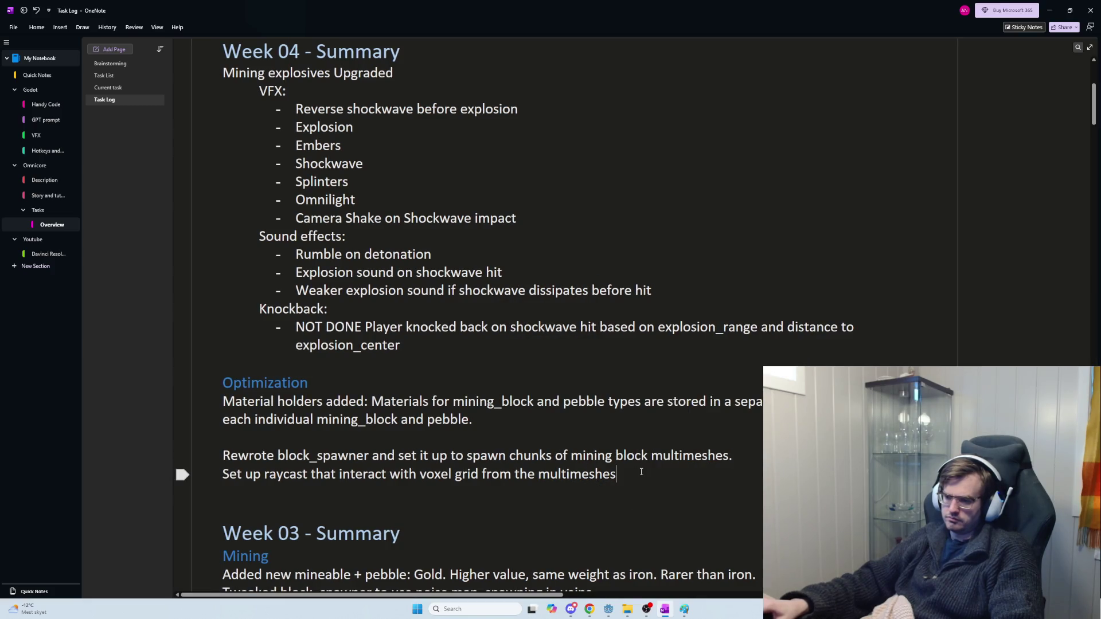
{"action": "type", "text": "."}
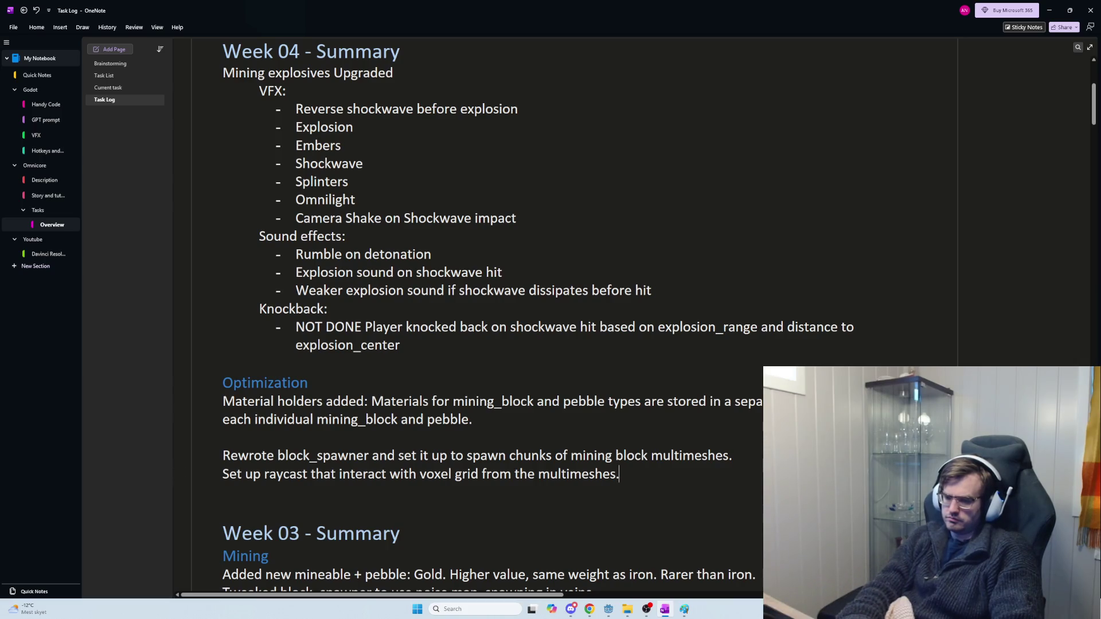
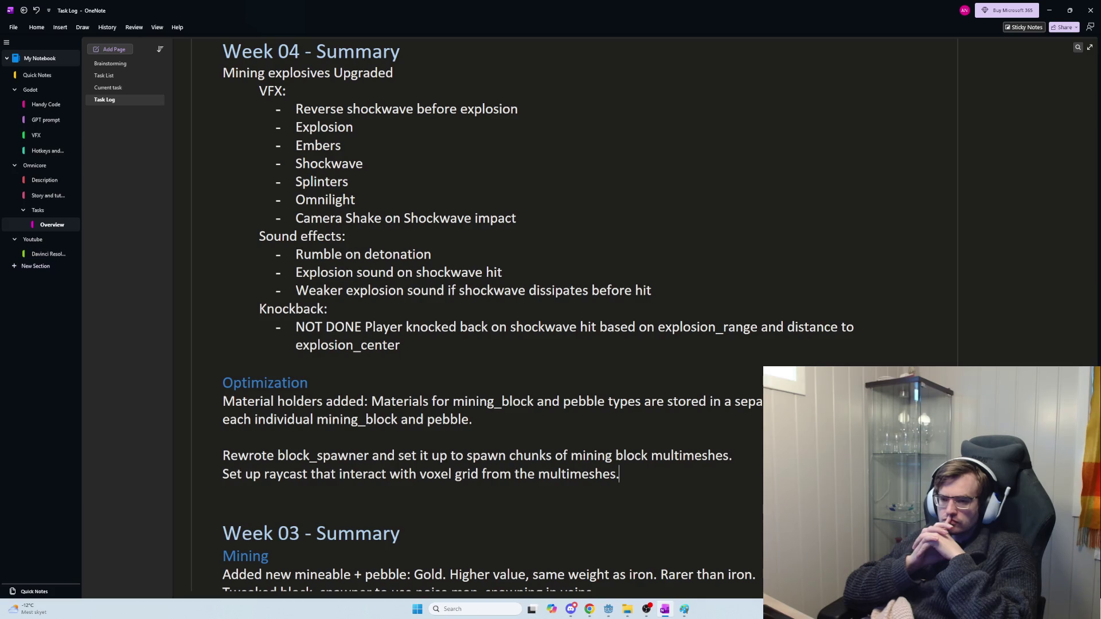
Step: Copy the 'Rewrote block_spawner…' and 'Set up raycast…' lines from the OneNote Task Log
{"action": "scroll", "coordinate": [635, 327], "scroll_direction": "down", "scroll_amount": 1}
{"action": "scroll", "coordinate": [703, 424], "scroll_direction": "down", "scroll_amount": 8}
{"action": "scroll", "coordinate": [703, 424], "scroll_direction": "down", "scroll_amount": 15}
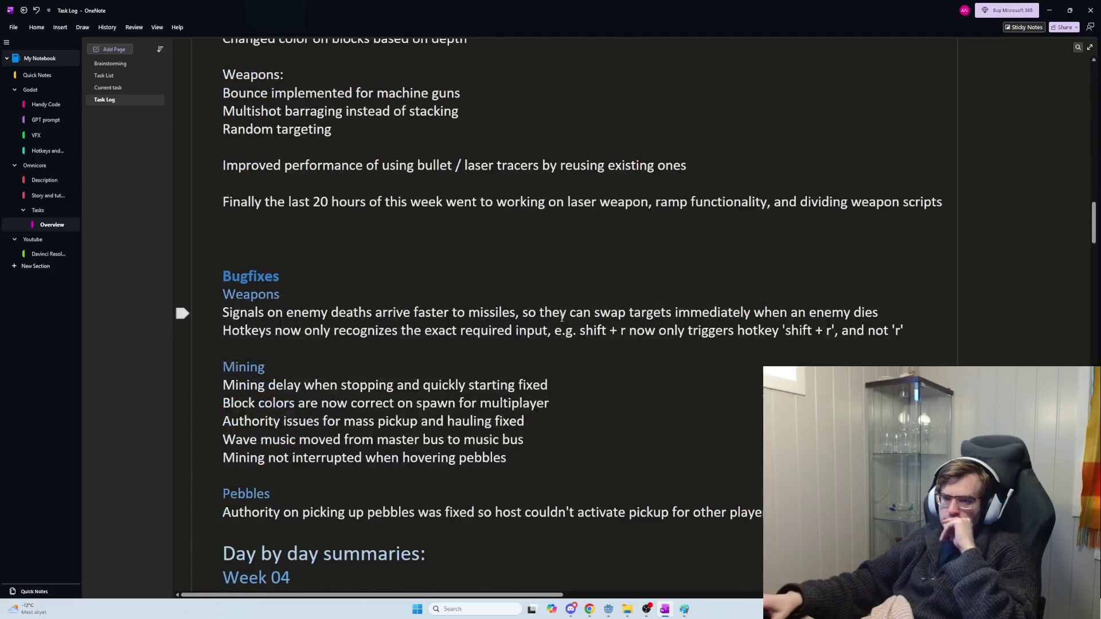
{"action": "scroll", "coordinate": [561, 317], "scroll_direction": "down", "scroll_amount": 4}
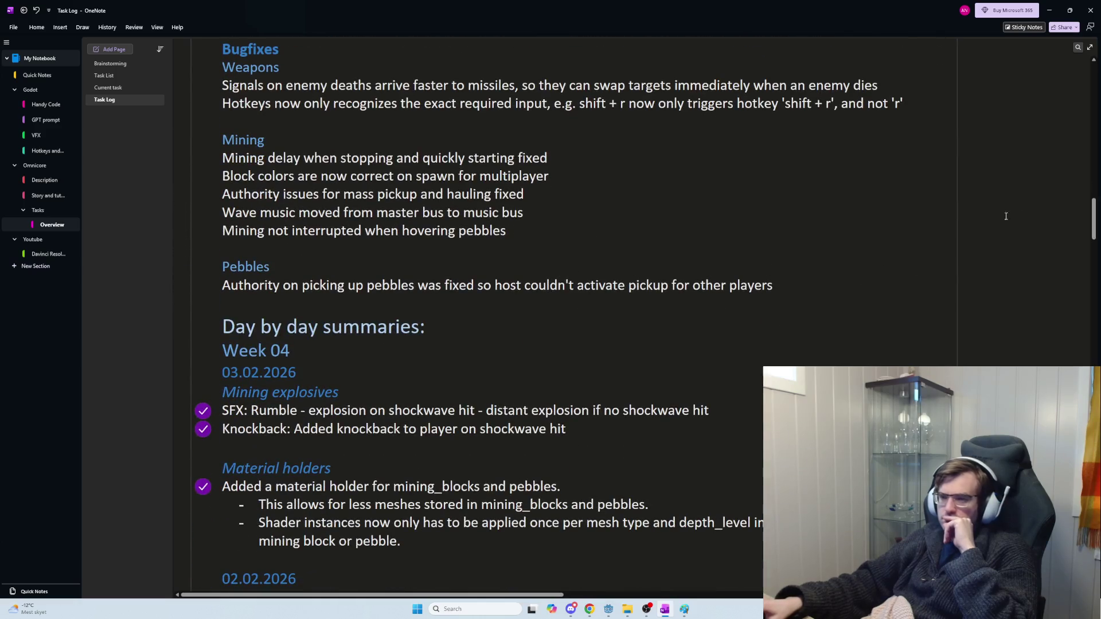
{"action": "mouse_move", "coordinate": [1093, 218]}
{"action": "left_mouse_down"}
{"action": "mouse_move", "coordinate": [1085, 96]}
{"action": "mouse_move", "coordinate": [1085, 112]}
{"action": "left_mouse_up"}
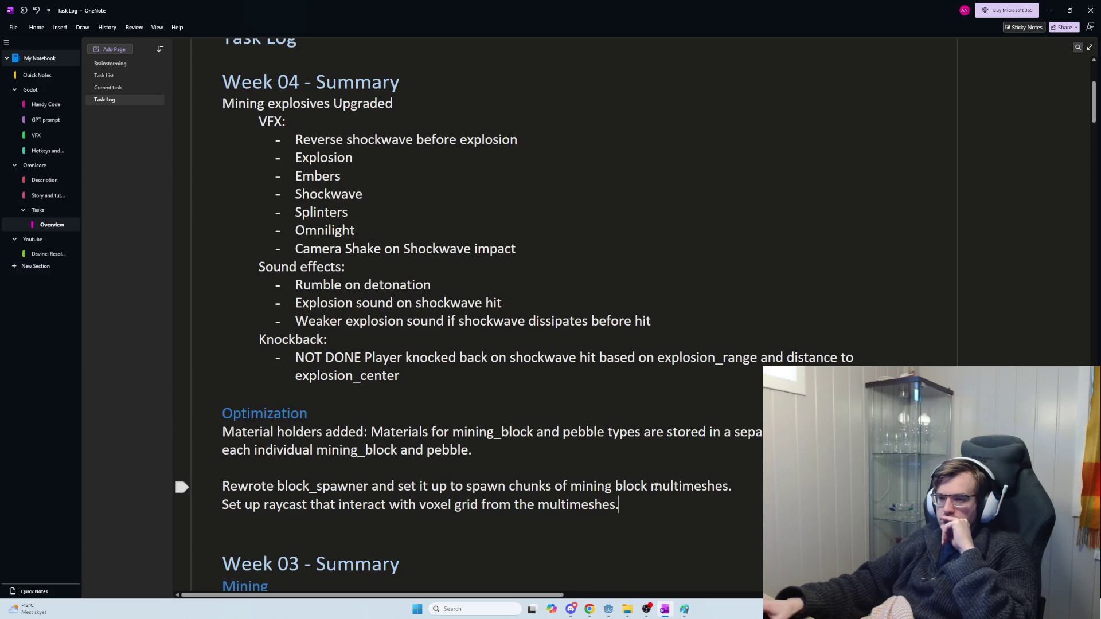
{"action": "mouse_move", "coordinate": [619, 504]}
{"action": "left_mouse_down"}
{"action": "mouse_move", "coordinate": [223, 504]}
{"action": "mouse_move", "coordinate": [221, 486]}
{"action": "left_mouse_up"}
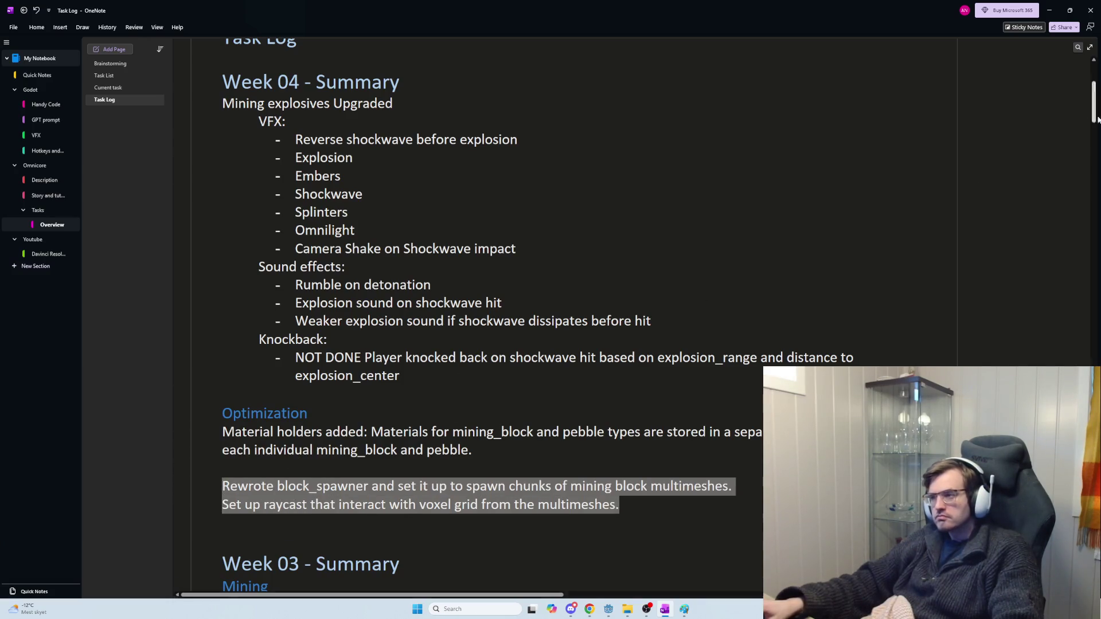
{"action": "left_click_drag", "start_coordinate": [1097, 119], "coordinate": [1097, 234]}
Step: Add a 06.02.2026 entry under Week 04 holding the pasted block_spawner and raycast notes
{"action": "left_click", "coordinate": [383, 89]}
{"action": "key", "text": "Return"}
{"action": "key", "text": "Return"}
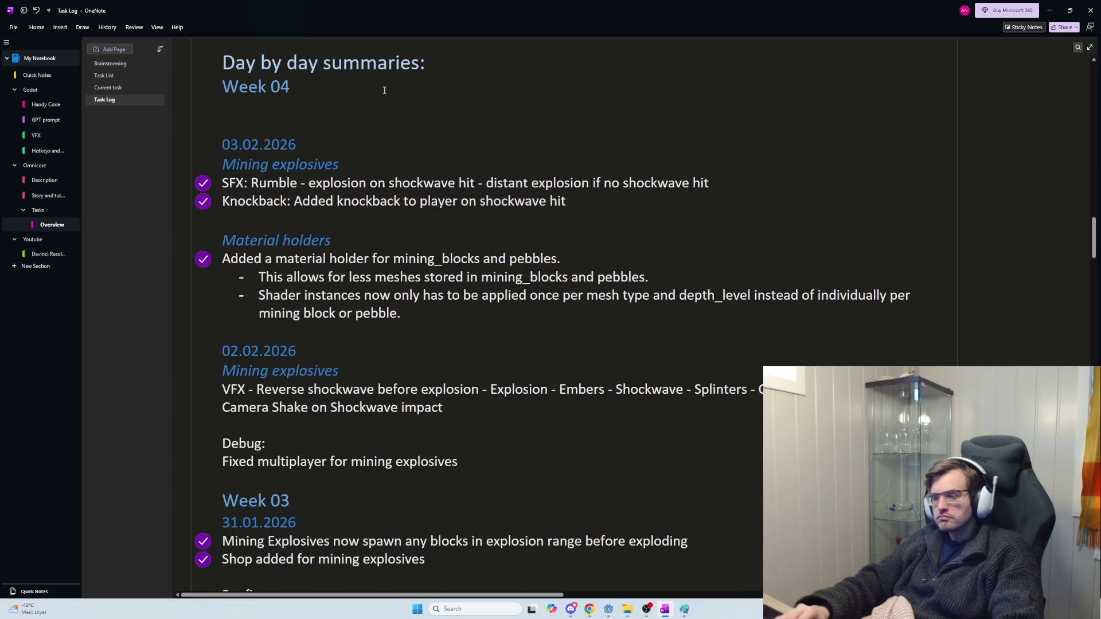
{"action": "type", "text": "06.02.2026"}
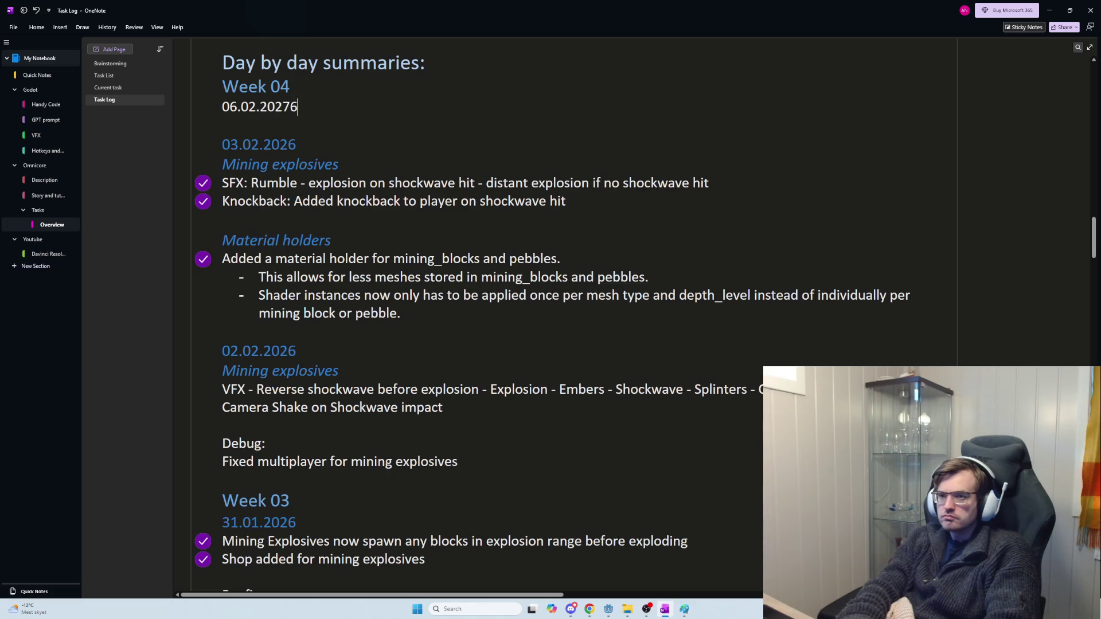
{"action": "key", "text": "ctrl+v"}
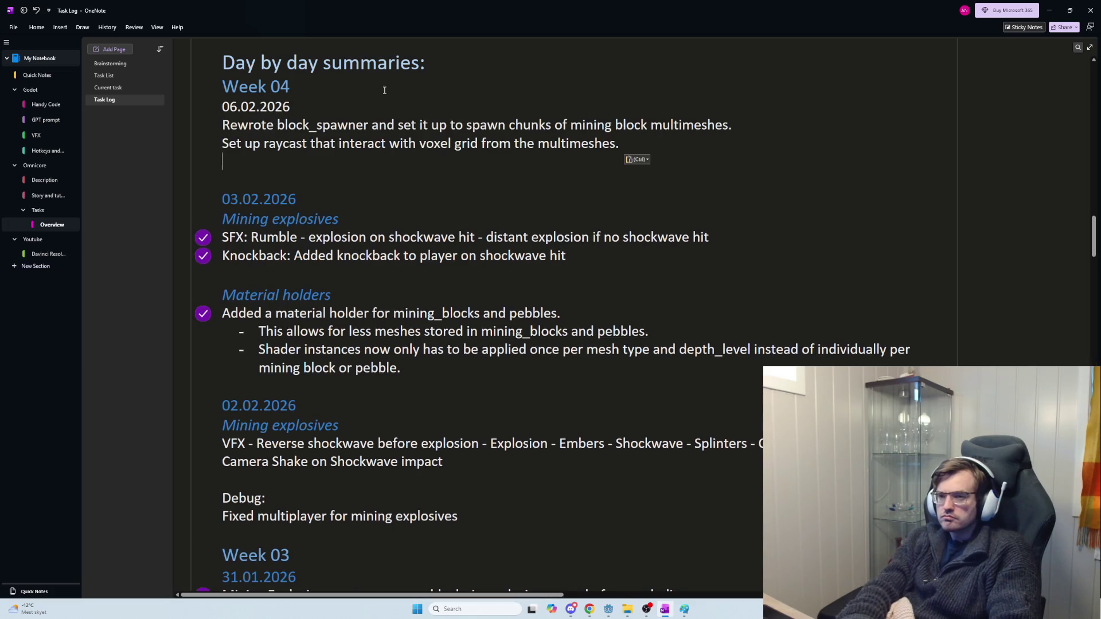
{"action": "key", "text": "Return"}
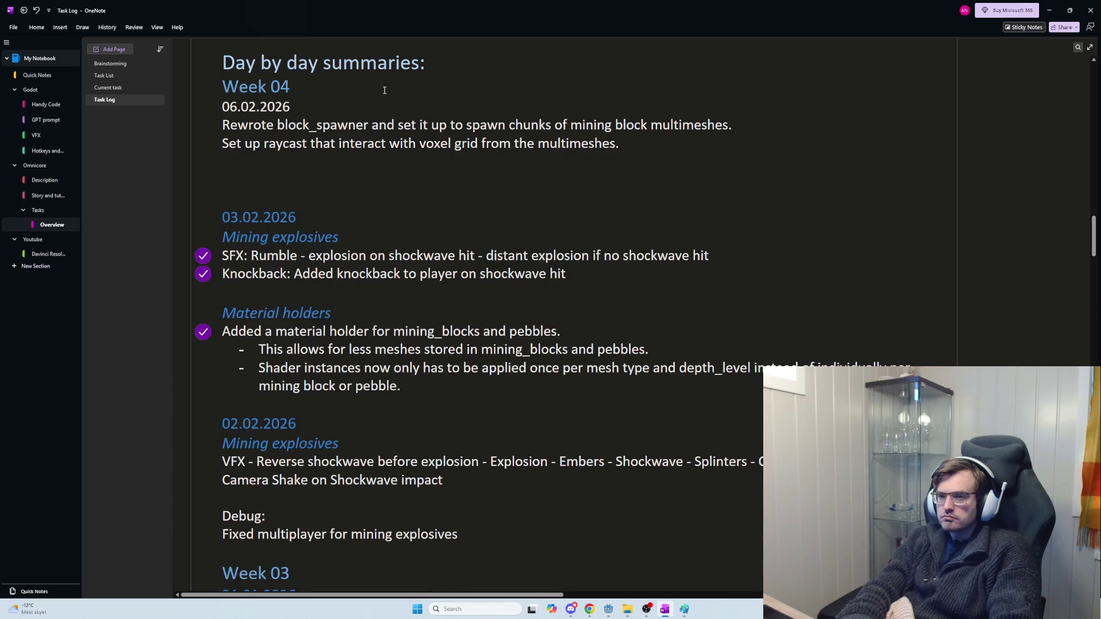
Step: Add a 05.02.2026 entry noting MultiMesh learning and 'Started writing new block_spawner.'
{"action": "type", "text": "05"}
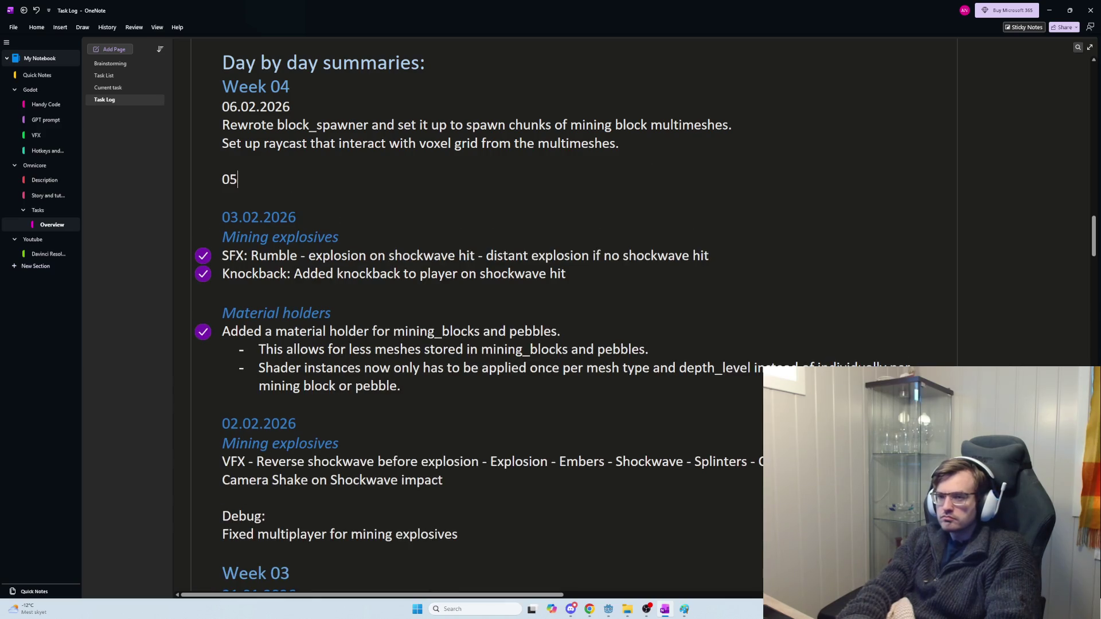
{"action": "type", "text": ".02.2026"}
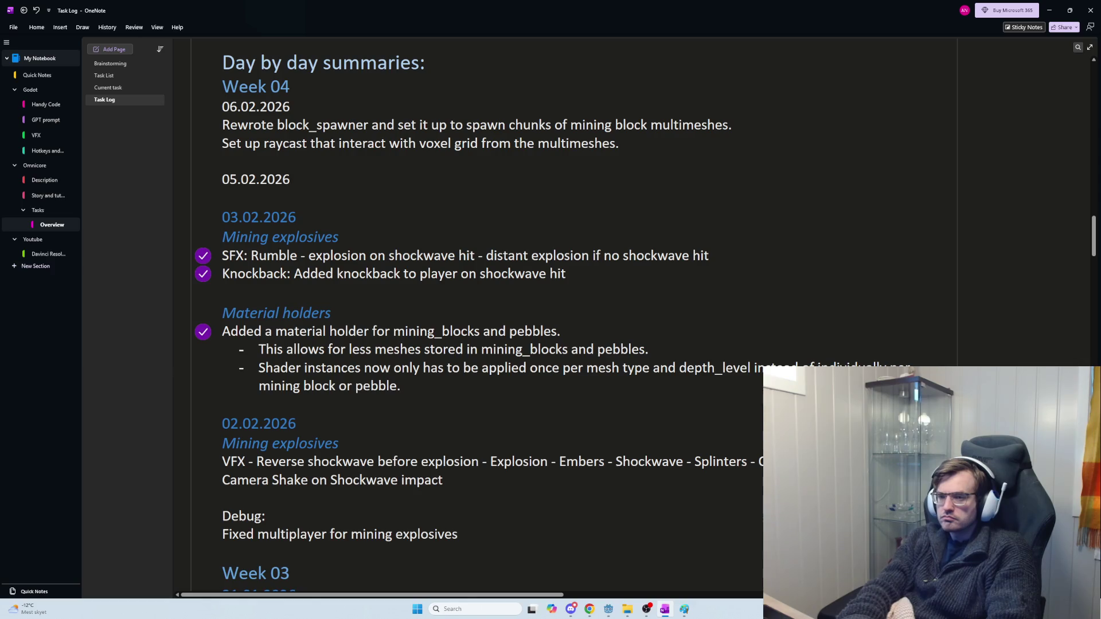
{"action": "key", "text": "Return"}
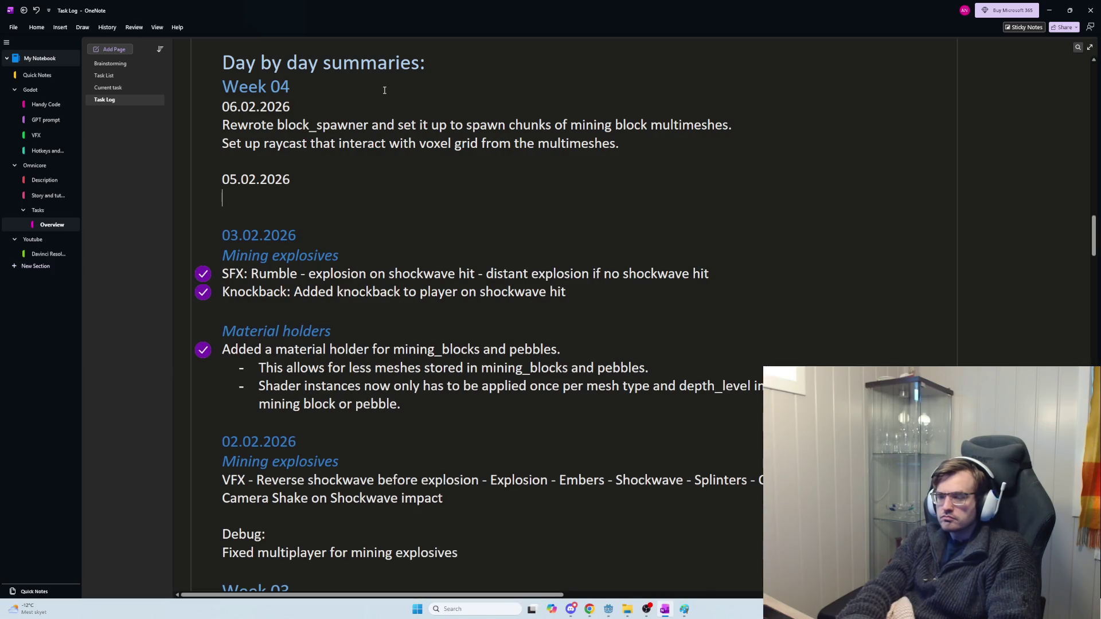
{"action": "type", "text": "S"}
{"action": "type", "text": "earned a"}
{"action": "type", "text": " bit"}
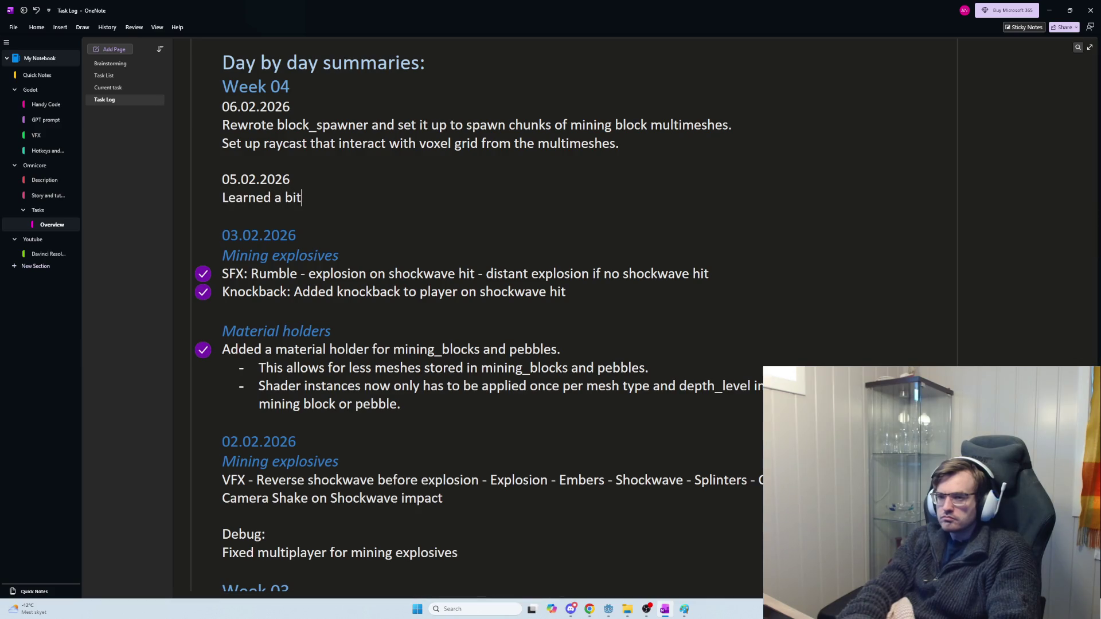
{"action": "type", "text": " about multimesh and"}
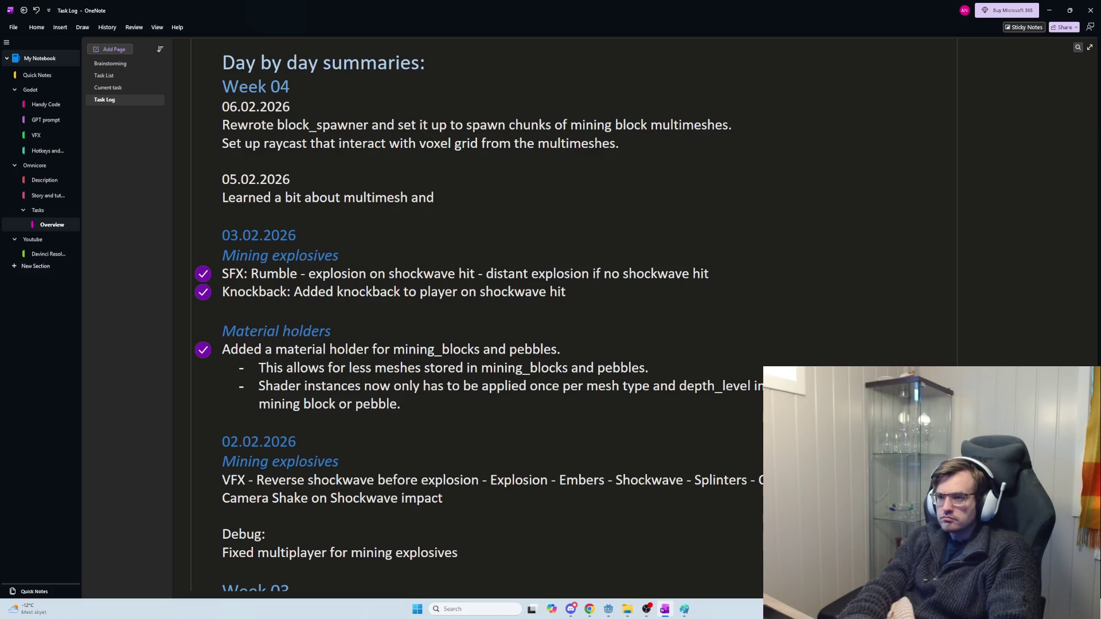
{"action": "type", "text": " voxel grid."}
{"action": "key", "text": "Return"}
{"action": "type", "text": "Sta"}
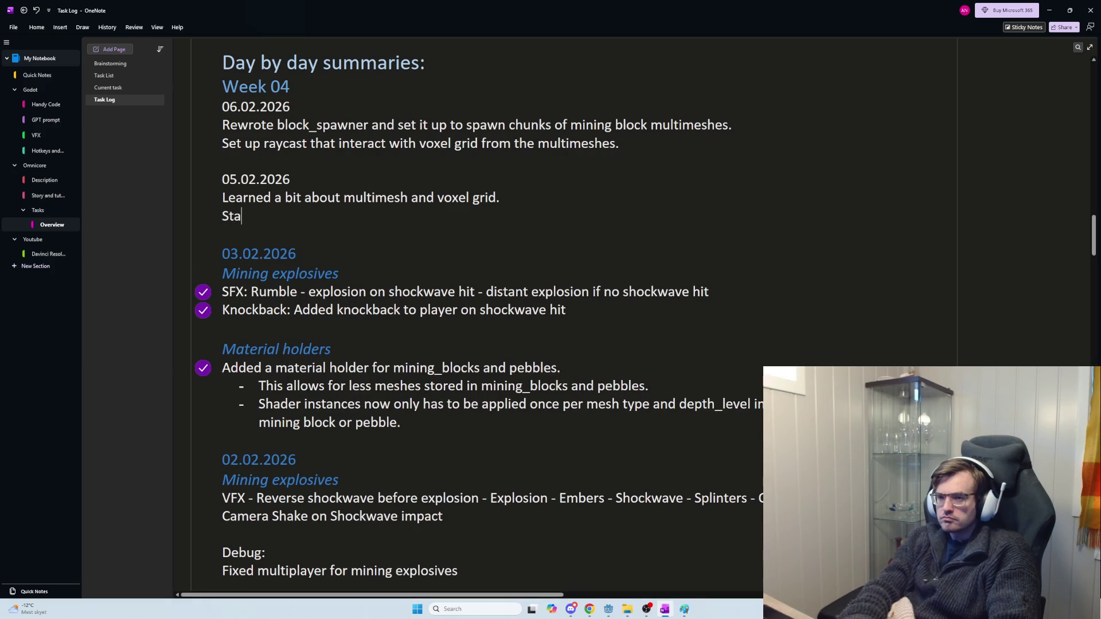
{"action": "type", "text": "rted writing b"}
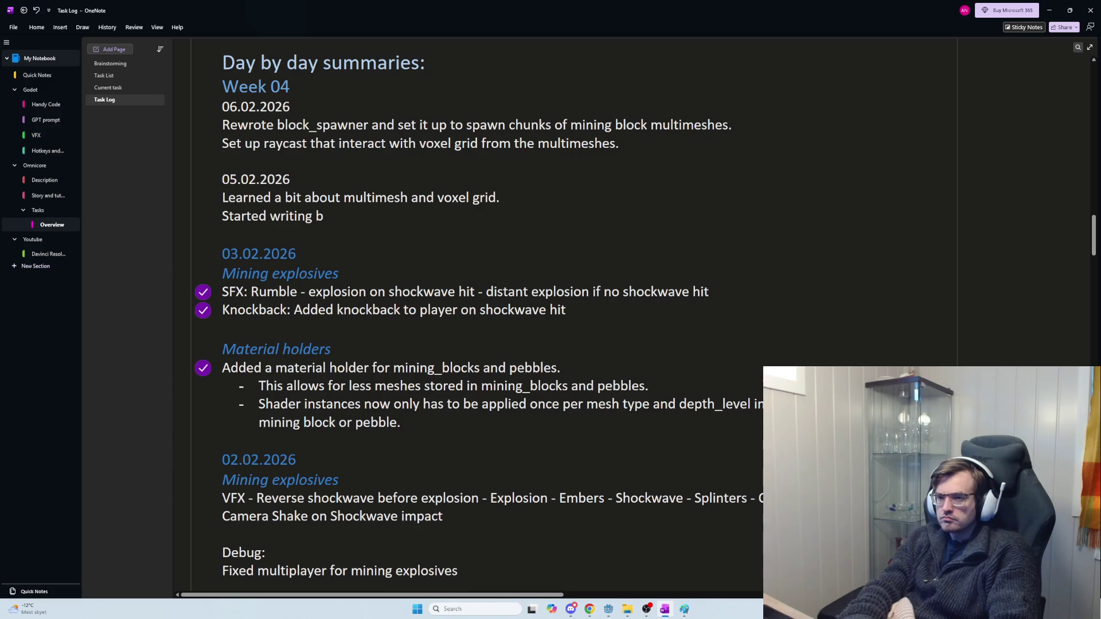
{"action": "key", "text": "BackSpace"}
{"action": "type", "text": "new block-"}
{"action": "key", "text": "BackSpace"}
{"action": "type", "text": "_spawner"}
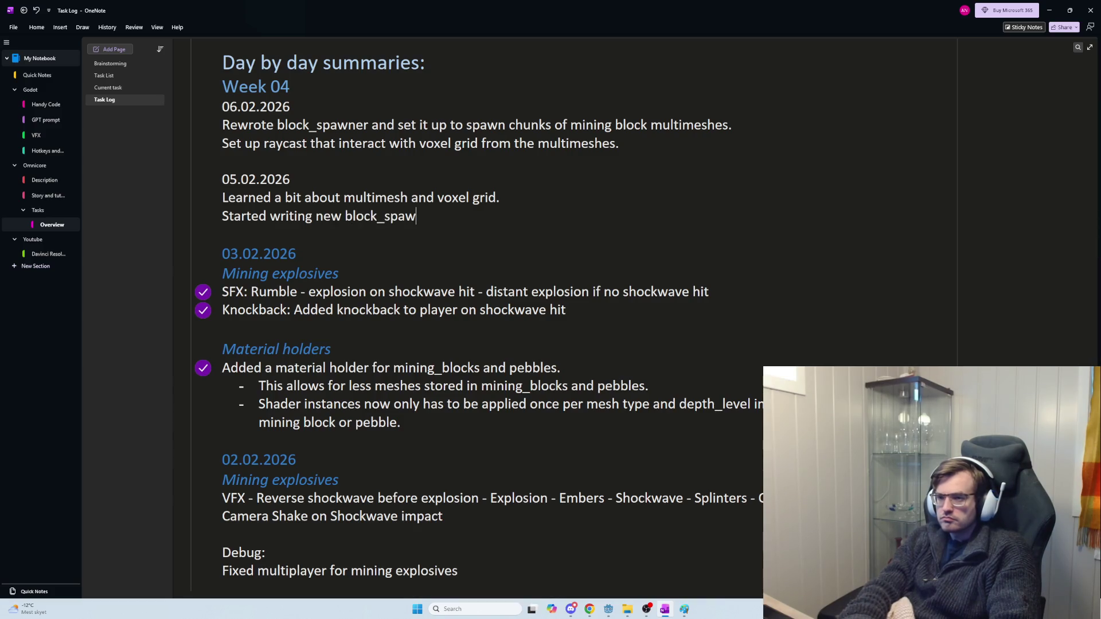
{"action": "type", "text": "."}
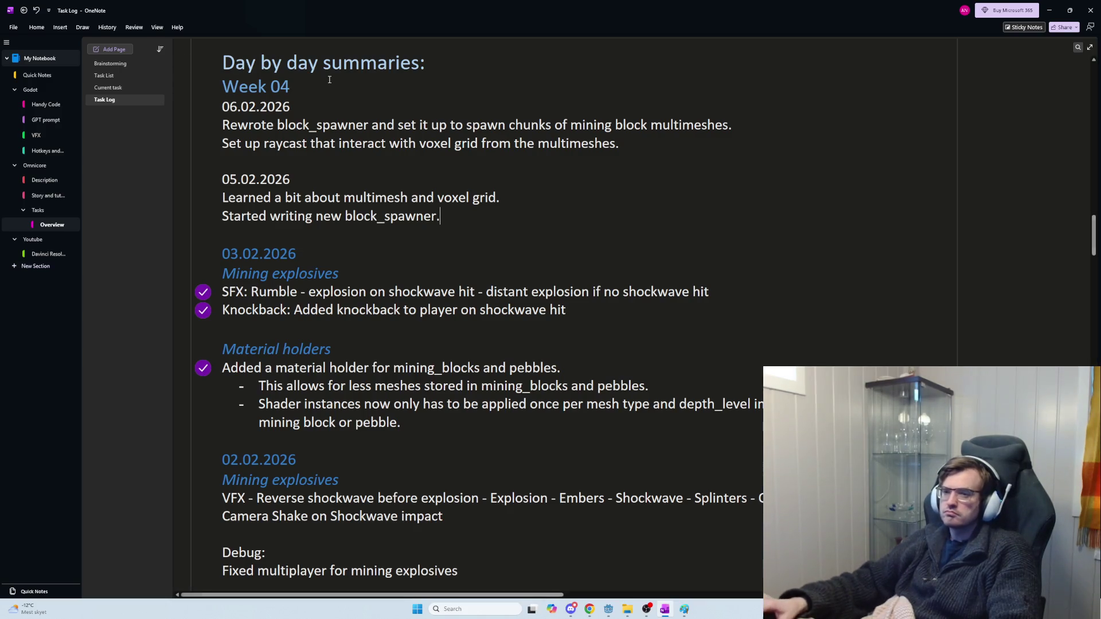
{"action": "left_click", "coordinate": [259, 181]}
Step: Apply the blue date heading style to 05.02.2026 and 06.02.2026
{"action": "key", "text": "ctrl+alt+2"}
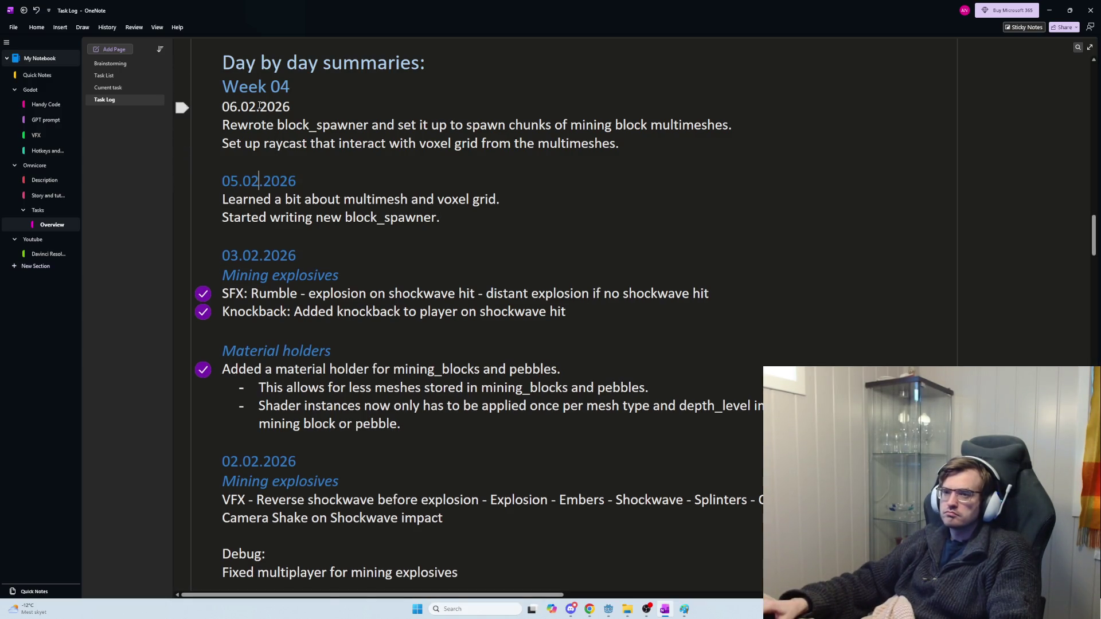
{"action": "key", "text": "ctrl+alt+2"}
{"action": "left_click", "coordinate": [267, 126]}
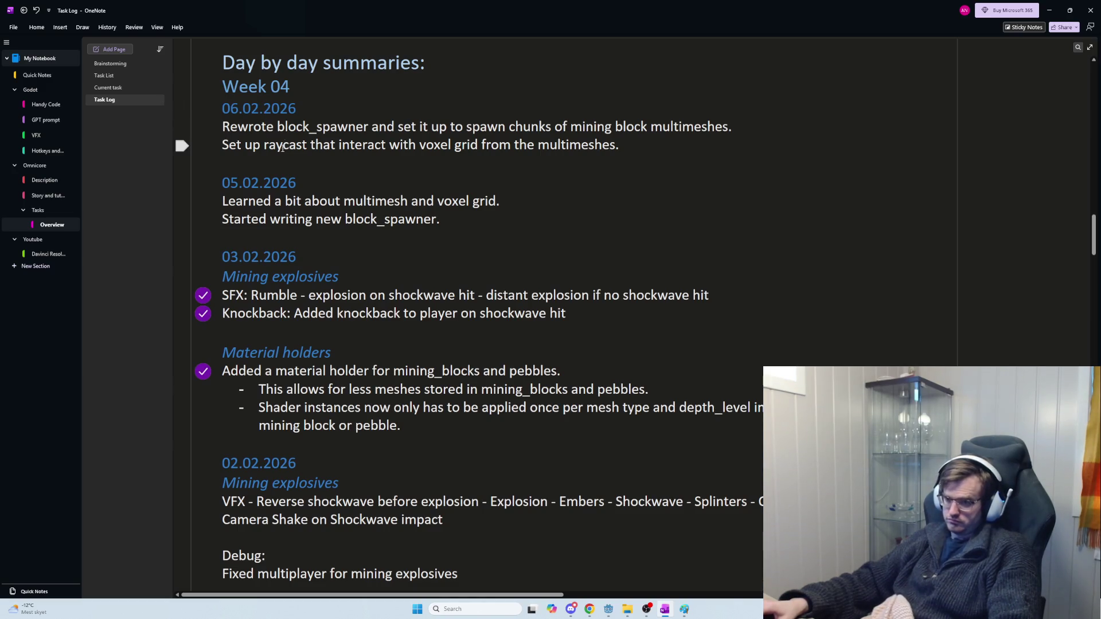
Step: Extend the first date to read 06.02.2026 - 07.02.2026
{"action": "left_click", "coordinate": [640, 150]}
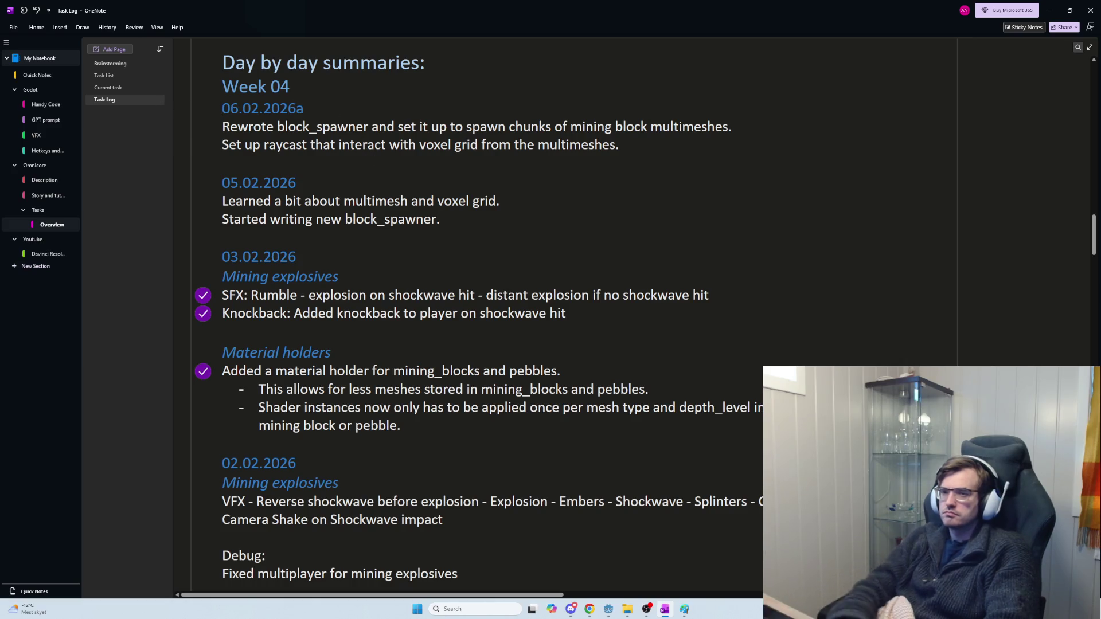
{"action": "type", "text": "/"}
{"action": "key", "text": "BackSpace"}
{"action": "type", "text": "07.02.2026"}
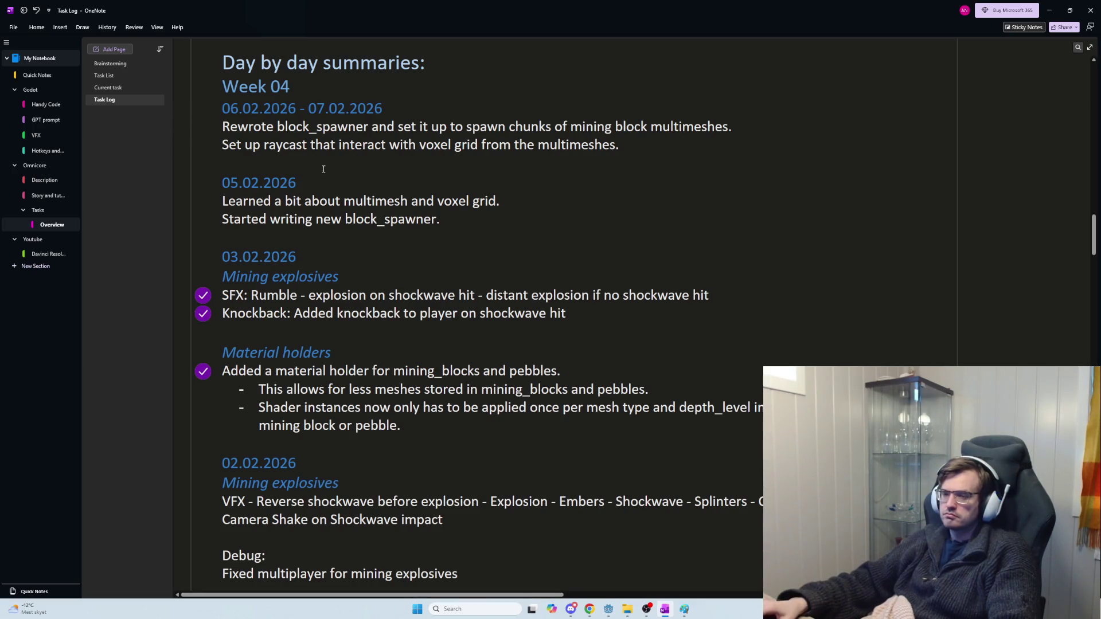
Step: Move 07.02.2026 out of the range onto its own date line under Week 04
{"action": "left_click_drag", "start_coordinate": [383, 109], "coordinate": [309, 110]}
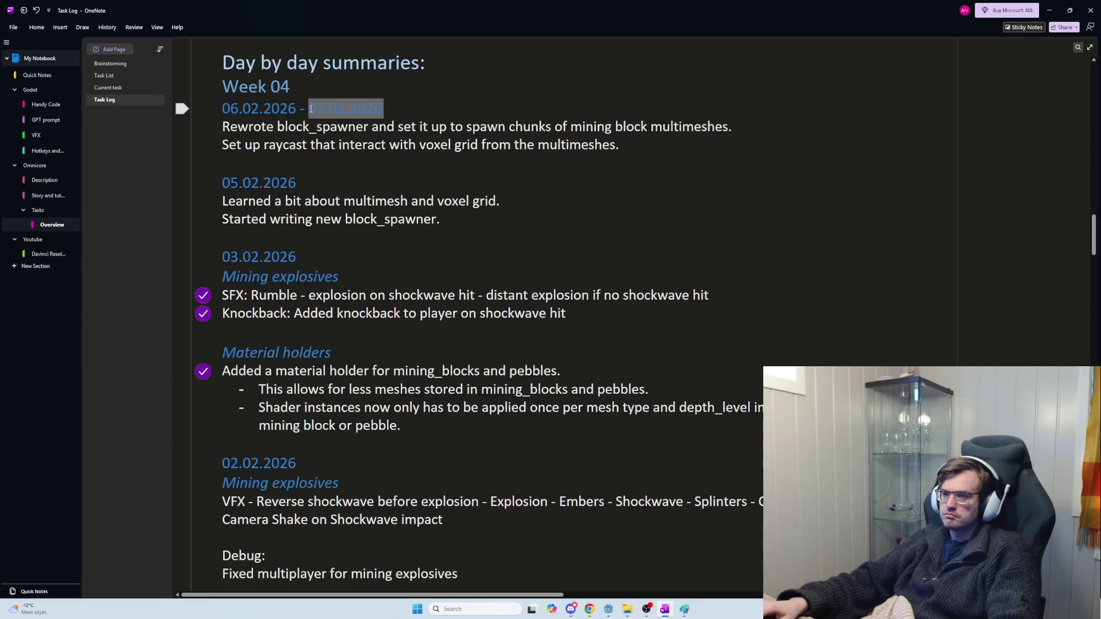
{"action": "left_click", "coordinate": [395, 122]}
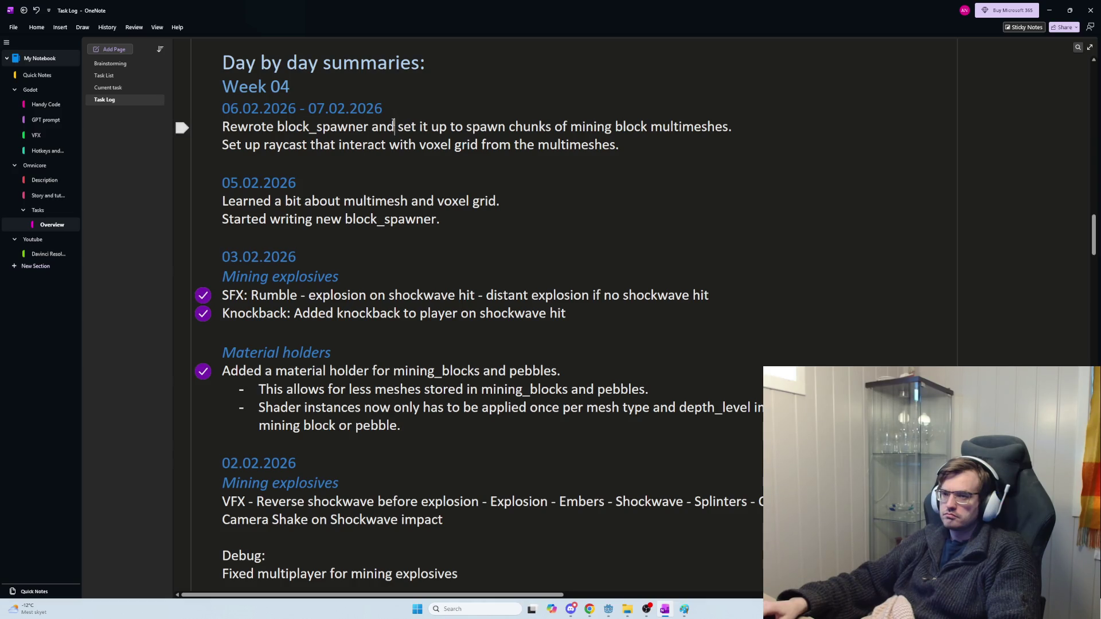
{"action": "left_click_drag", "start_coordinate": [394, 110], "coordinate": [310, 110]}
{"action": "key", "text": "ctrl+c"}
{"action": "key", "text": "BackSpace"}
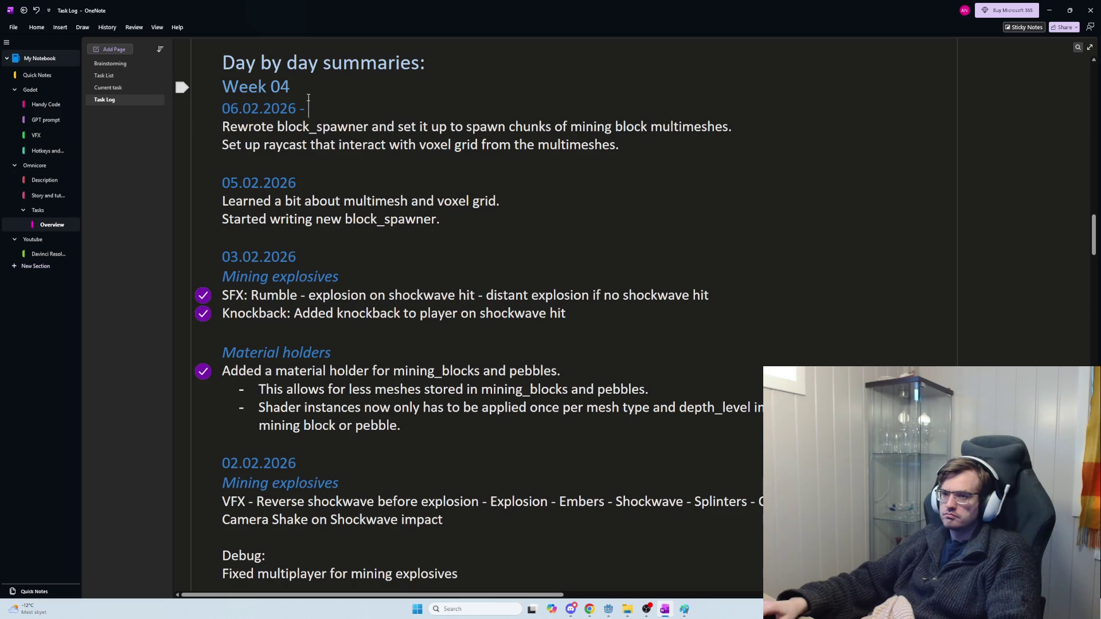
{"action": "left_click", "coordinate": [303, 88]}
{"action": "key", "text": "Return"}
{"action": "key", "text": "ctrl+v"}
{"action": "key", "text": "Return"}
Step: Move the raycast note under 07.02.2026, delete the leftover dash, and space the entries apart
{"action": "left_click_drag", "start_coordinate": [647, 189], "coordinate": [217, 184]}
{"action": "key", "text": "ctrl+x"}
{"action": "left_click", "coordinate": [339, 127]}
{"action": "key", "text": "ctrl+v"}
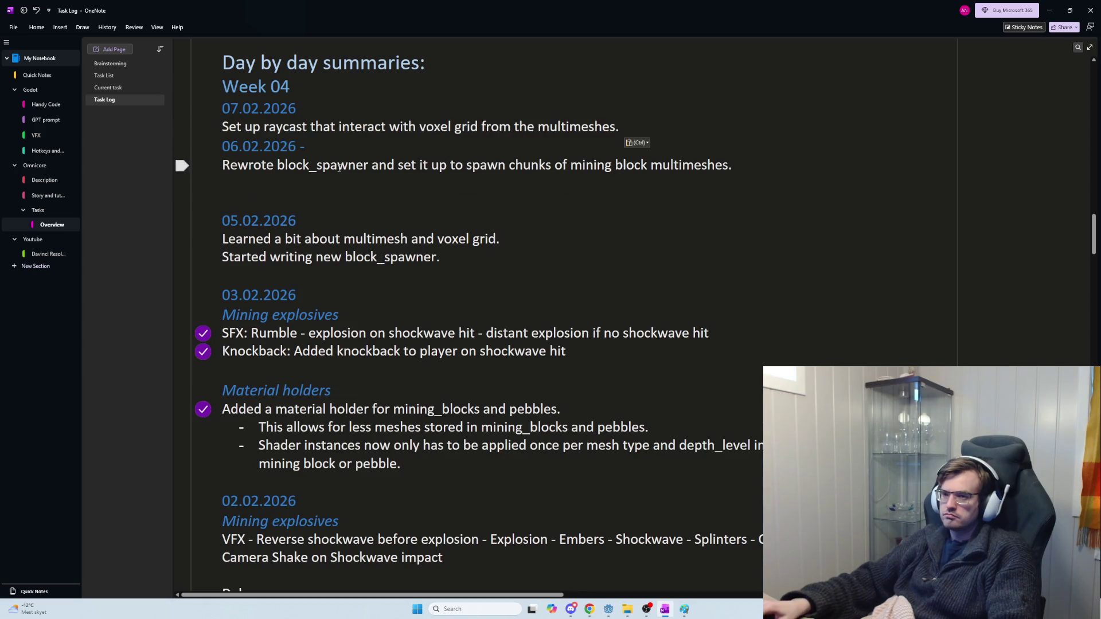
{"action": "left_click", "coordinate": [447, 151]}
{"action": "key", "text": "BackSpace"}
{"action": "key", "text": "BackSpace"}
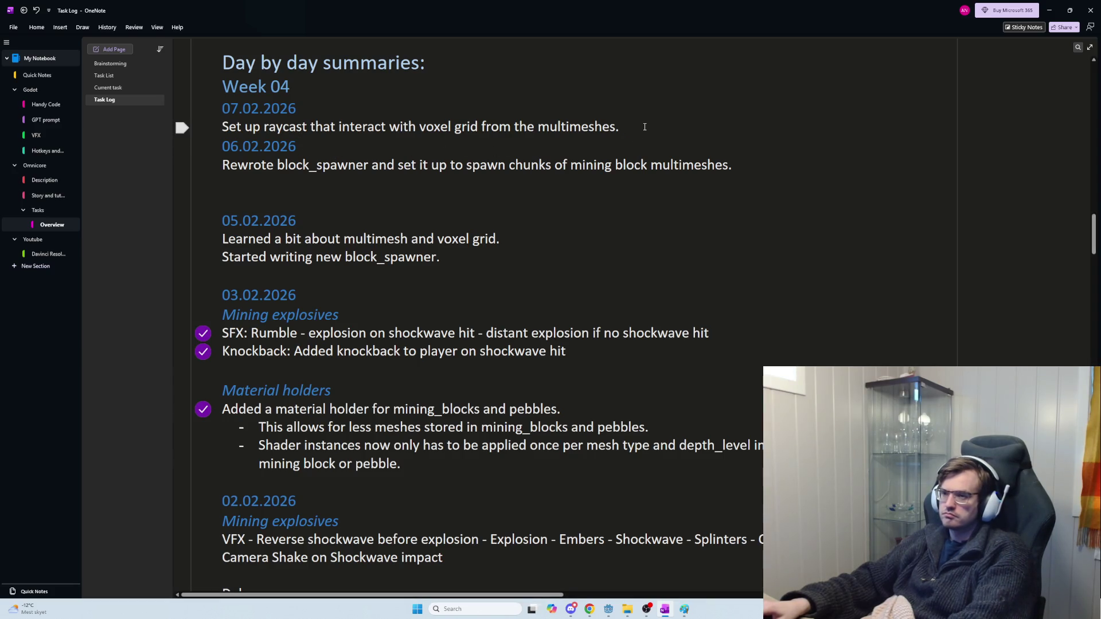
{"action": "key", "text": "alt+shift+Down"}
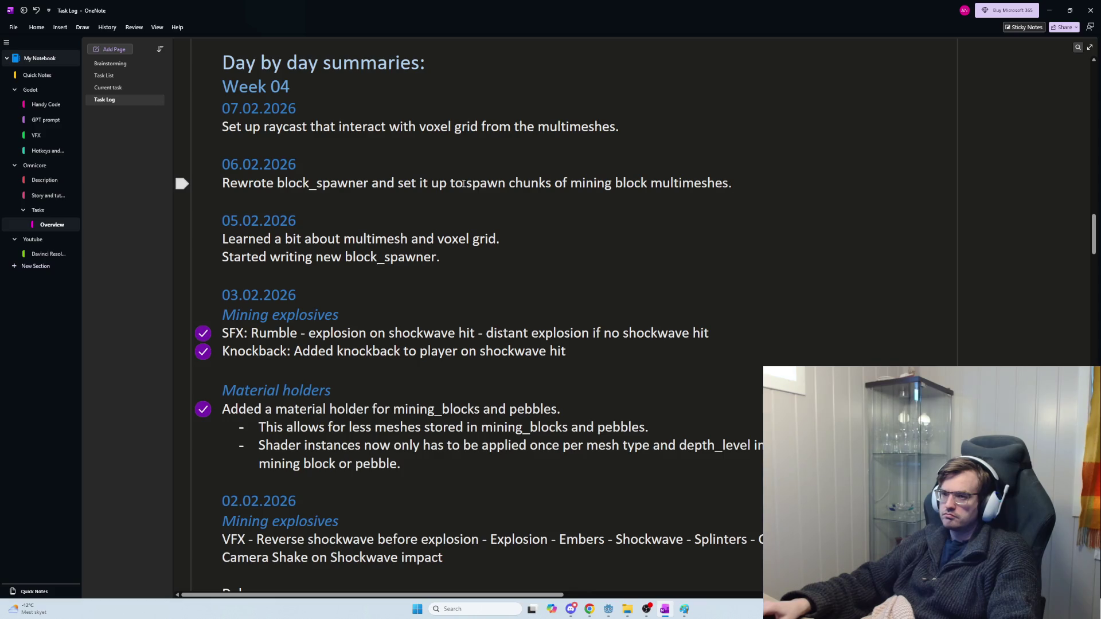
Step: Reselect text in the block_spawner and raycast notes, ending with the whole raycast note selected
{"action": "mouse_move", "coordinate": [746, 187]}
{"action": "left_mouse_down"}
{"action": "mouse_move", "coordinate": [353, 187]}
{"action": "mouse_move", "coordinate": [728, 189]}
{"action": "mouse_move", "coordinate": [413, 188]}
{"action": "left_mouse_up"}
{"action": "left_click", "coordinate": [372, 186]}
{"action": "left_click", "coordinate": [736, 190]}
{"action": "left_click", "coordinate": [413, 188]}
{"action": "mouse_move", "coordinate": [235, 130]}
{"action": "left_mouse_down"}
{"action": "mouse_move", "coordinate": [632, 133]}
{"action": "mouse_move", "coordinate": [378, 131]}
{"action": "left_mouse_up"}
{"action": "left_click", "coordinate": [632, 133]}
{"action": "left_click", "coordinate": [622, 129]}
{"action": "left_click_drag", "start_coordinate": [622, 130], "coordinate": [196, 130]}
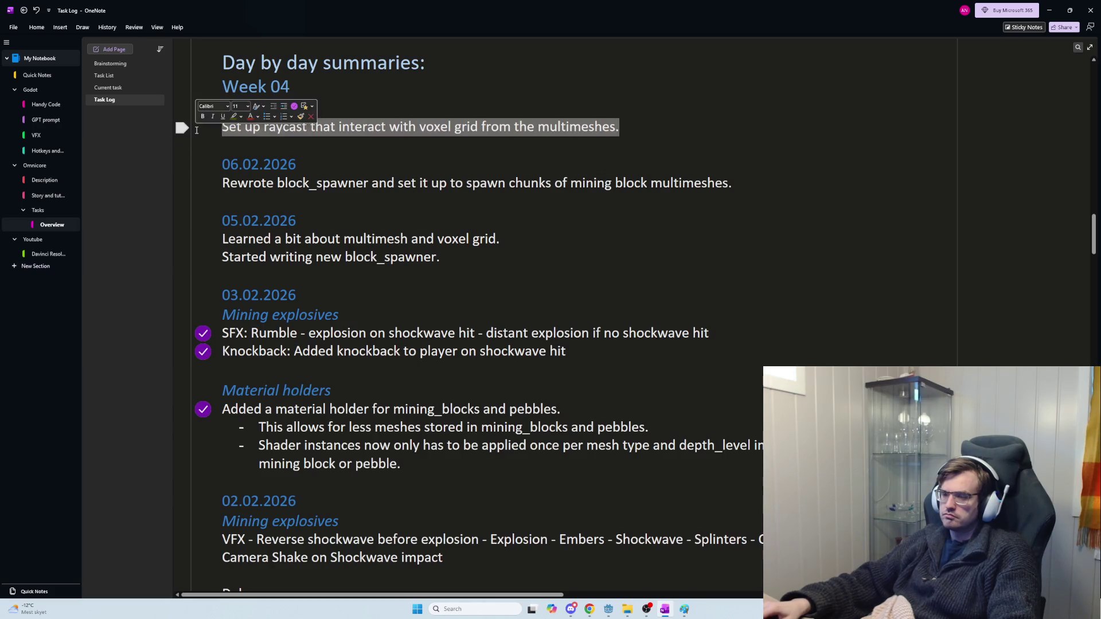
Step: Deselect the text and switch from OneNote to Godot Engine
{"action": "left_click", "coordinate": [365, 149]}
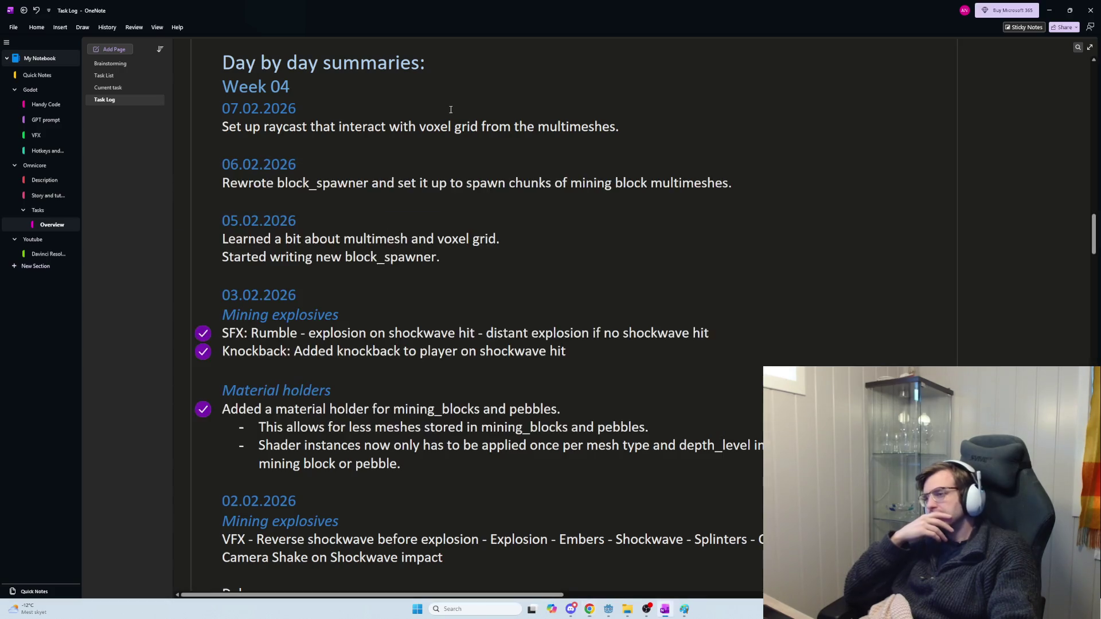
{"action": "key", "text": "alt+Tab"}
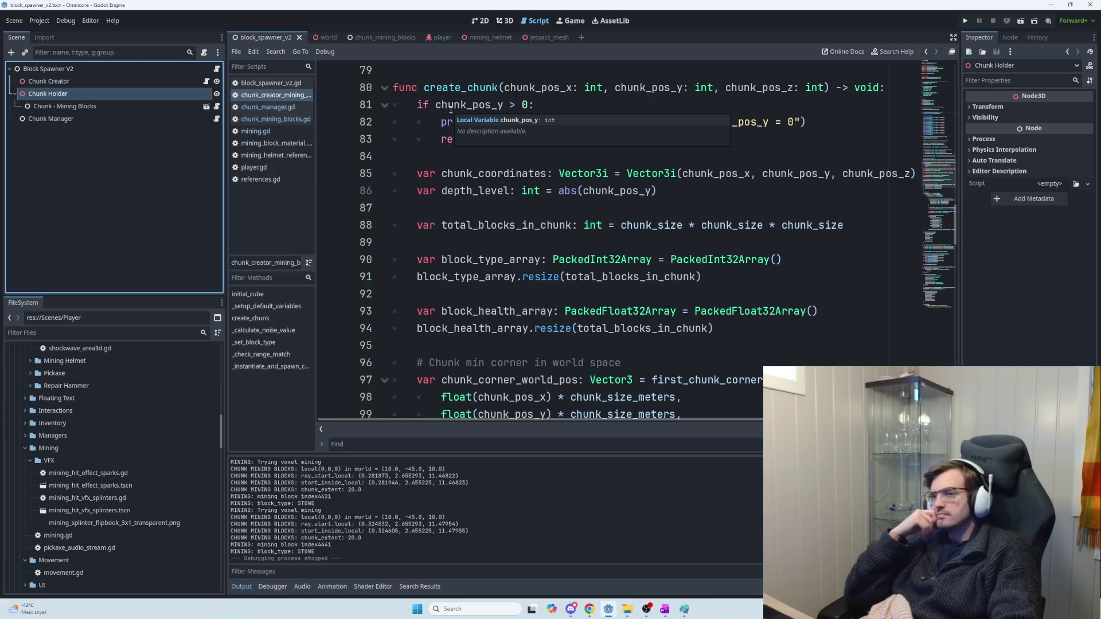
Step: Scroll the chunk creator script to the _instantiate_and_spawn_chunk call and bring up the window switcher
{"action": "scroll", "coordinate": [655, 254], "scroll_direction": "down", "scroll_amount": 10}
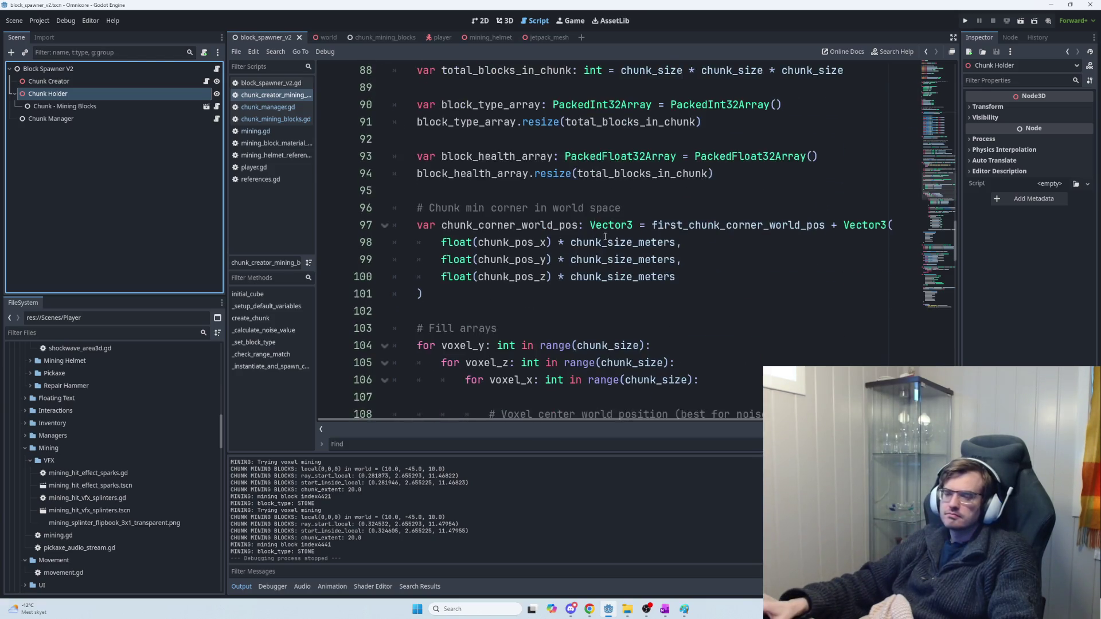
{"action": "scroll", "coordinate": [654, 254], "scroll_direction": "down", "scroll_amount": 4}
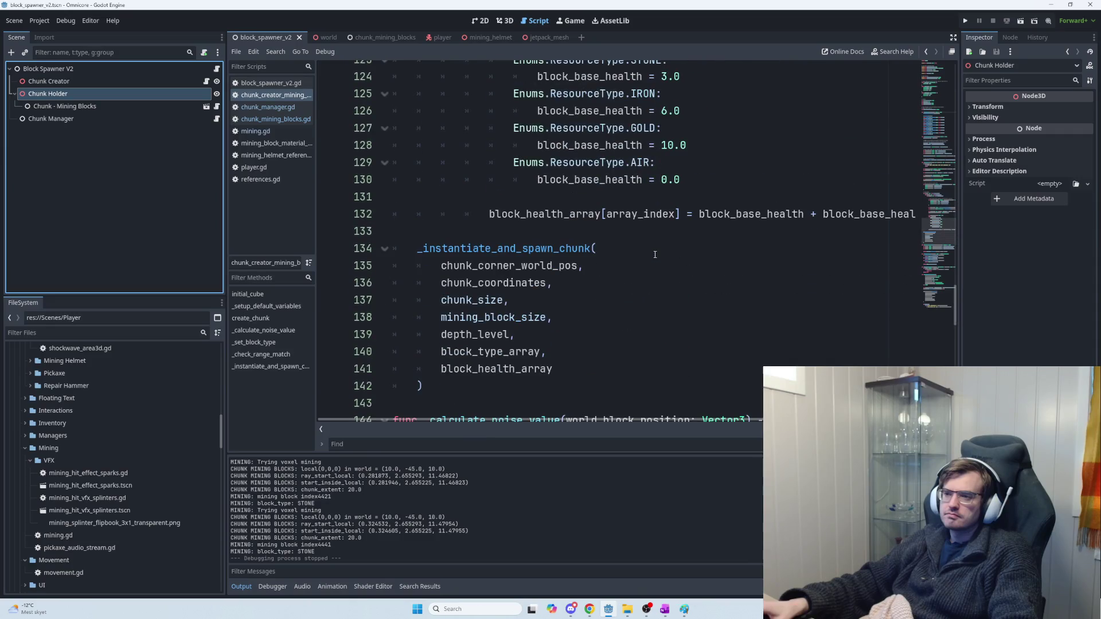
{"action": "scroll", "coordinate": [653, 254], "scroll_direction": "down", "scroll_amount": 1}
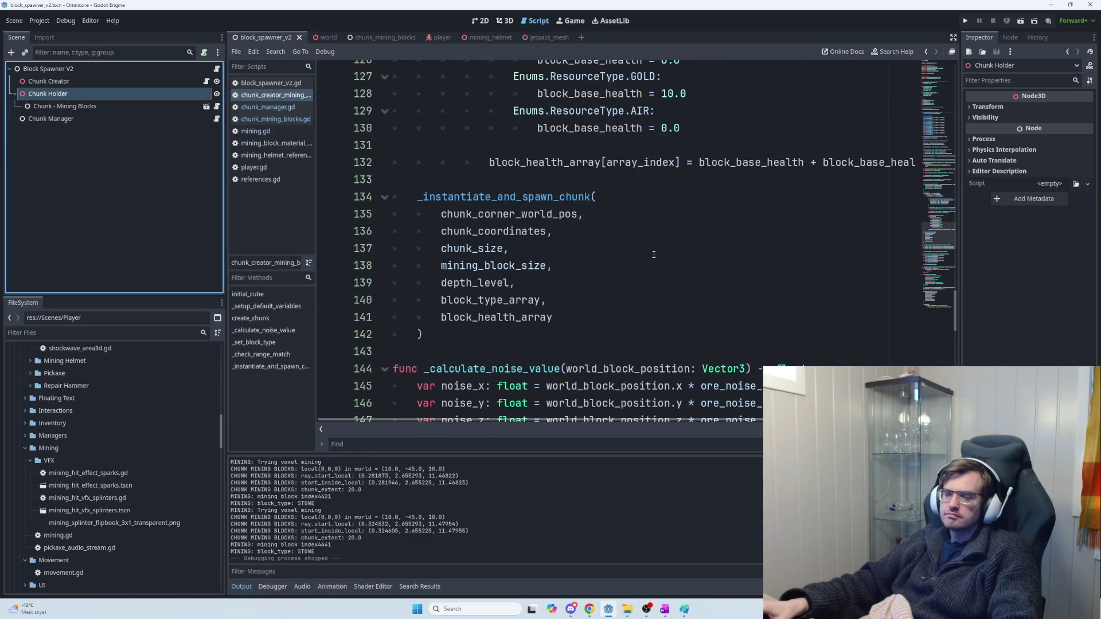
{"action": "scroll", "coordinate": [654, 254], "scroll_direction": "down", "scroll_amount": 3}
{"action": "key", "text": "alt+Tab"}
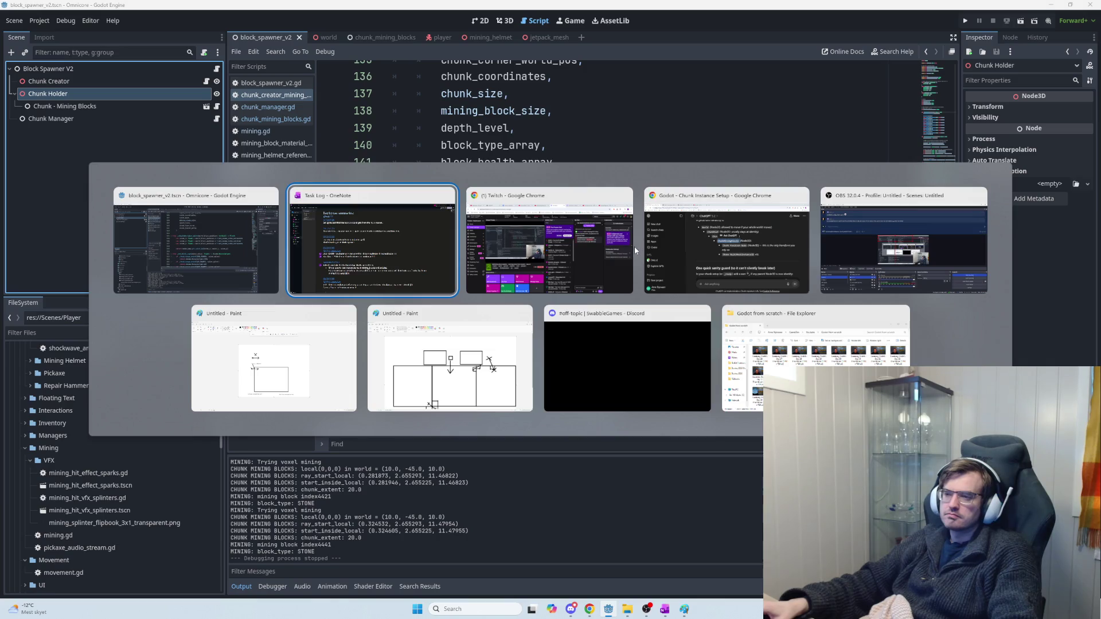
Step: Switch to Chrome and read the Chunk Instance Setup answer down to the mine-this-voxel step
{"action": "left_click", "coordinate": [677, 253]}
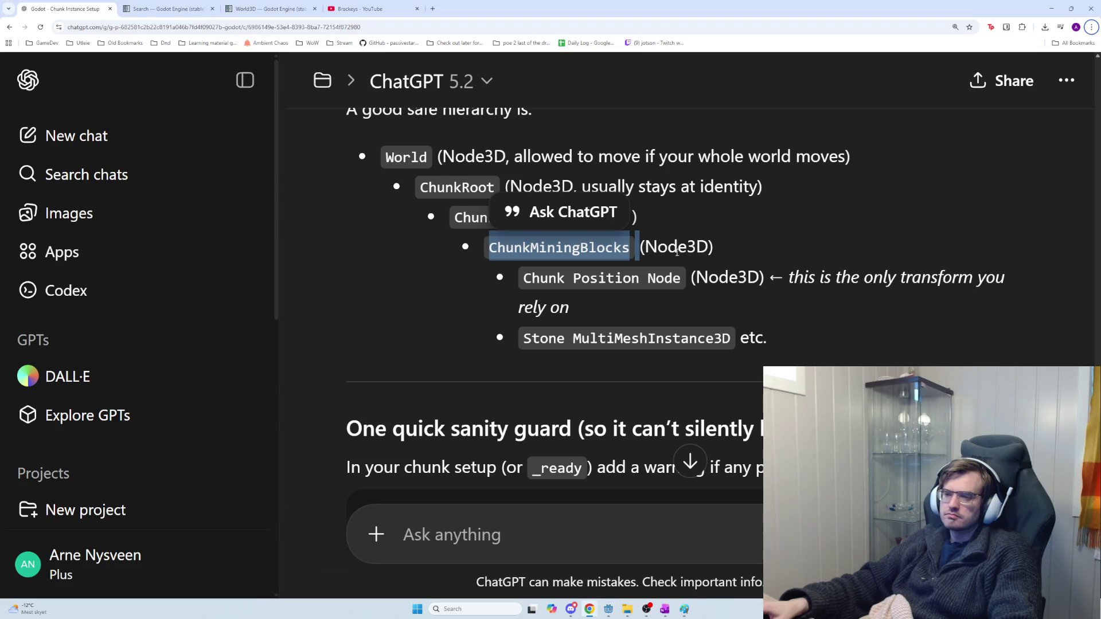
{"action": "scroll", "coordinate": [627, 243], "scroll_direction": "down", "scroll_amount": 5}
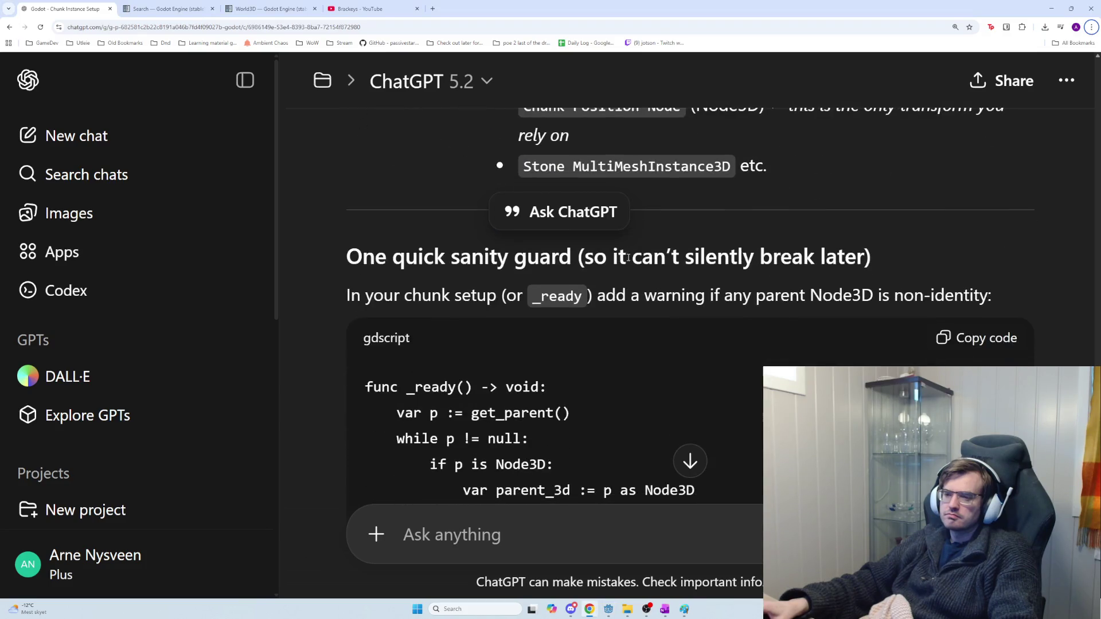
{"action": "scroll", "coordinate": [672, 303], "scroll_direction": "down", "scroll_amount": 1}
{"action": "scroll", "coordinate": [671, 304], "scroll_direction": "down", "scroll_amount": 2}
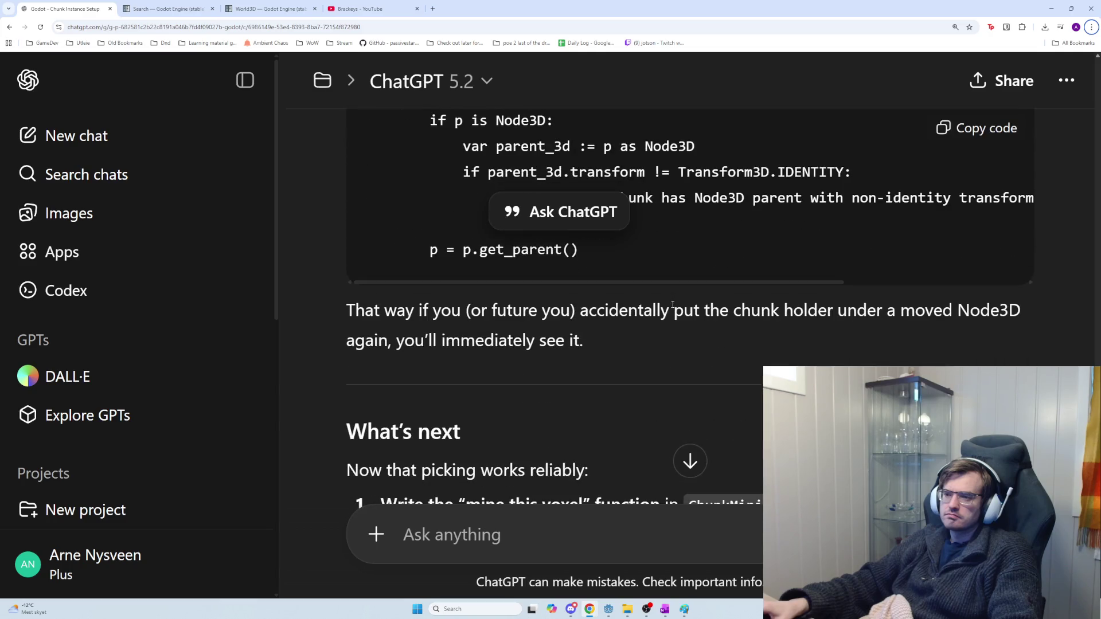
{"action": "scroll", "coordinate": [672, 303], "scroll_direction": "down", "scroll_amount": 8}
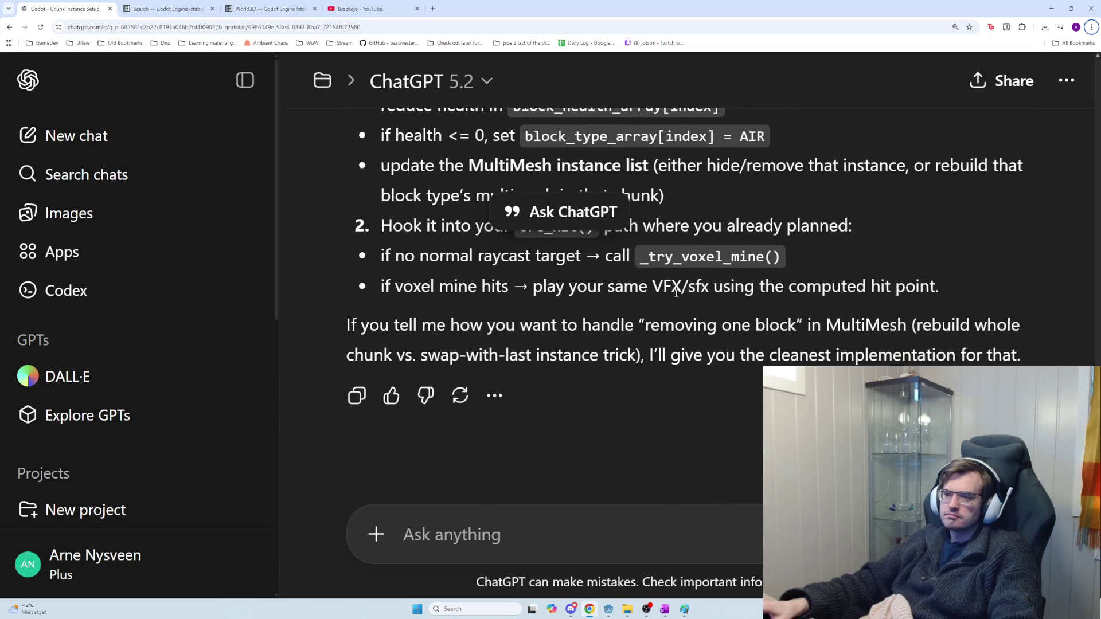
{"action": "scroll", "coordinate": [679, 304], "scroll_direction": "up", "scroll_amount": 2}
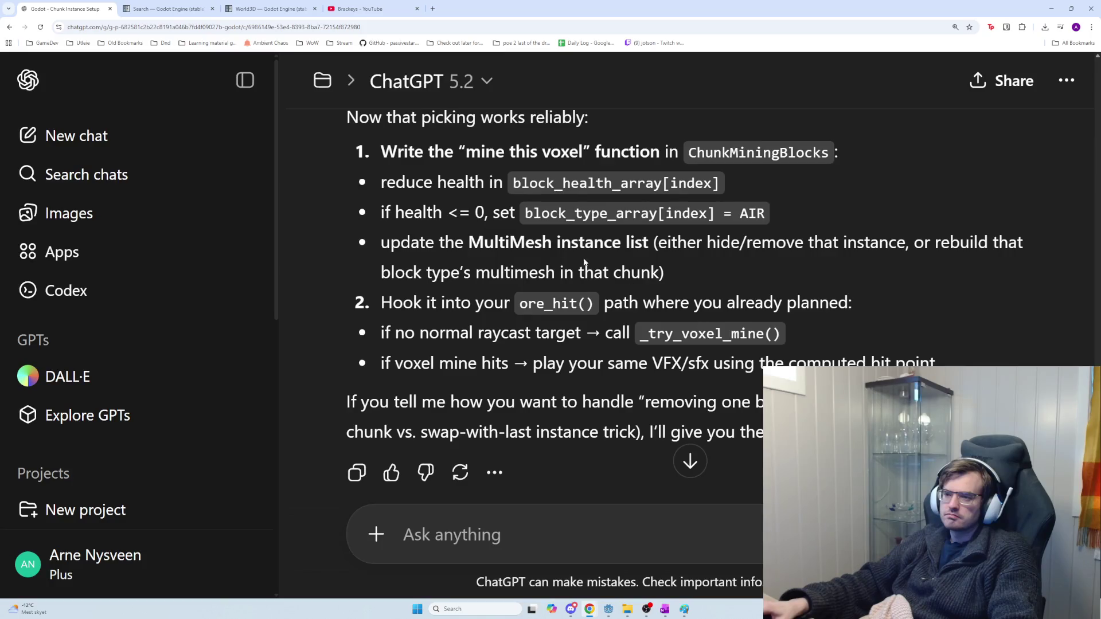
{"action": "scroll", "coordinate": [461, 181], "scroll_direction": "up", "scroll_amount": 1}
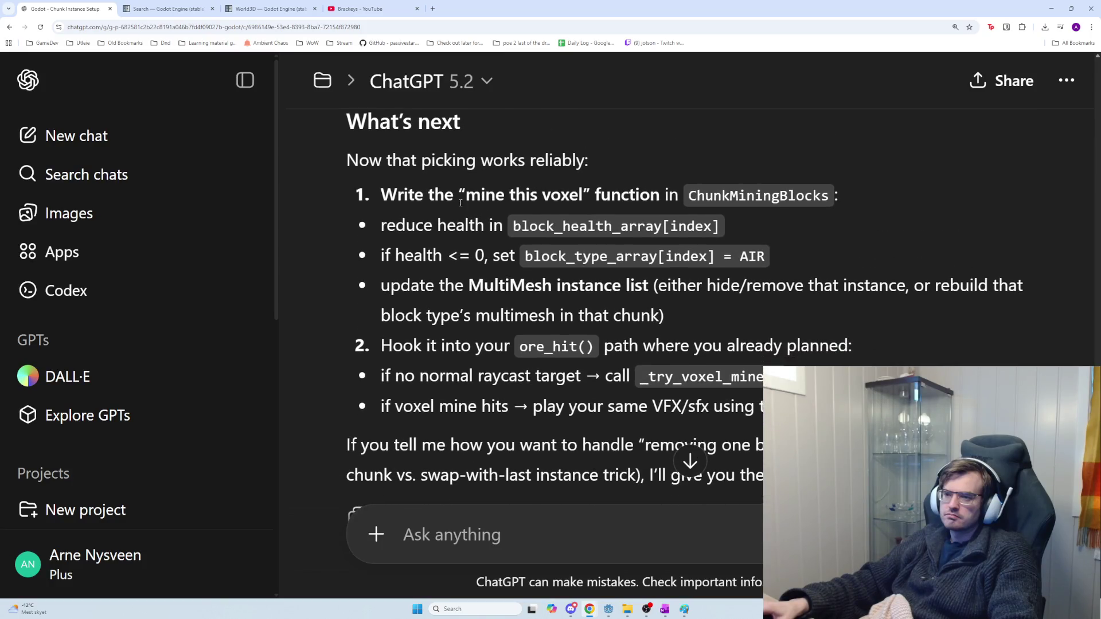
{"action": "left_click_drag", "start_coordinate": [382, 194], "coordinate": [660, 195]}
{"action": "left_click", "coordinate": [707, 193]}
{"action": "left_click_drag", "start_coordinate": [685, 196], "coordinate": [833, 202]}
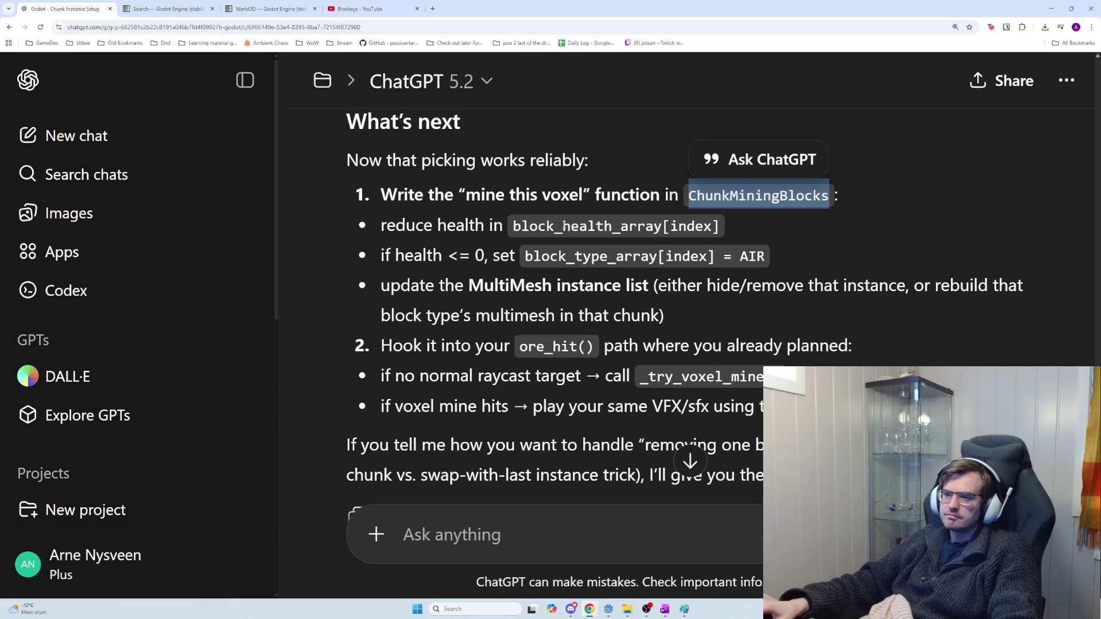
{"action": "left_click_drag", "start_coordinate": [510, 228], "coordinate": [724, 231]}
{"action": "mouse_move", "coordinate": [524, 257]}
{"action": "left_mouse_down"}
{"action": "mouse_move", "coordinate": [775, 247]}
{"action": "mouse_move", "coordinate": [765, 256]}
{"action": "left_mouse_up"}
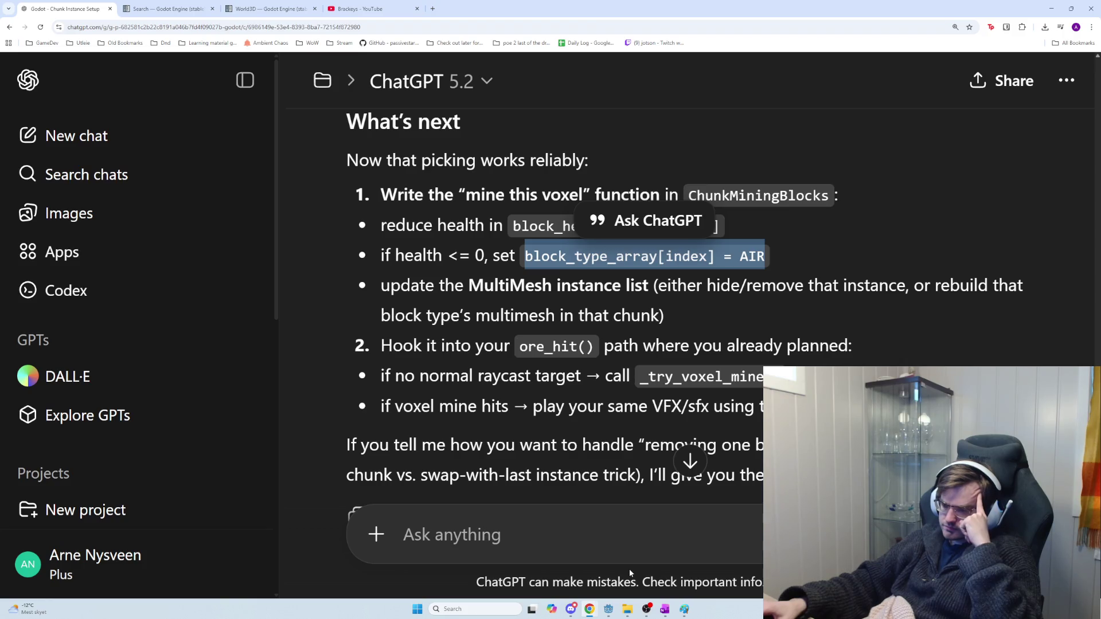
{"action": "left_click", "coordinate": [572, 547]}
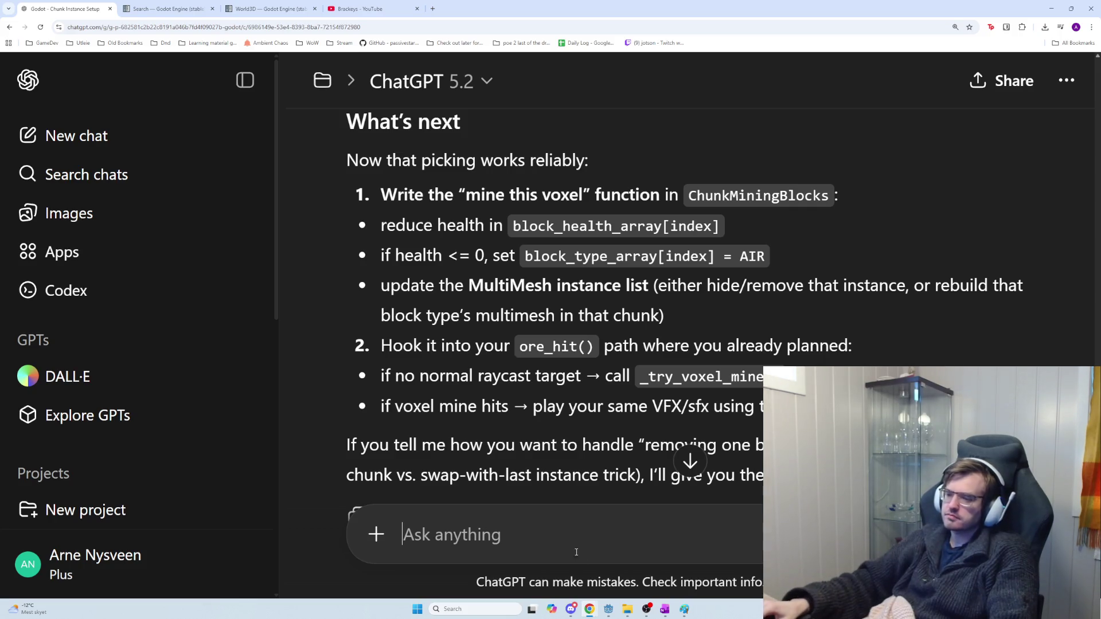
{"action": "mouse_move", "coordinate": [641, 607]}
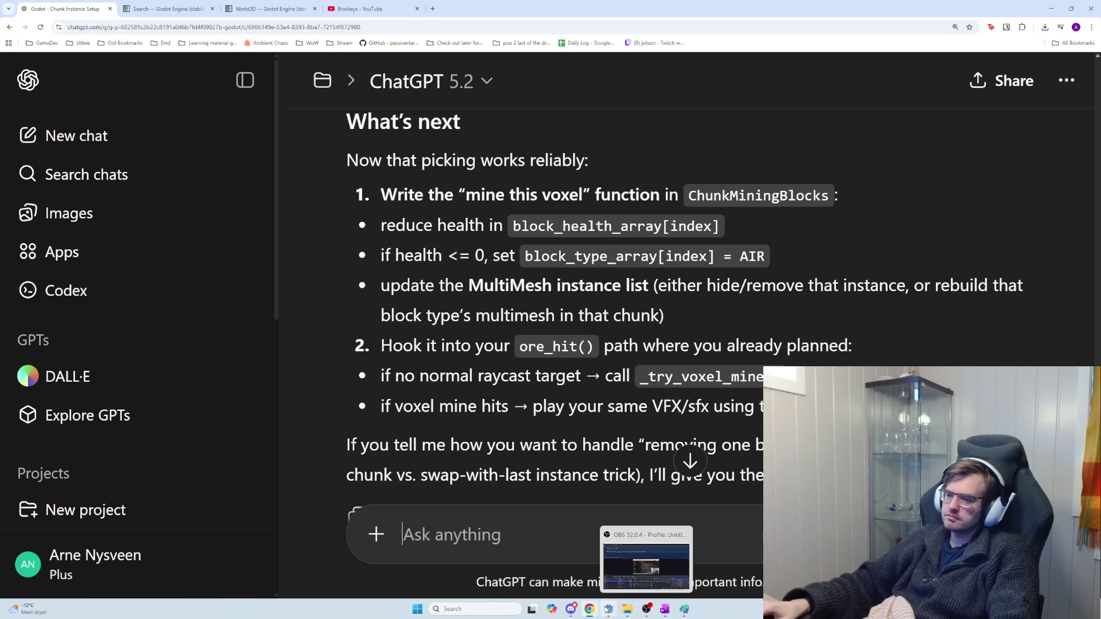
{"action": "mouse_move", "coordinate": [608, 609]}
{"action": "left_click", "coordinate": [599, 543]}
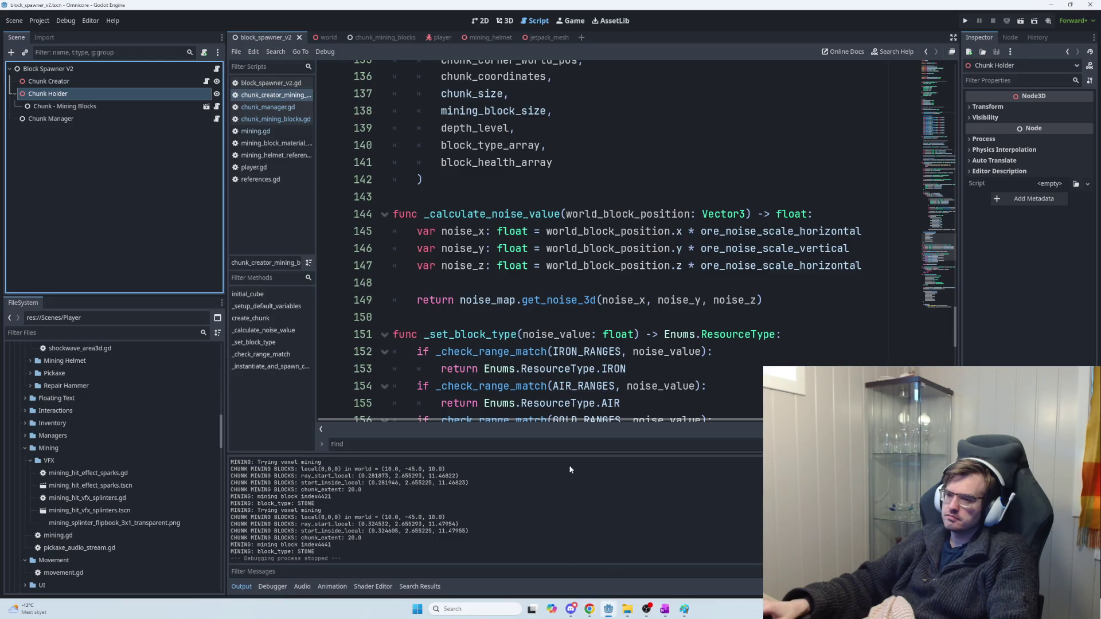
{"action": "scroll", "coordinate": [556, 420], "scroll_direction": "right", "scroll_amount": 3}
{"action": "scroll", "coordinate": [556, 420], "scroll_direction": "left", "scroll_amount": 3}
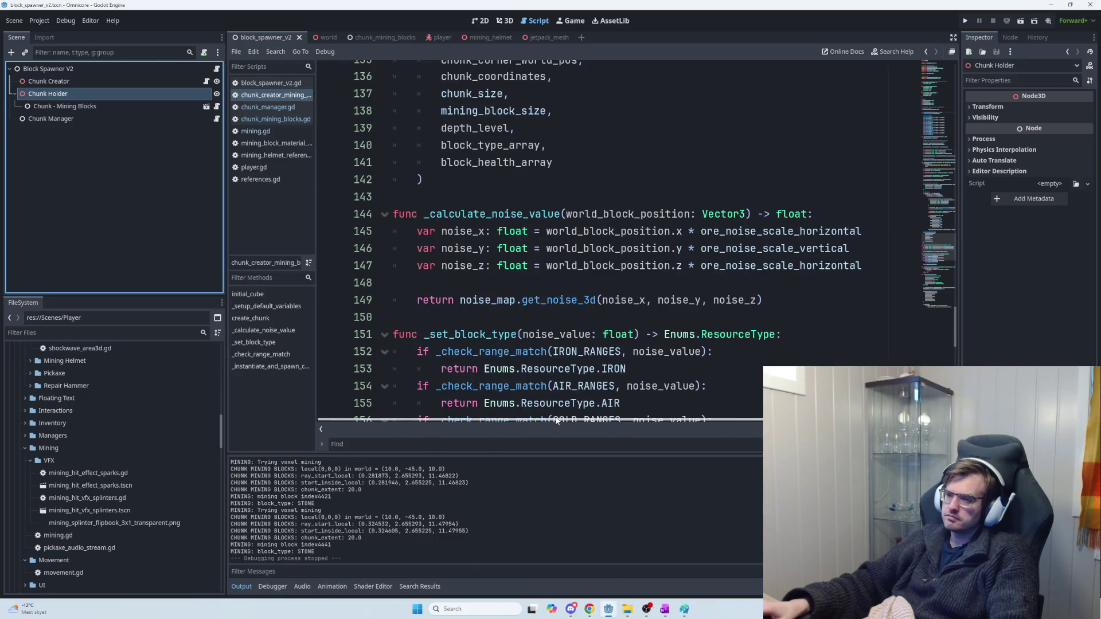
{"action": "scroll", "coordinate": [573, 258], "scroll_direction": "down", "scroll_amount": 10}
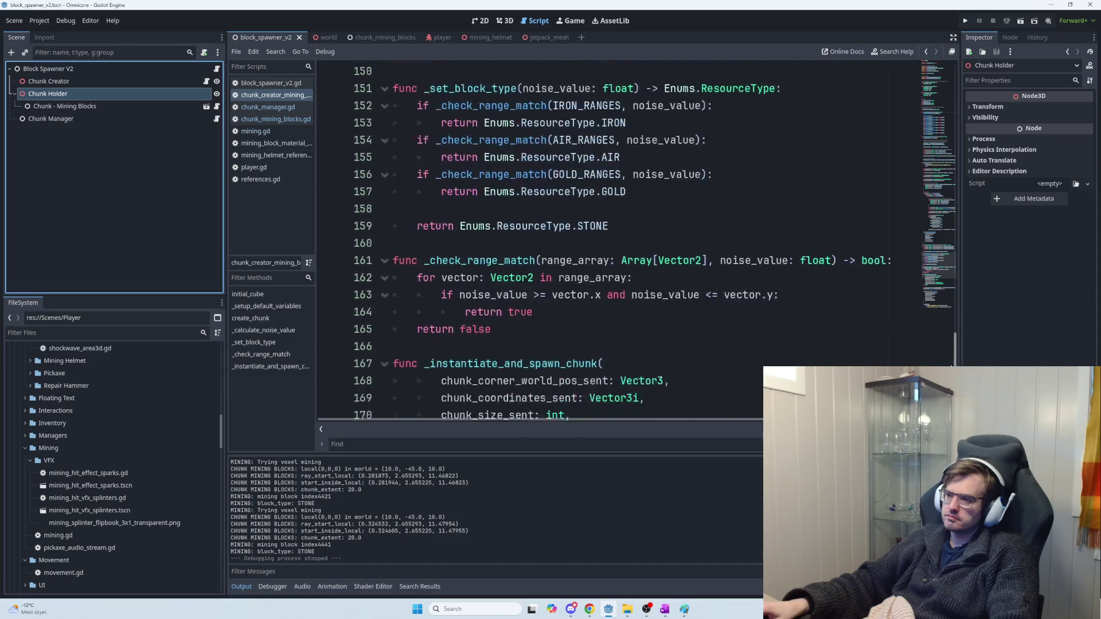
{"action": "scroll", "coordinate": [573, 241], "scroll_direction": "down", "scroll_amount": 2}
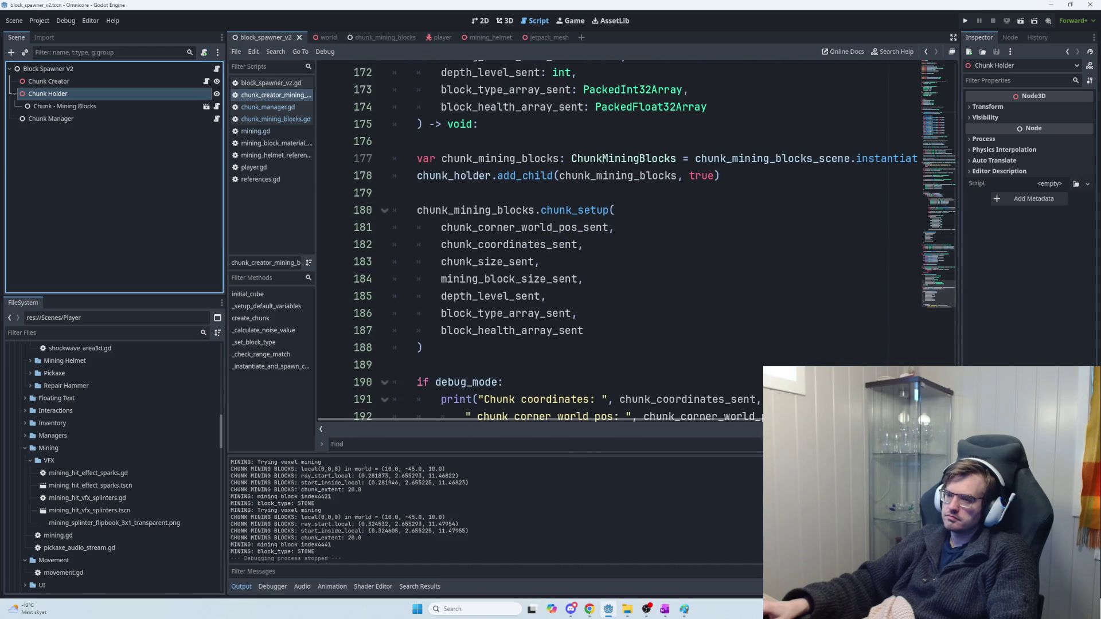
{"action": "scroll", "coordinate": [574, 241], "scroll_direction": "down", "scroll_amount": 1}
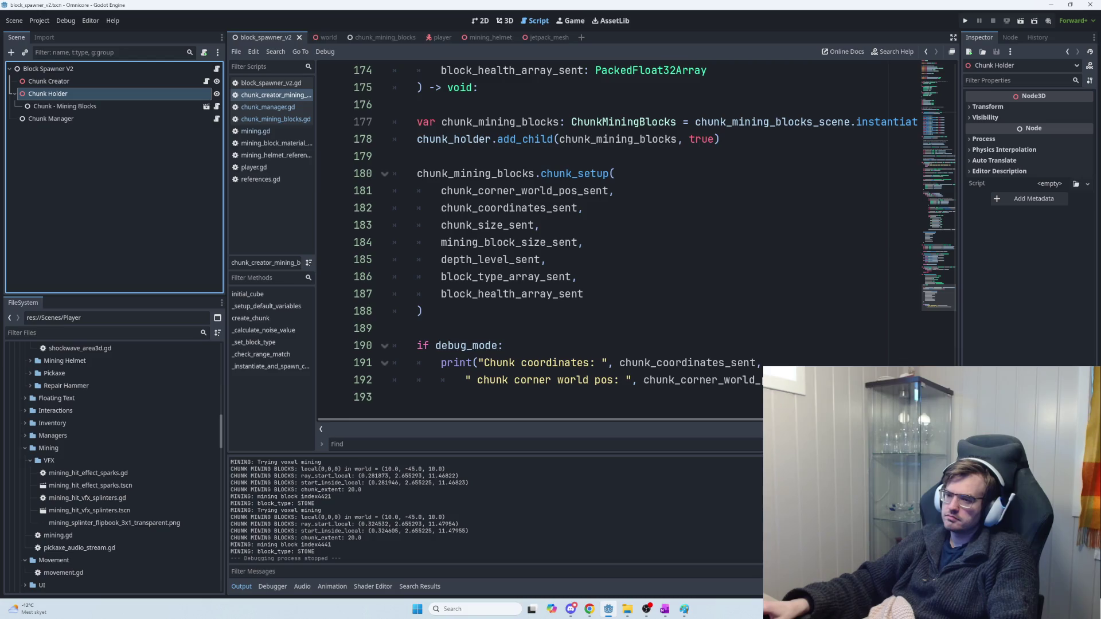
{"action": "key", "text": "alt+Tab"}
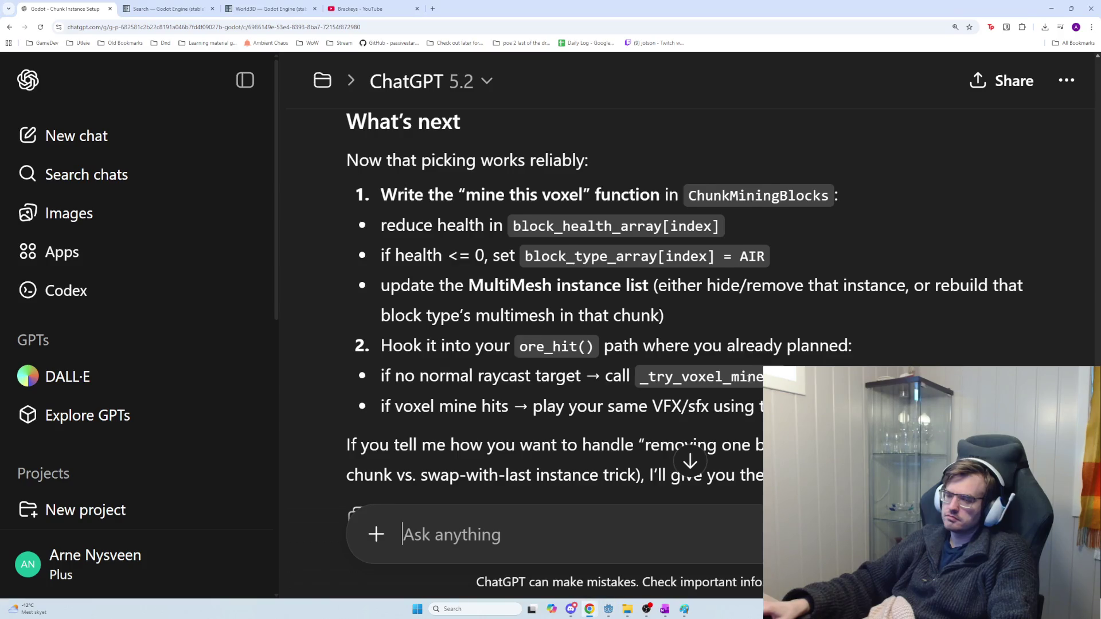
{"action": "scroll", "coordinate": [747, 379], "scroll_direction": "down", "scroll_amount": 1}
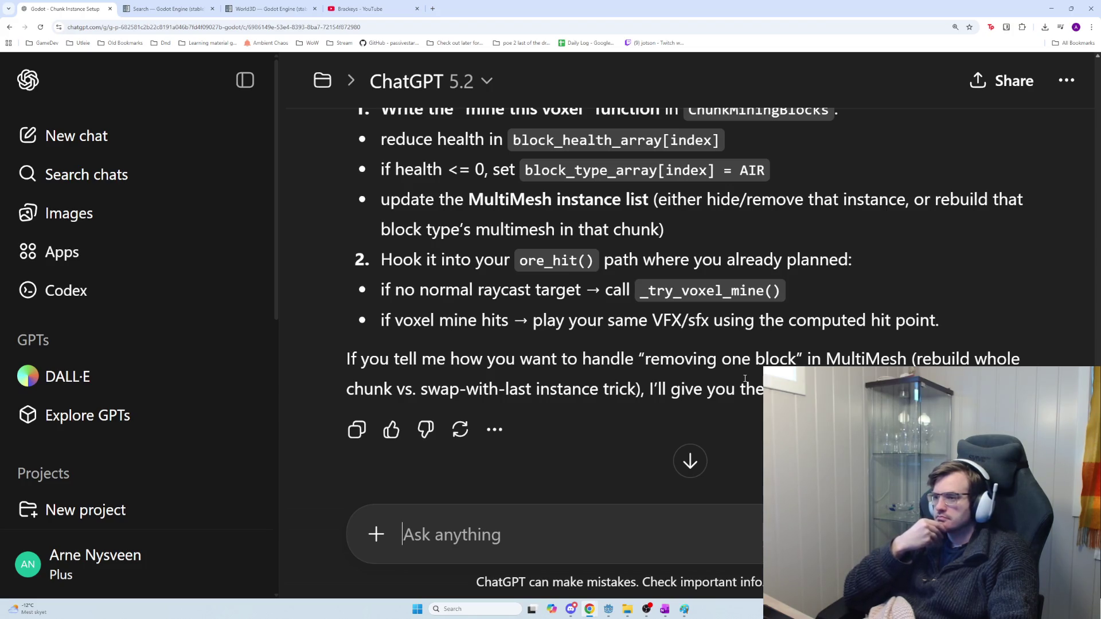
{"action": "left_click_drag", "start_coordinate": [944, 319], "coordinate": [381, 322]}
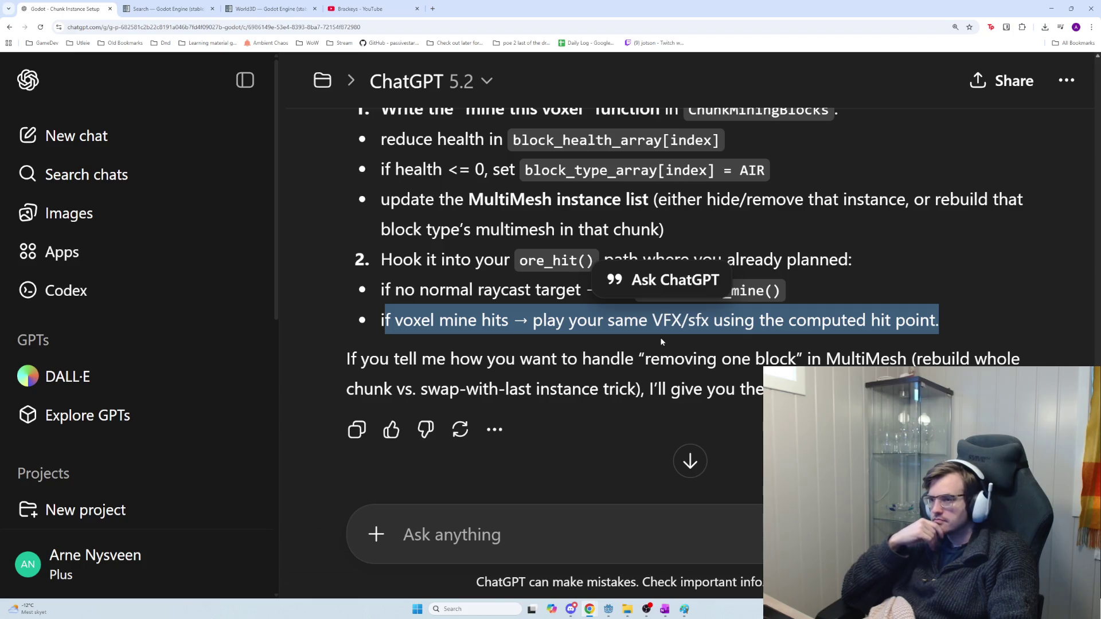
{"action": "scroll", "coordinate": [672, 337], "scroll_direction": "up", "scroll_amount": 4}
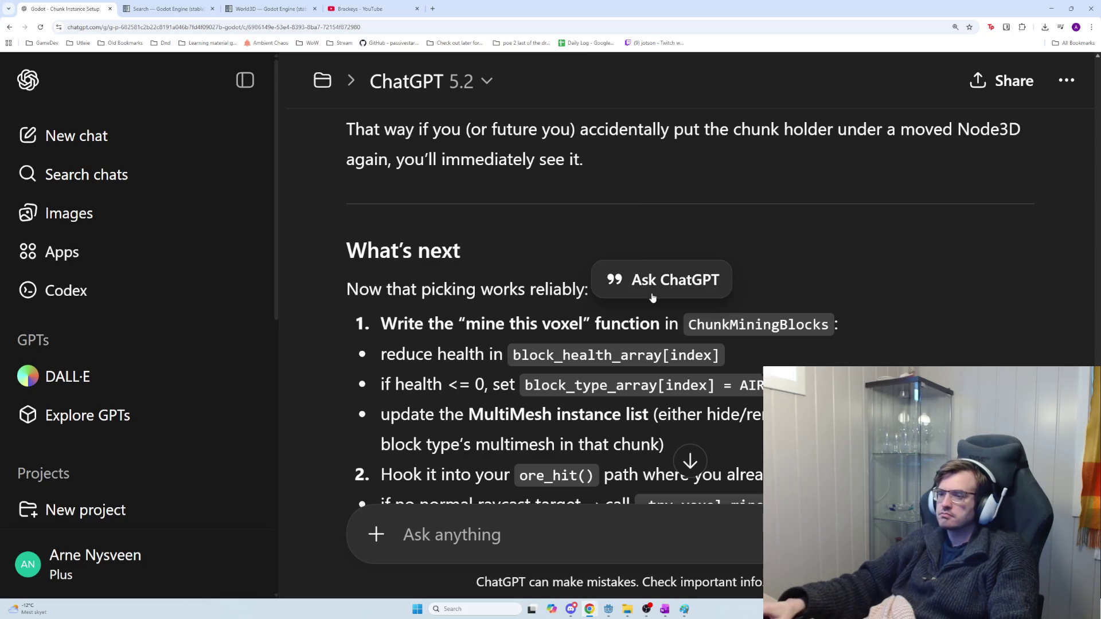
{"action": "scroll", "coordinate": [714, 377], "scroll_direction": "down", "scroll_amount": 2}
{"action": "left_click", "coordinate": [725, 370]}
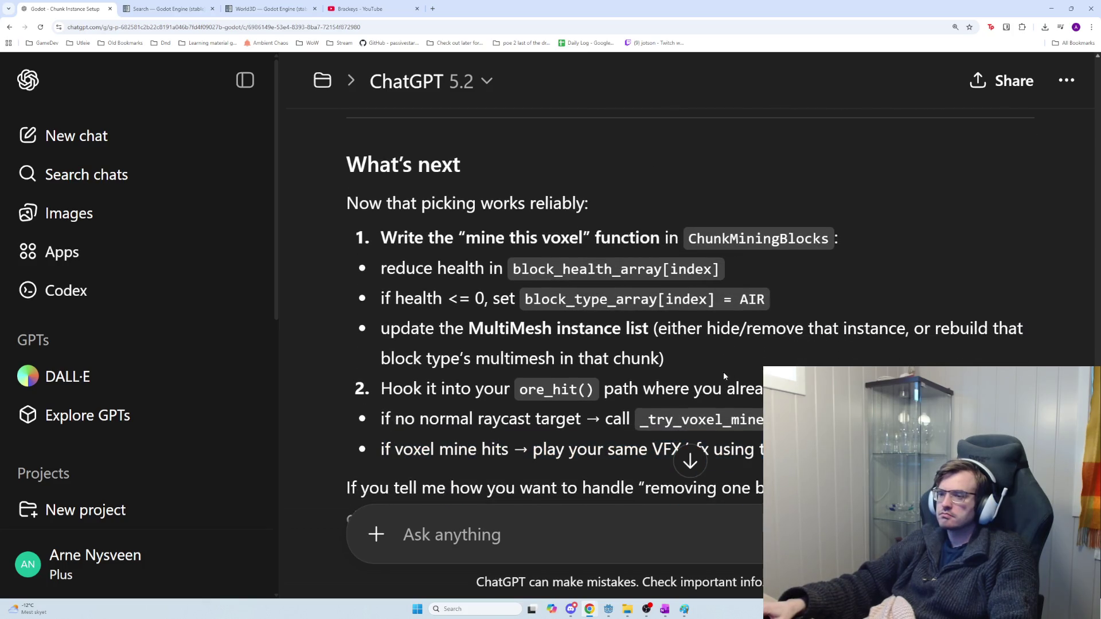
{"action": "mouse_move", "coordinate": [779, 419]}
{"action": "left_mouse_down"}
{"action": "mouse_move", "coordinate": [519, 390]}
{"action": "mouse_move", "coordinate": [368, 393]}
{"action": "mouse_move", "coordinate": [780, 419]}
{"action": "left_mouse_up"}
{"action": "left_click", "coordinate": [402, 393]}
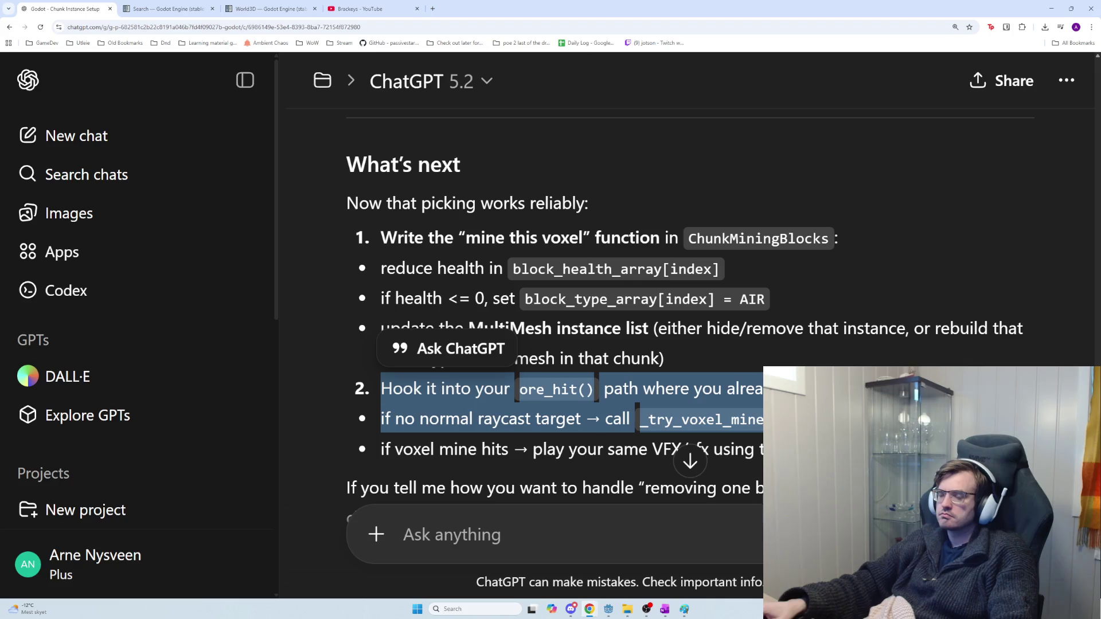
{"action": "mouse_move", "coordinate": [733, 363]}
{"action": "left_mouse_down"}
{"action": "mouse_move", "coordinate": [558, 328]}
{"action": "mouse_move", "coordinate": [373, 329]}
{"action": "left_mouse_up"}
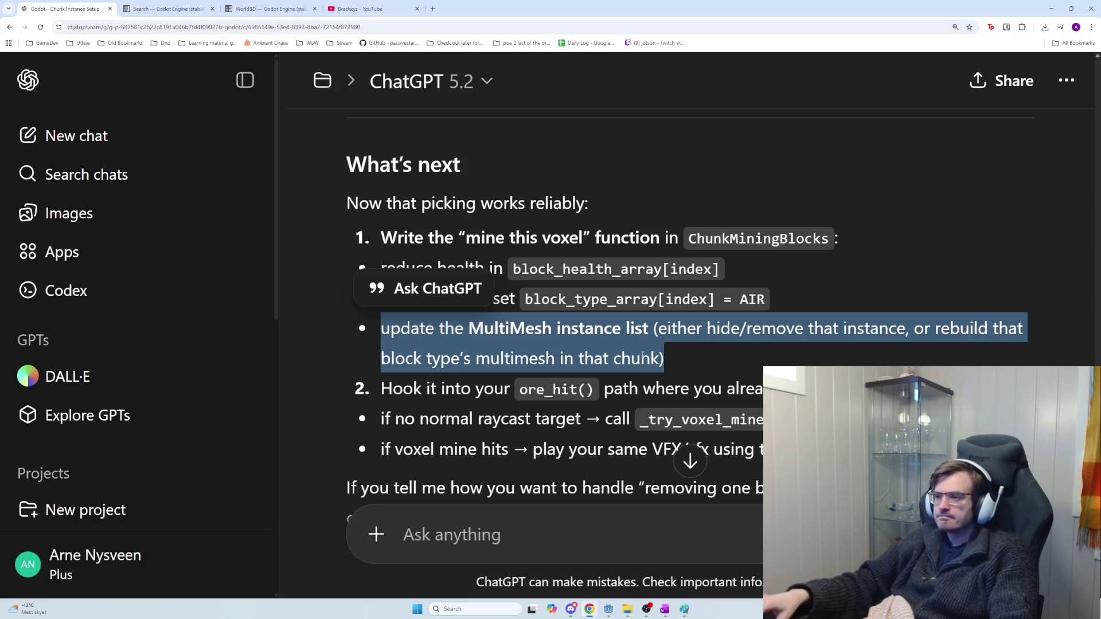
{"action": "left_click", "coordinate": [554, 536]}
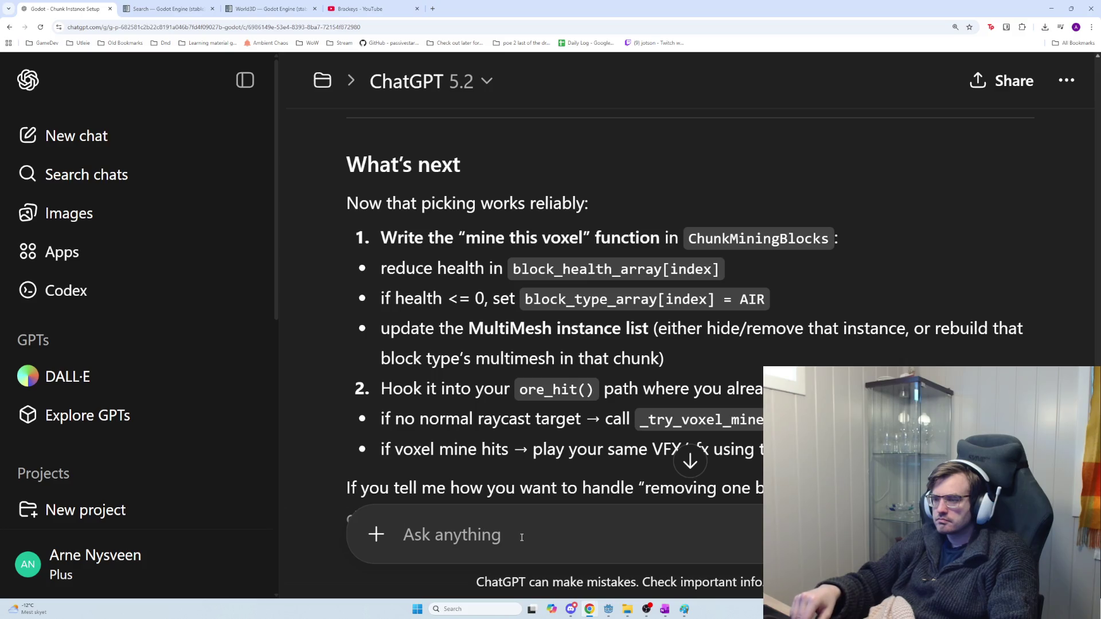
Step: Send ChatGPT the follow-up that a block disappears when its health hits 0
{"action": "type", "text": "W"}
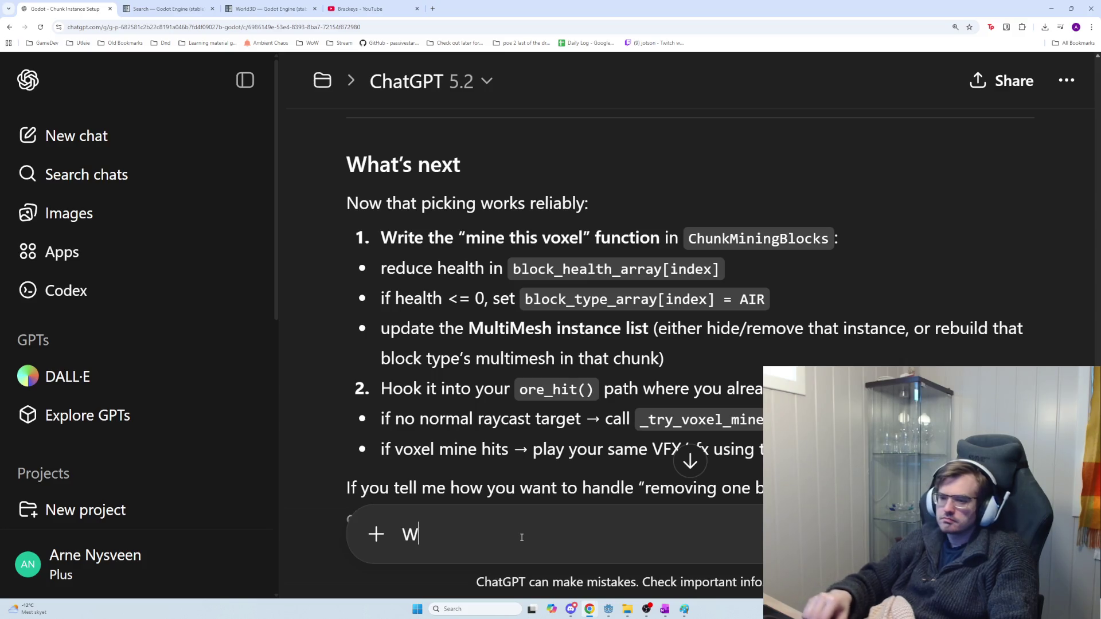
{"action": "type", "text": "ell"}
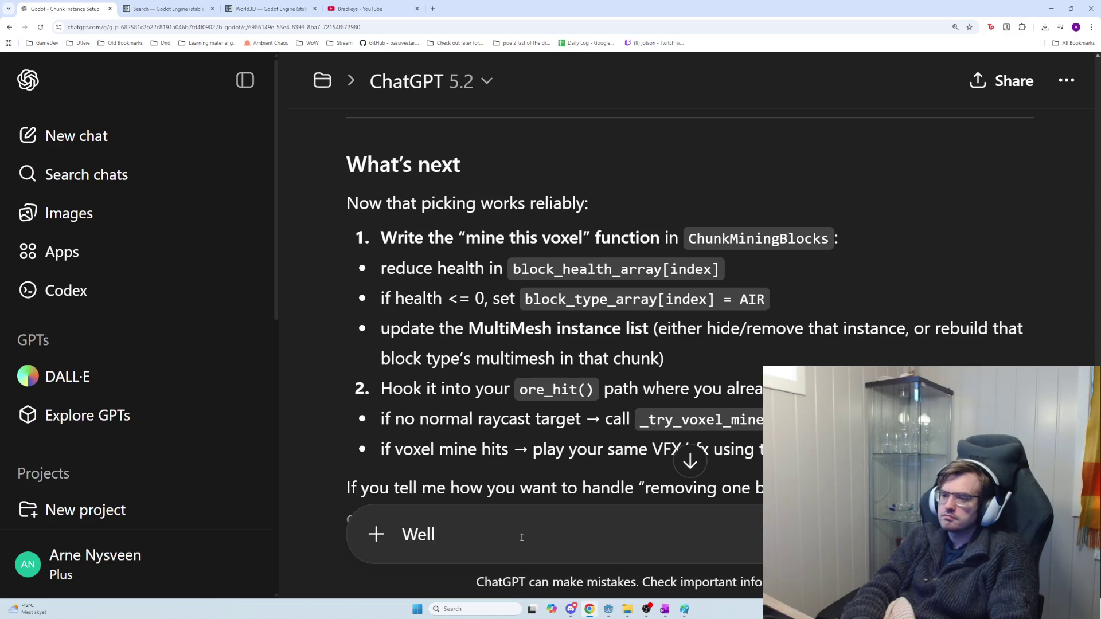
{"action": "type", "text": " the block goes aw"}
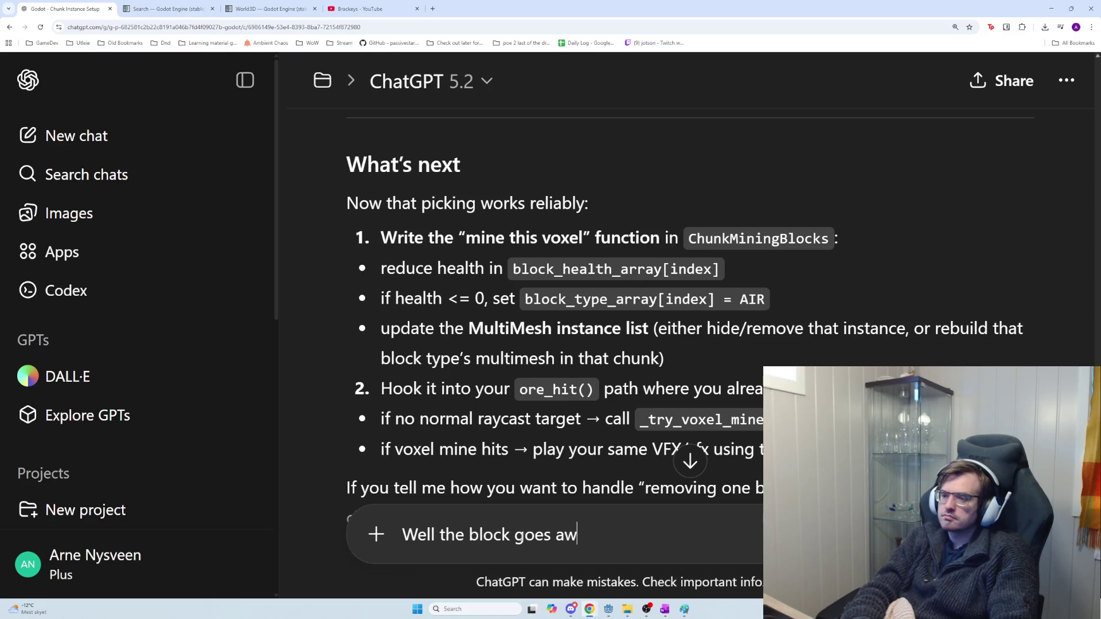
{"action": "type", "text": "ay when "}
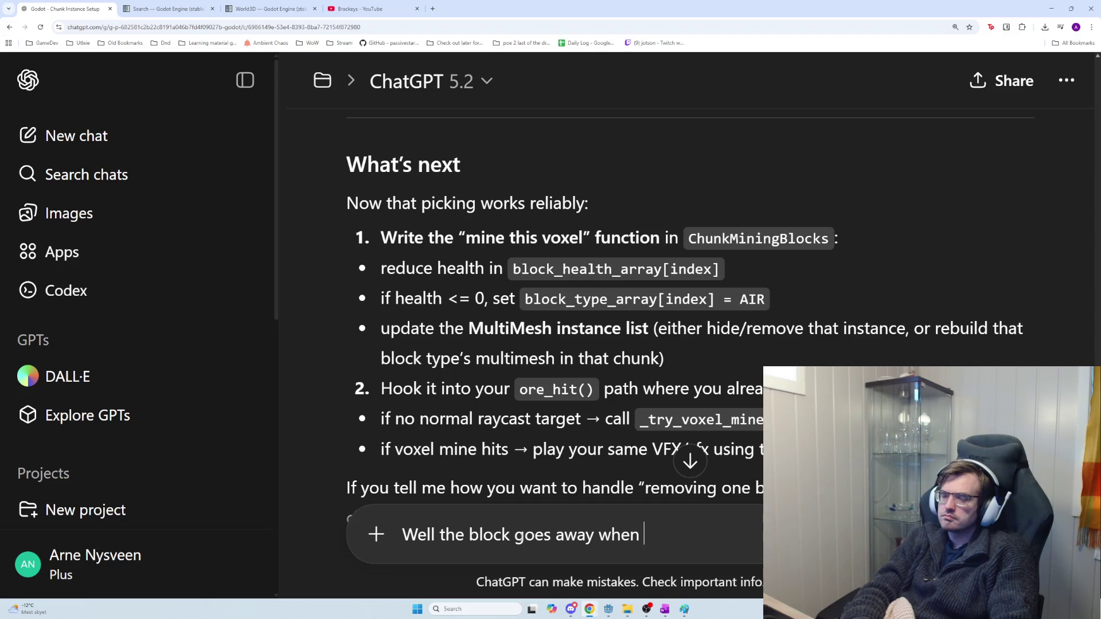
{"action": "type", "text": "health hits 0 e"}
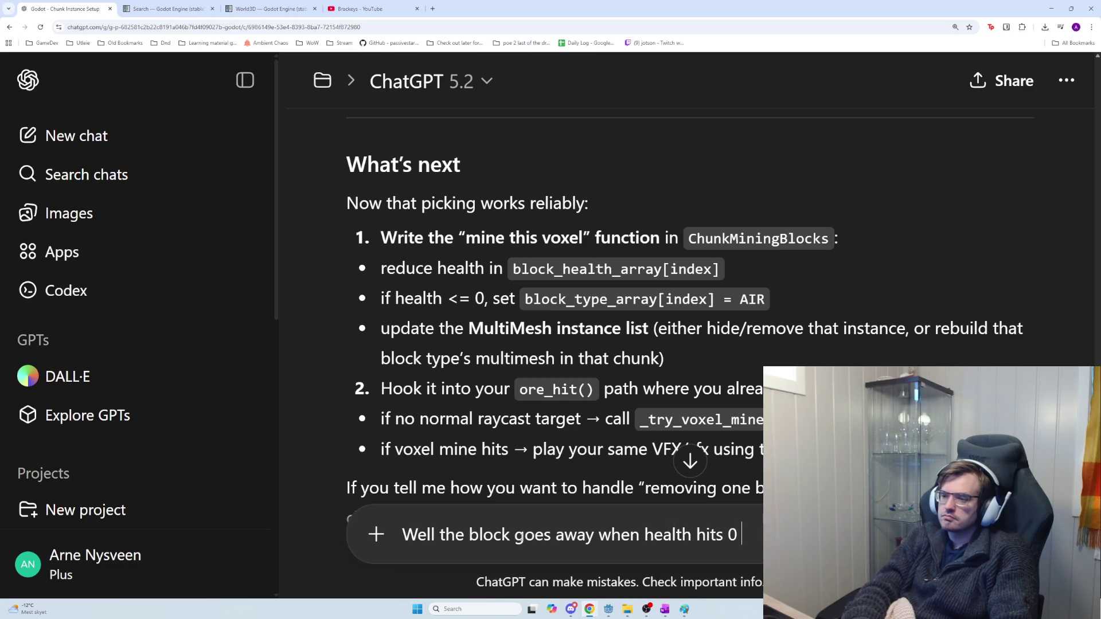
{"action": "type", "text": "ith"}
{"action": "type", "text": "er w"}
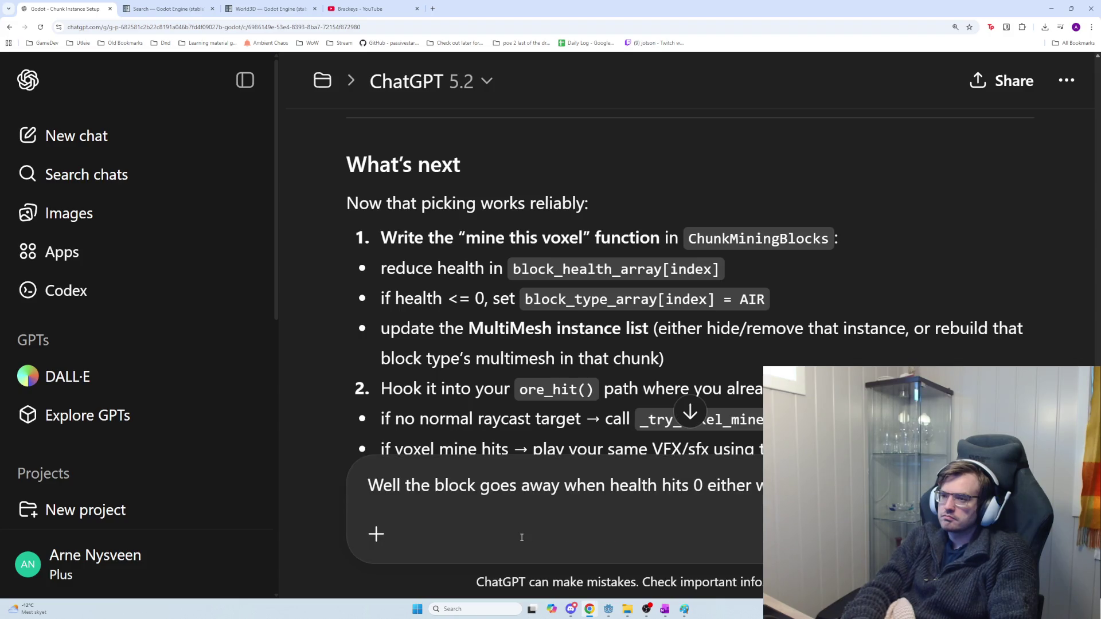
{"action": "type", "text": "to"}
{"action": "key", "text": "BackSpace"}
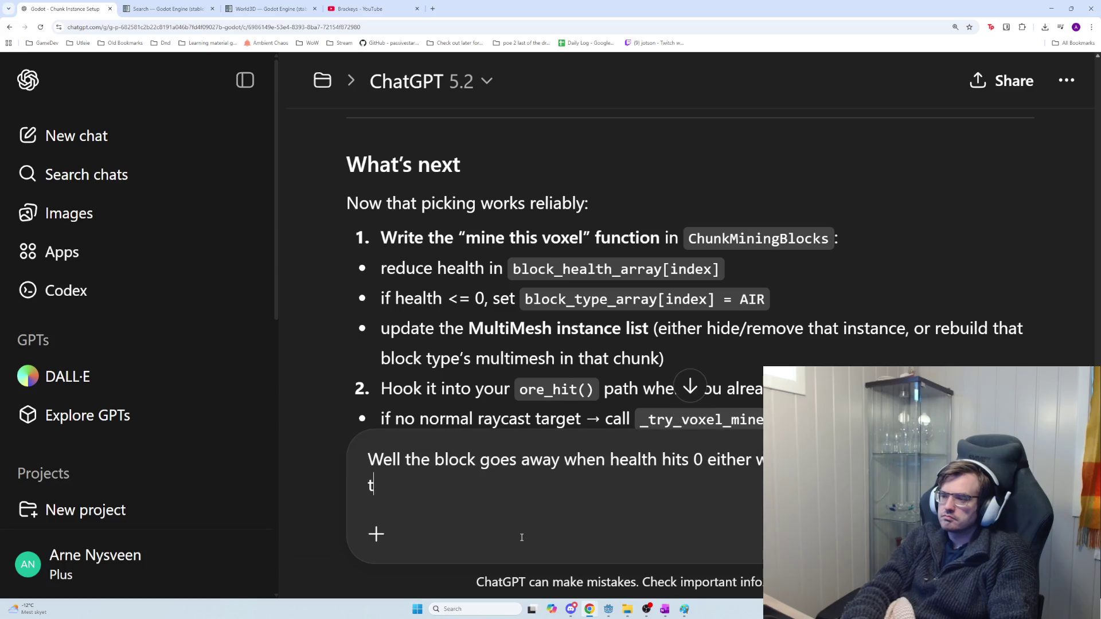
{"action": "key", "text": "BackSpace"}
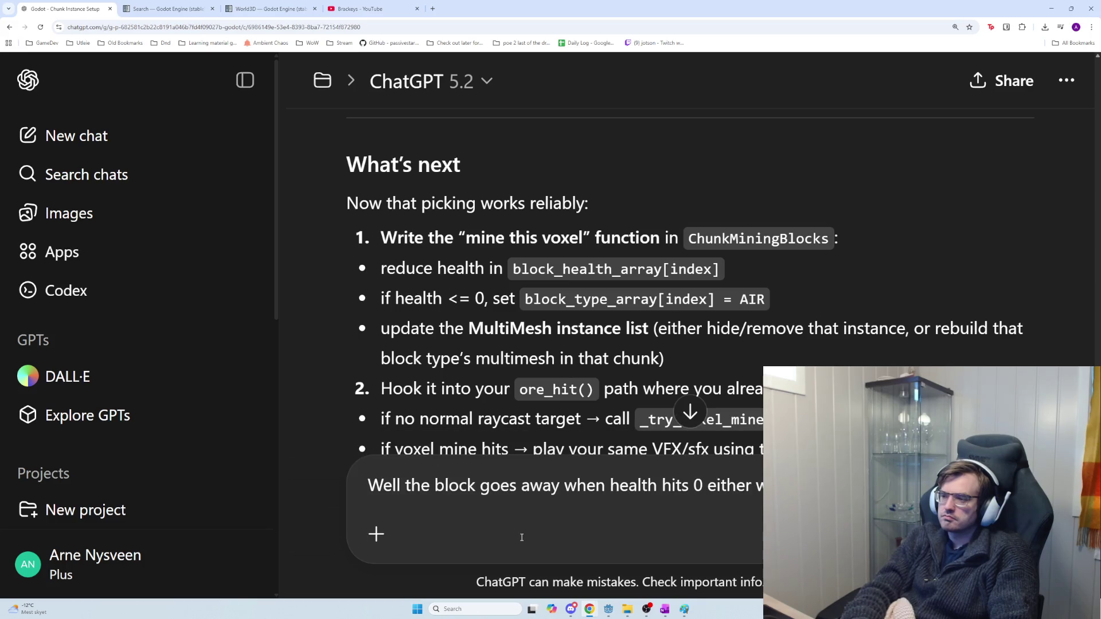
{"action": "type", "text": "to do so"}
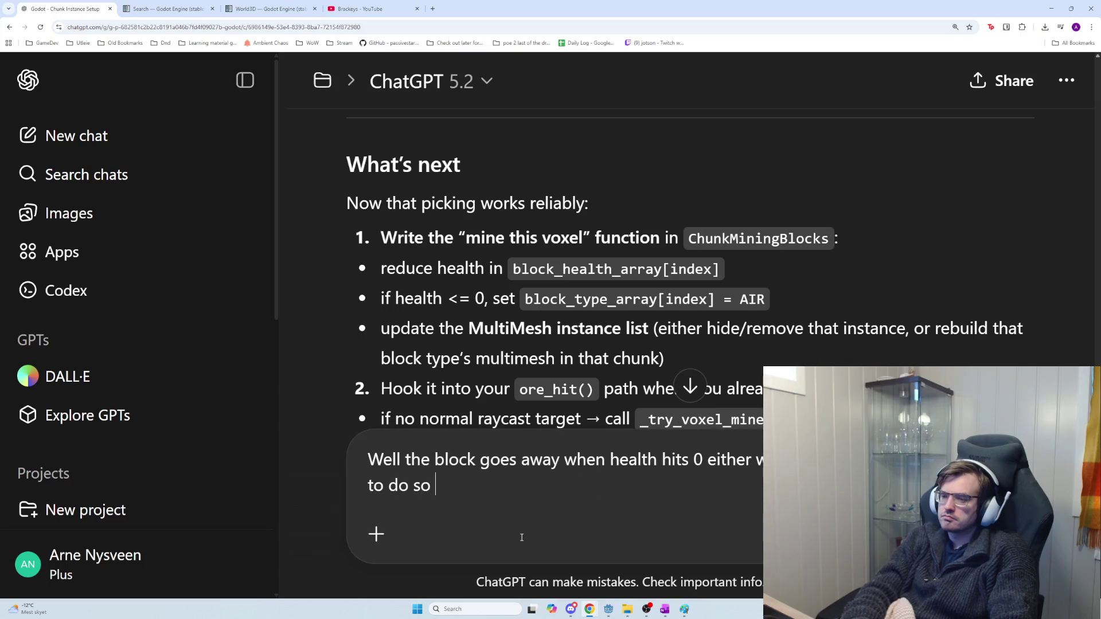
{"action": "key", "text": "Return"}
{"action": "scroll", "coordinate": [564, 362], "scroll_direction": "down", "scroll_amount": 3}
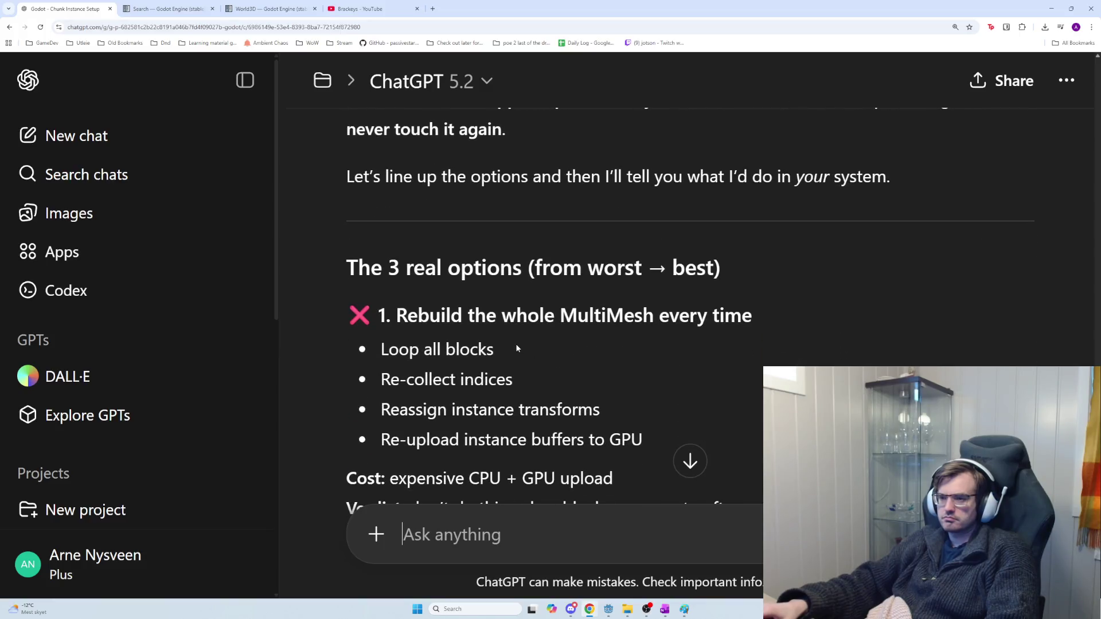
Step: Read the removal options, highlighting the swap-with-last heading, gold standard line and copy-last-instance step
{"action": "scroll", "coordinate": [515, 346], "scroll_direction": "down", "scroll_amount": 2}
{"action": "left_click_drag", "start_coordinate": [390, 262], "coordinate": [864, 289]}
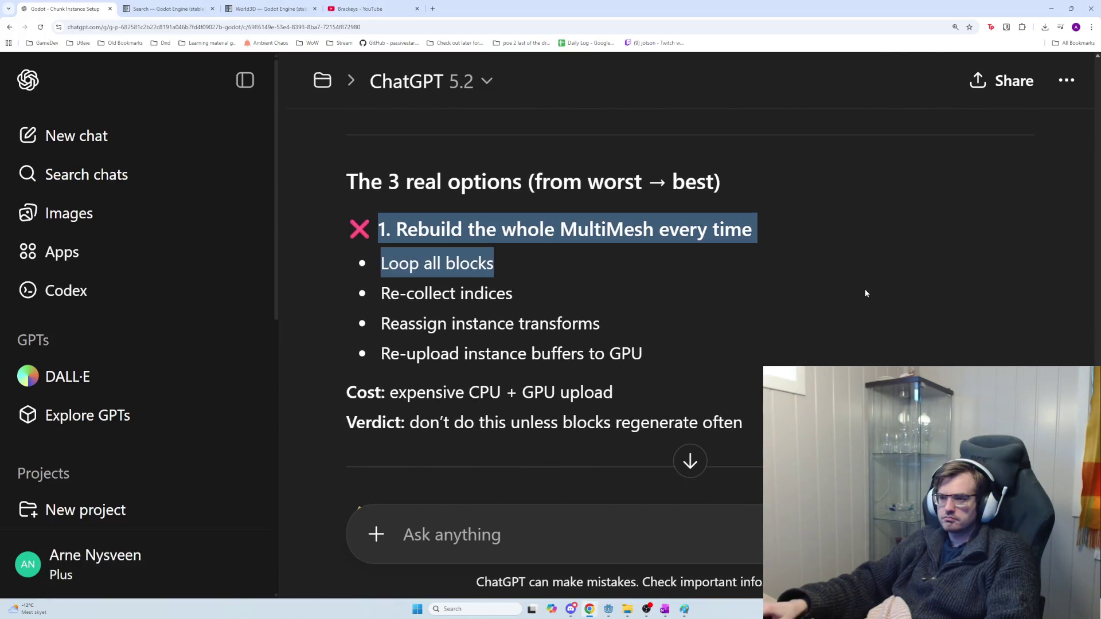
{"action": "scroll", "coordinate": [735, 339], "scroll_direction": "down", "scroll_amount": 3}
{"action": "scroll", "coordinate": [733, 343], "scroll_direction": "down", "scroll_amount": 6}
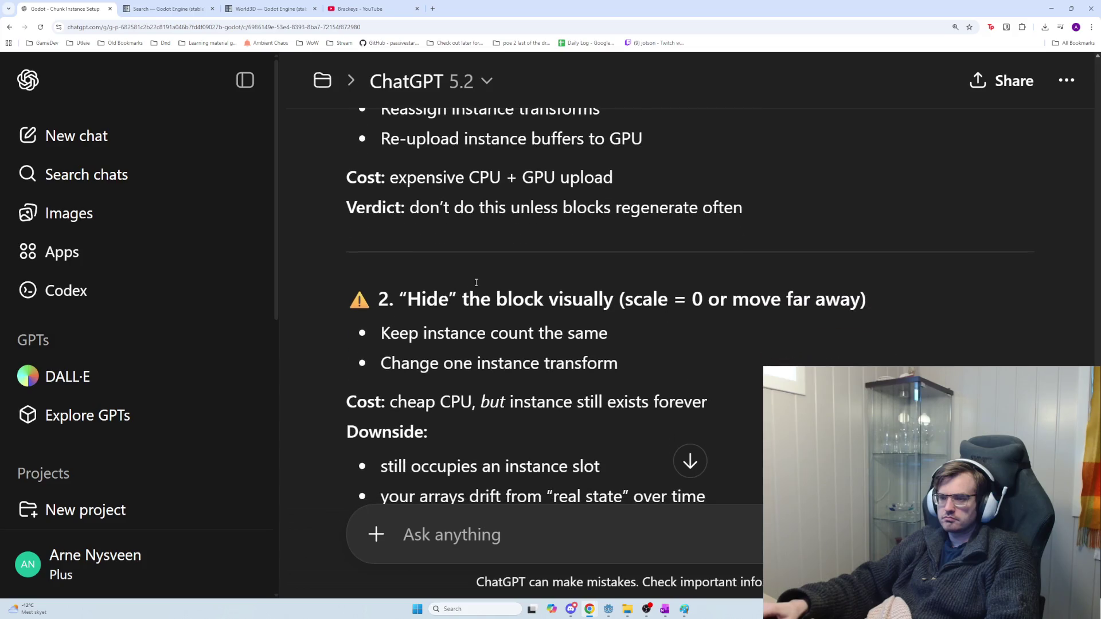
{"action": "mouse_move", "coordinate": [423, 313]}
{"action": "left_mouse_down"}
{"action": "mouse_move", "coordinate": [907, 315]}
{"action": "mouse_move", "coordinate": [466, 312]}
{"action": "mouse_move", "coordinate": [416, 351]}
{"action": "mouse_move", "coordinate": [423, 313]}
{"action": "mouse_move", "coordinate": [378, 313]}
{"action": "left_mouse_up"}
{"action": "left_click", "coordinate": [879, 312]}
{"action": "left_click", "coordinate": [368, 350]}
{"action": "left_click_drag", "start_coordinate": [367, 350], "coordinate": [880, 362]}
{"action": "scroll", "coordinate": [649, 350], "scroll_direction": "down", "scroll_amount": 1}
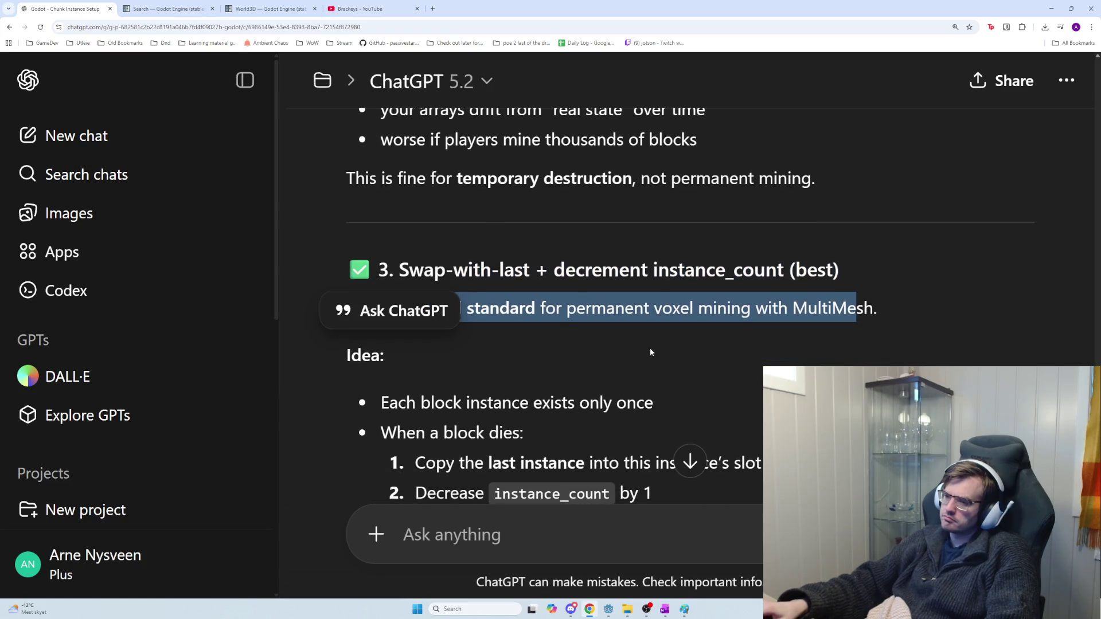
{"action": "left_click", "coordinate": [394, 374]}
{"action": "mouse_move", "coordinate": [385, 392]}
{"action": "left_mouse_down"}
{"action": "mouse_move", "coordinate": [721, 420]}
{"action": "mouse_move", "coordinate": [719, 400]}
{"action": "left_mouse_up"}
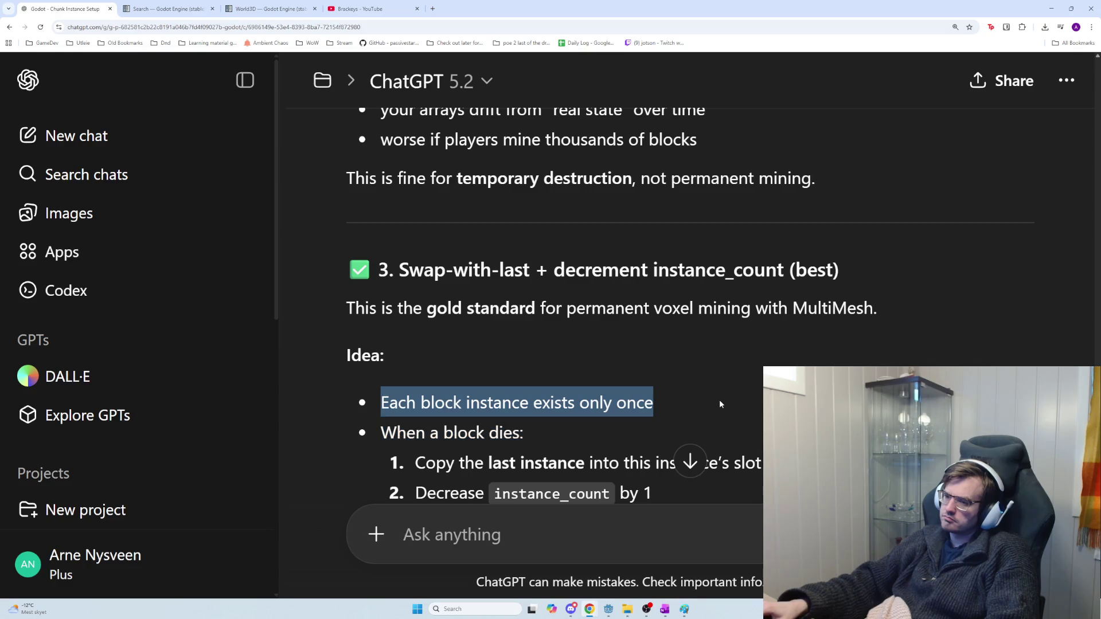
{"action": "scroll", "coordinate": [711, 401], "scroll_direction": "down", "scroll_amount": 1}
{"action": "left_click_drag", "start_coordinate": [436, 421], "coordinate": [769, 423]}
{"action": "left_click", "coordinate": [768, 423]}
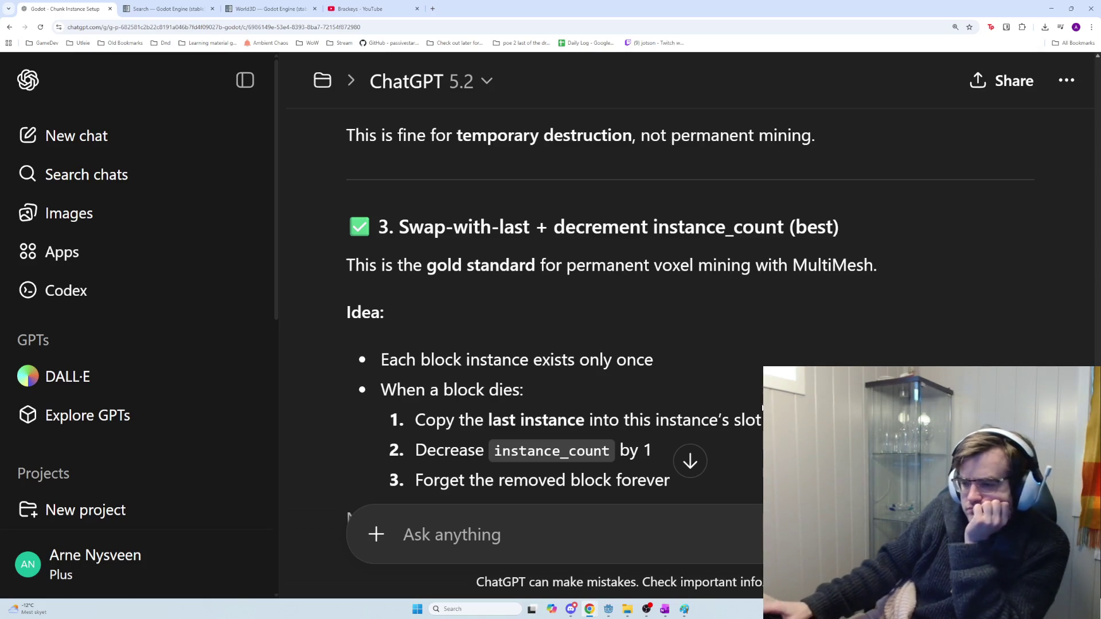
Step: Read on through the cost bullets to the data-layout section, then switch to Godot
{"action": "scroll", "coordinate": [725, 446], "scroll_direction": "down", "scroll_amount": 1}
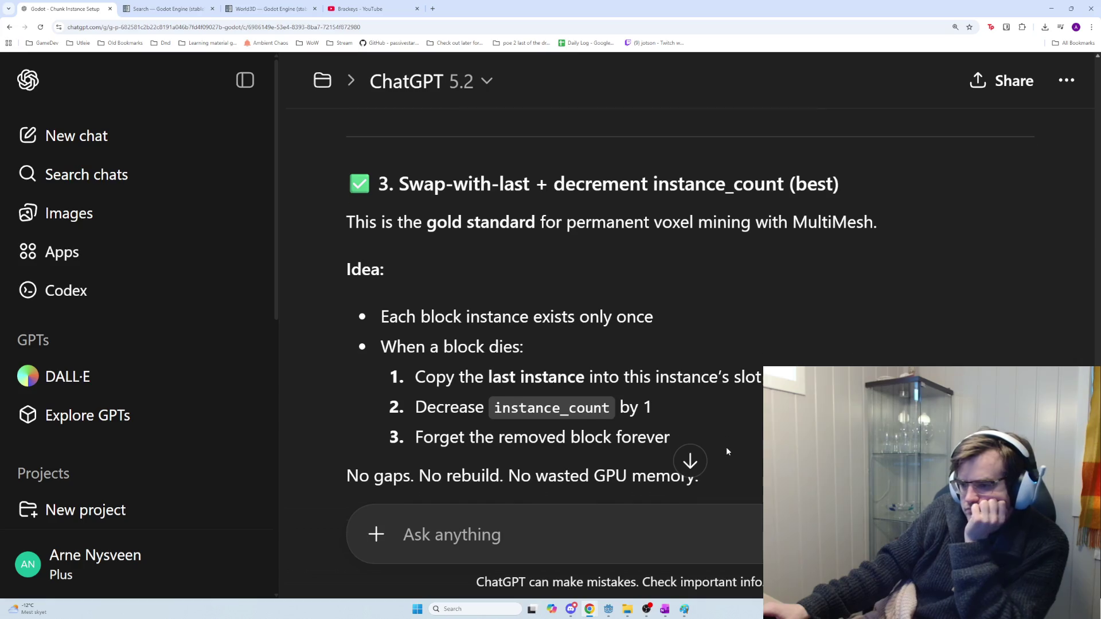
{"action": "scroll", "coordinate": [670, 437], "scroll_direction": "down", "scroll_amount": 2}
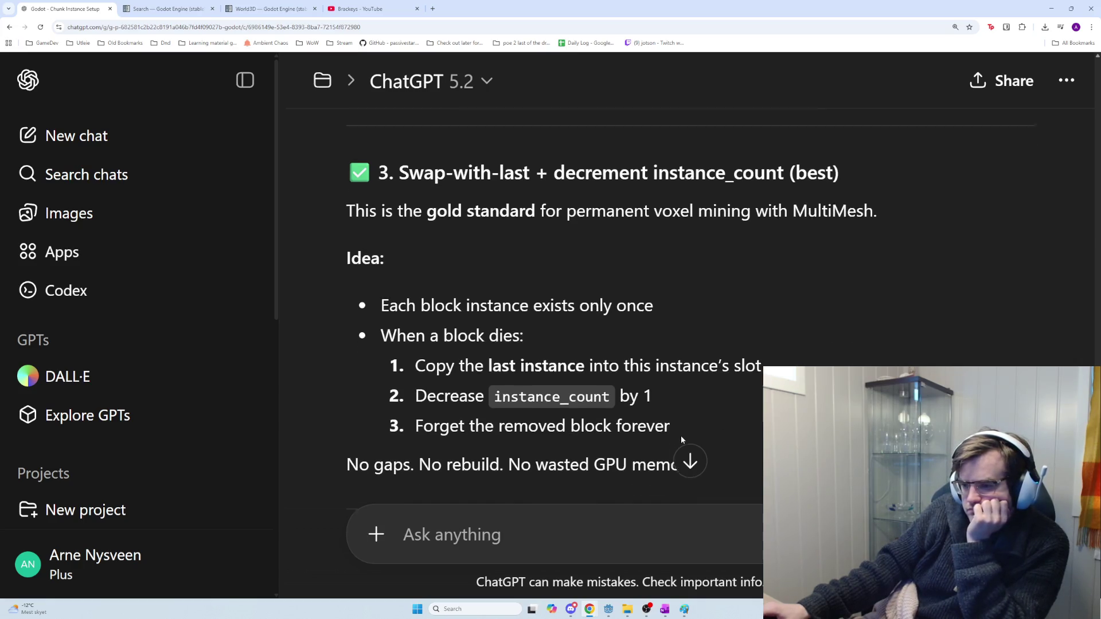
{"action": "mouse_move", "coordinate": [700, 350]}
{"action": "left_mouse_down"}
{"action": "mouse_move", "coordinate": [477, 315]}
{"action": "mouse_move", "coordinate": [379, 261]}
{"action": "left_mouse_up"}
{"action": "scroll", "coordinate": [565, 414], "scroll_direction": "down", "scroll_amount": 2}
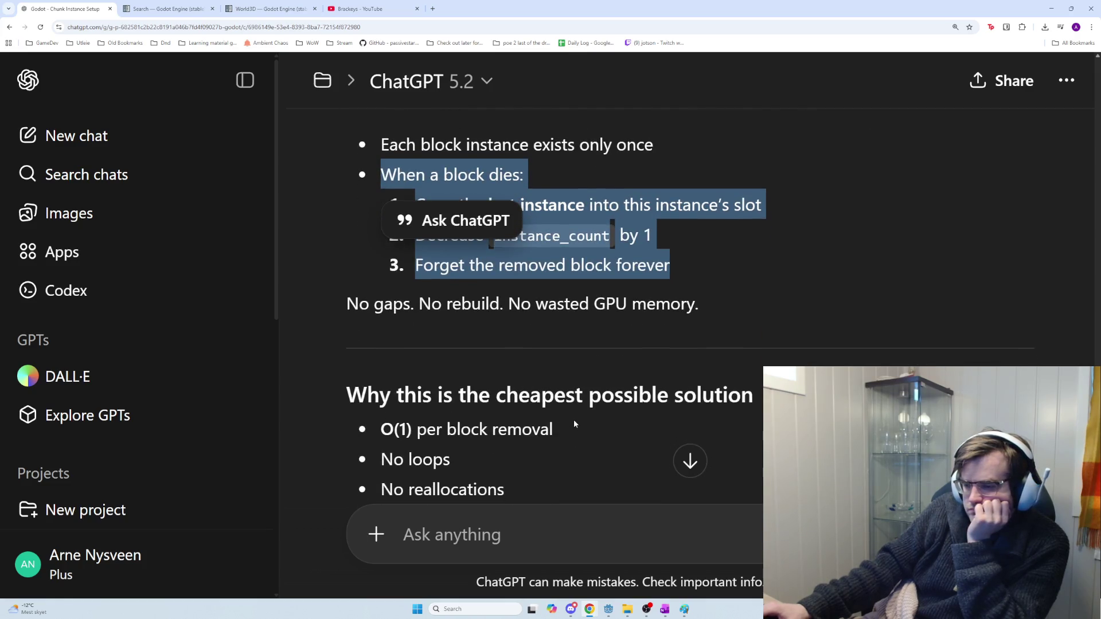
{"action": "scroll", "coordinate": [573, 423], "scroll_direction": "down", "scroll_amount": 2}
{"action": "left_click_drag", "start_coordinate": [380, 342], "coordinate": [554, 368]}
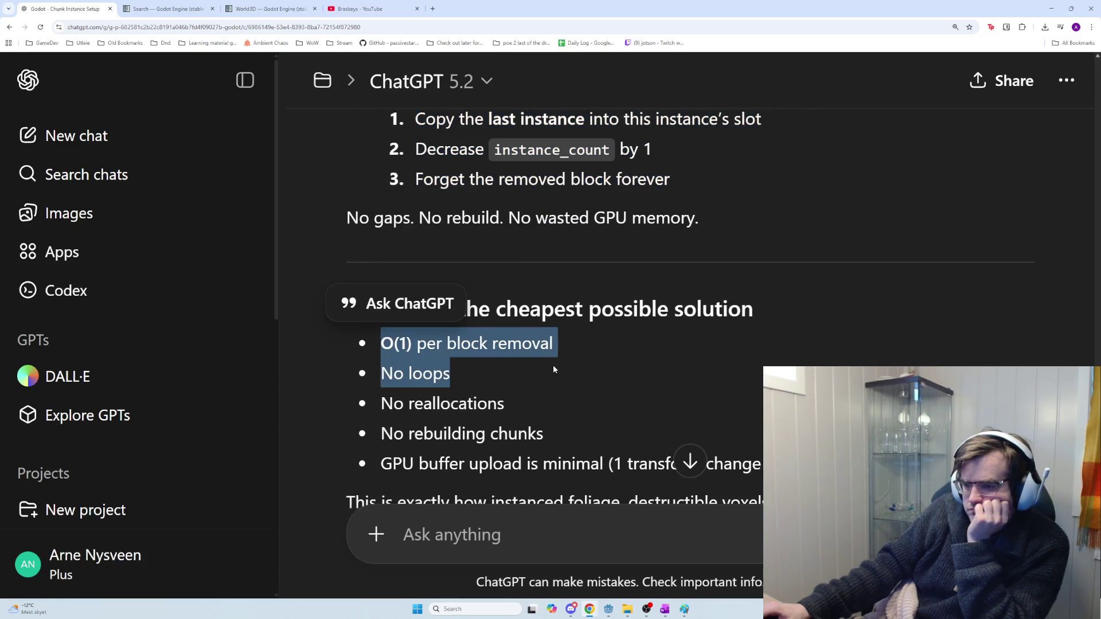
{"action": "left_click", "coordinate": [553, 369]}
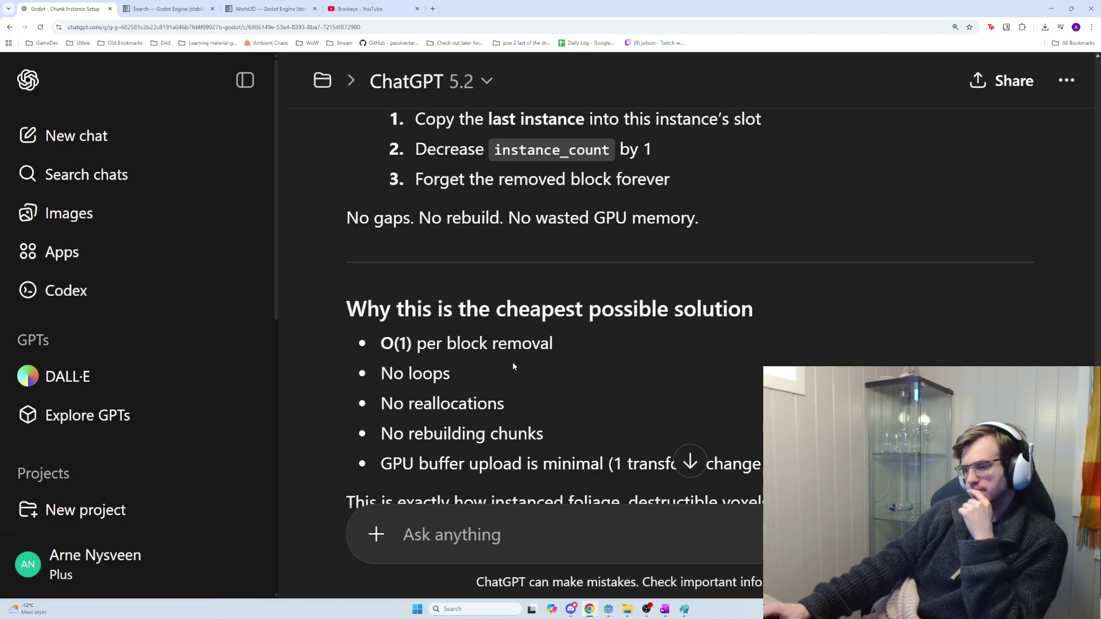
{"action": "scroll", "coordinate": [513, 363], "scroll_direction": "down", "scroll_amount": 1}
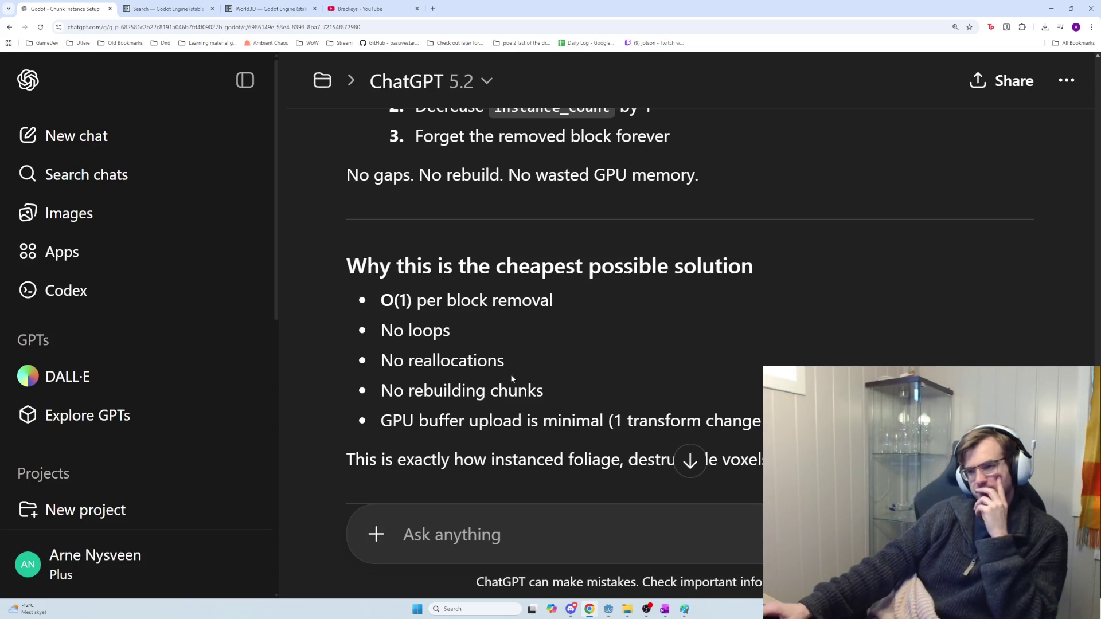
{"action": "scroll", "coordinate": [560, 412], "scroll_direction": "down", "scroll_amount": 1}
{"action": "scroll", "coordinate": [560, 410], "scroll_direction": "down", "scroll_amount": 2}
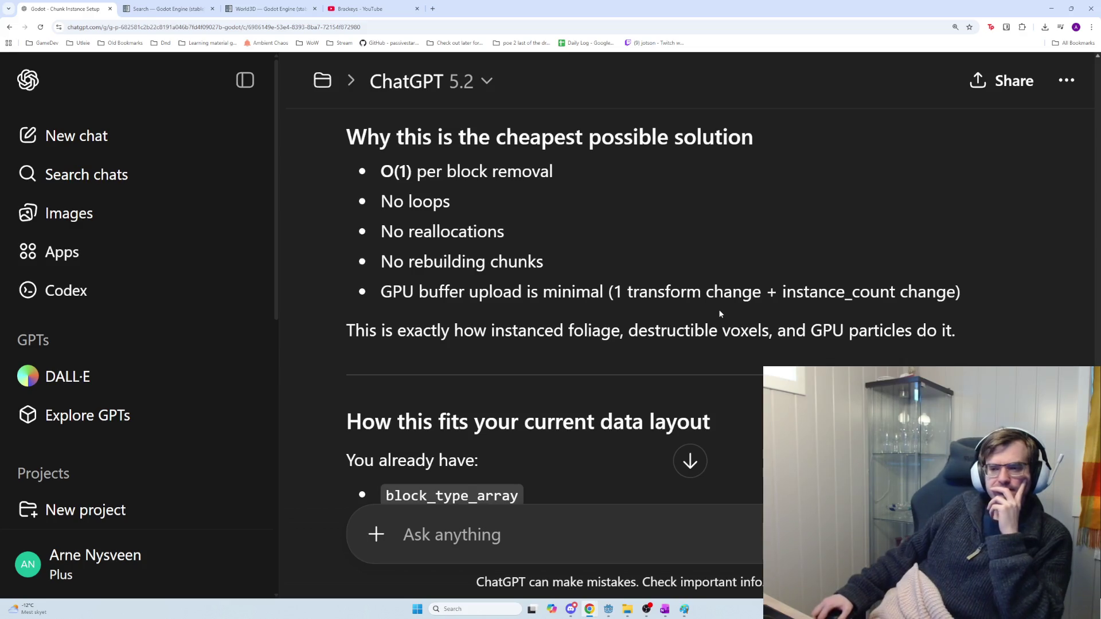
{"action": "scroll", "coordinate": [682, 229], "scroll_direction": "down", "scroll_amount": 5}
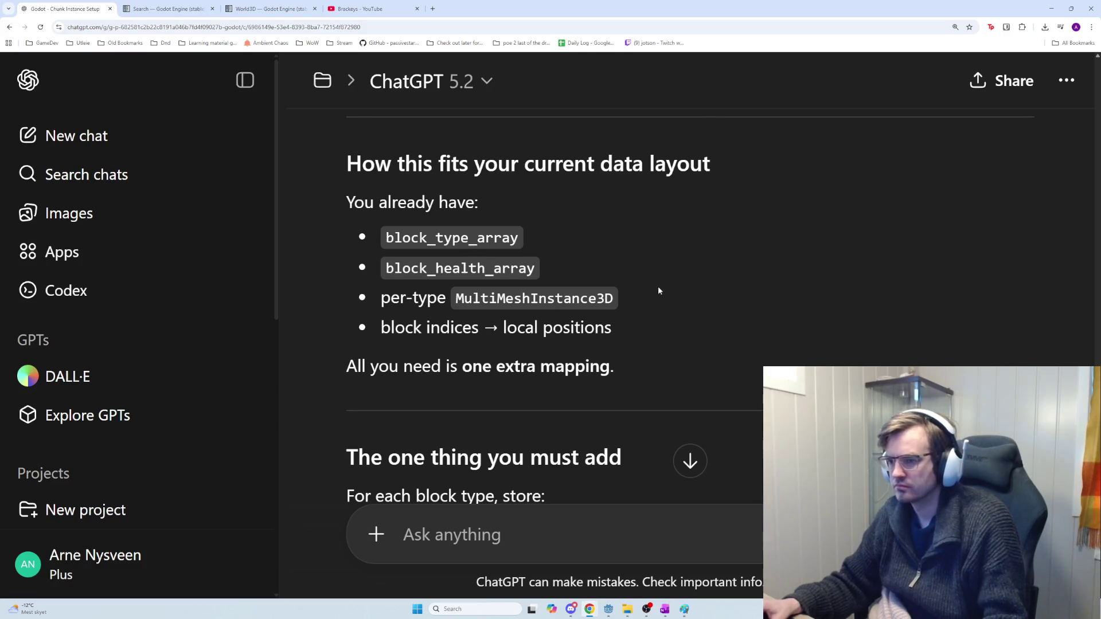
{"action": "key", "text": "alt+Tab"}
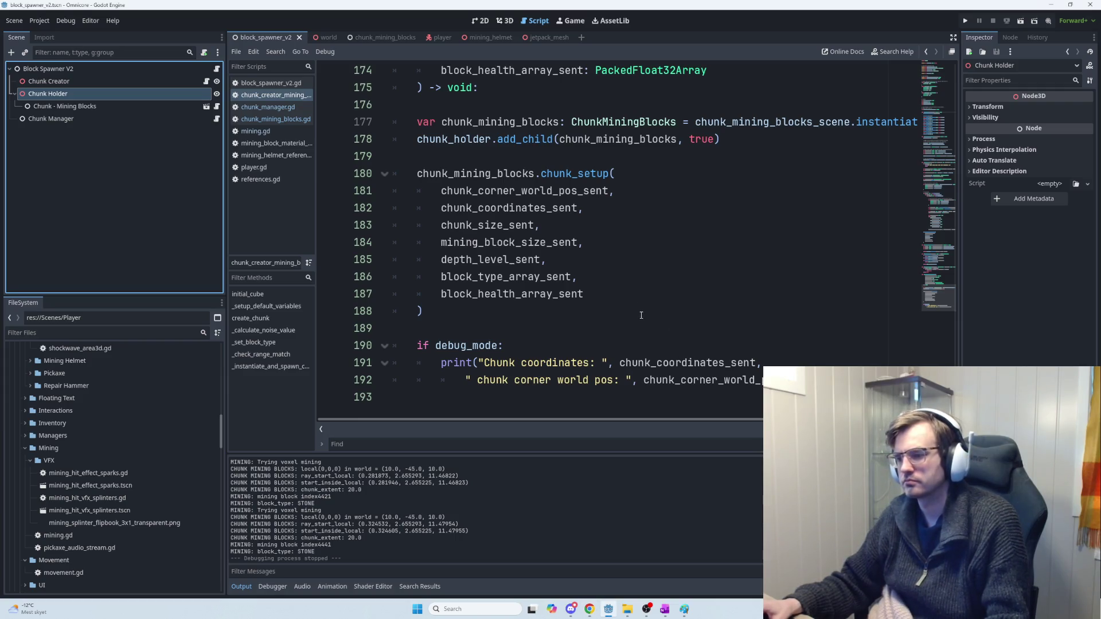
Step: Scroll through block_spawner_v2.gd to review its code
{"action": "scroll", "coordinate": [638, 317], "scroll_direction": "up", "scroll_amount": 1}
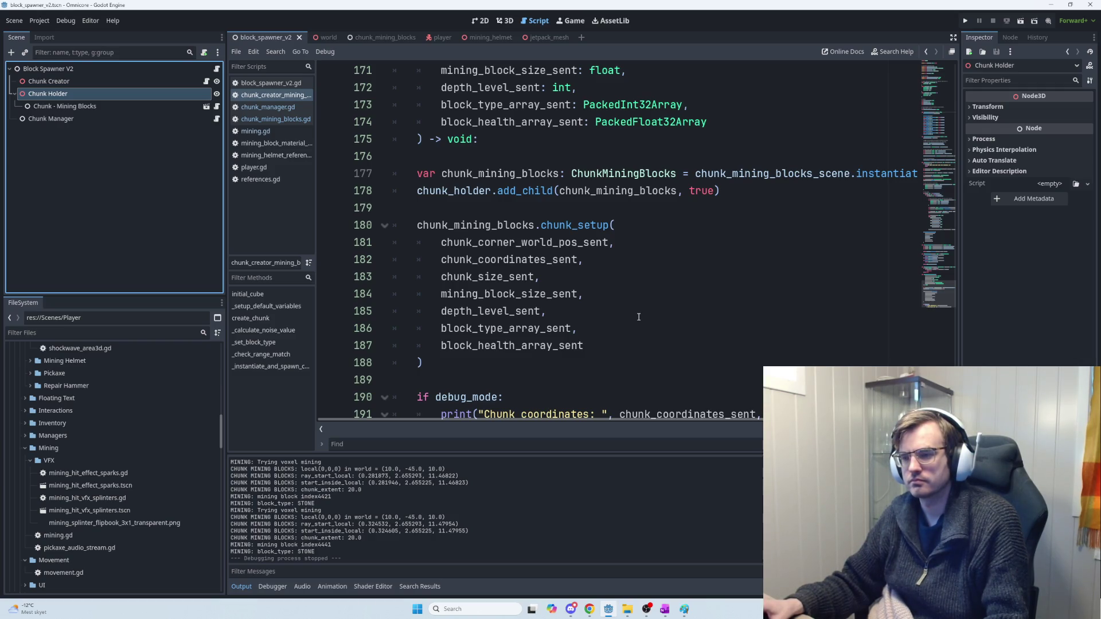
{"action": "scroll", "coordinate": [636, 316], "scroll_direction": "up", "scroll_amount": 1}
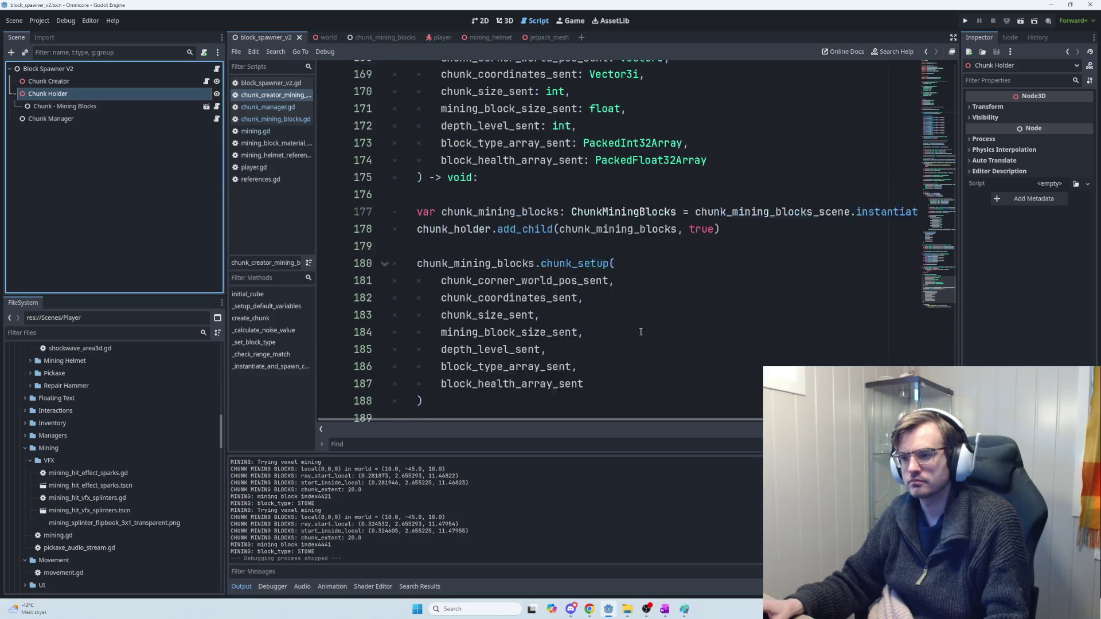
{"action": "scroll", "coordinate": [641, 336], "scroll_direction": "down", "scroll_amount": 2}
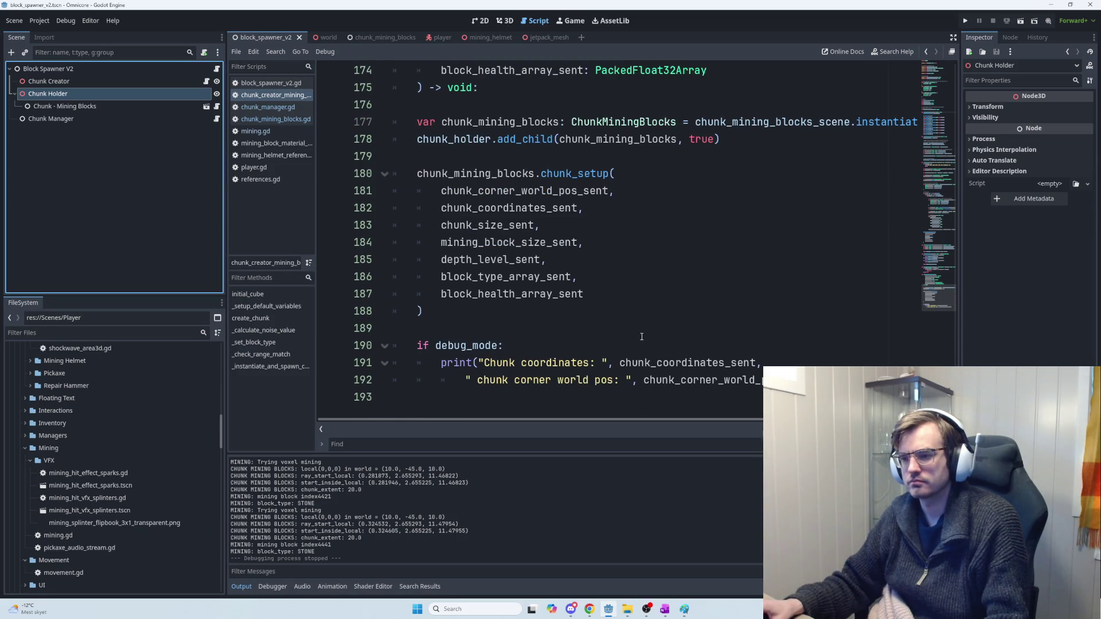
{"action": "scroll", "coordinate": [642, 336], "scroll_direction": "up", "scroll_amount": 6}
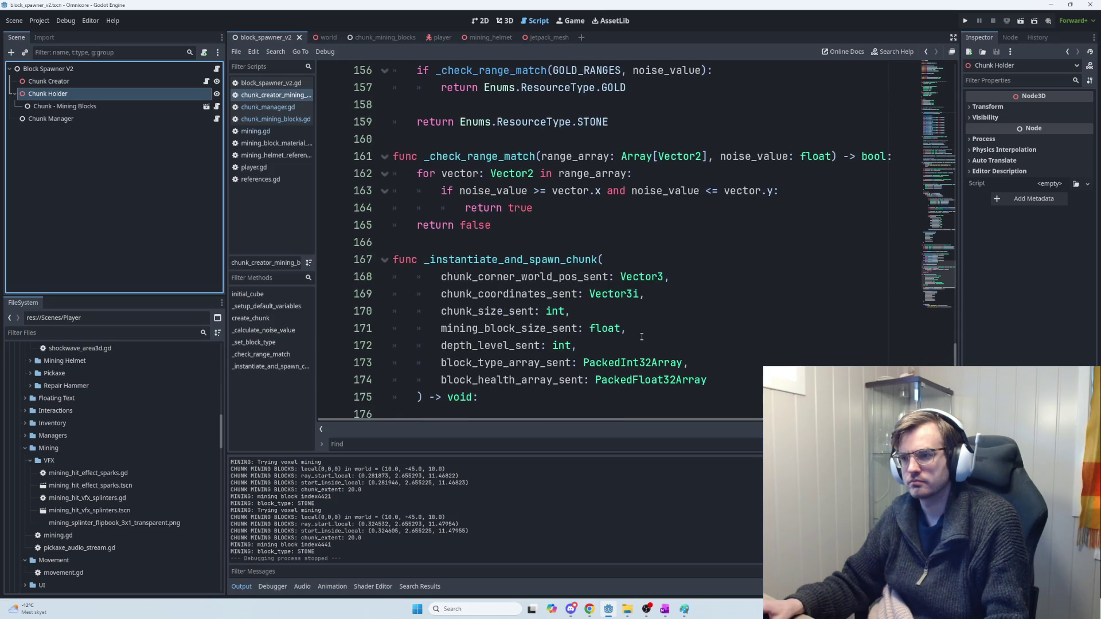
{"action": "scroll", "coordinate": [641, 337], "scroll_direction": "down", "scroll_amount": 3}
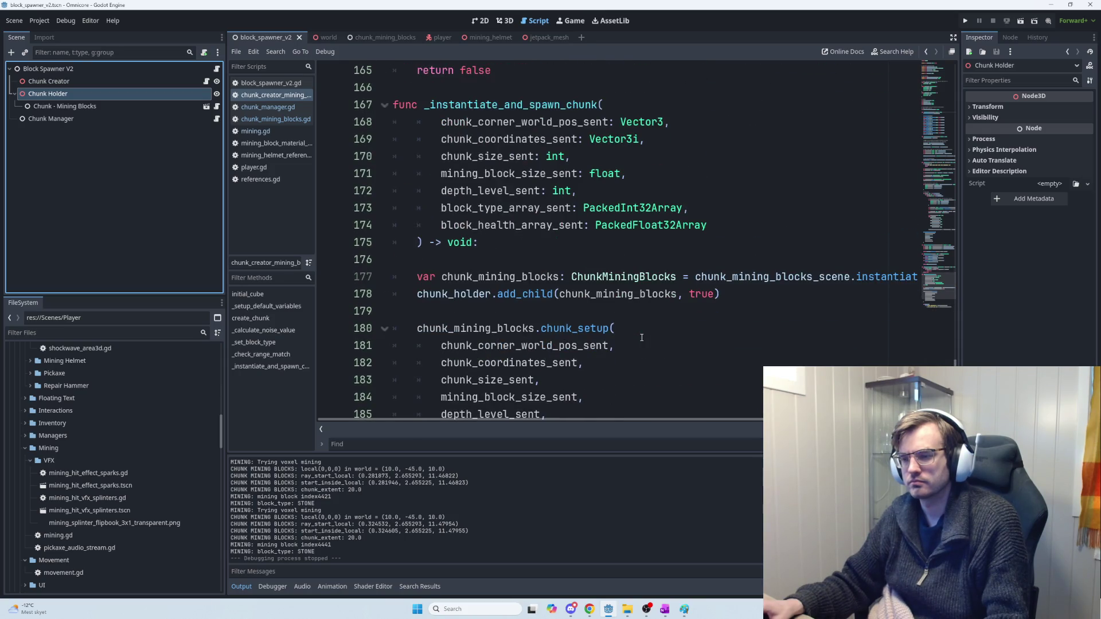
{"action": "scroll", "coordinate": [642, 337], "scroll_direction": "down", "scroll_amount": 3}
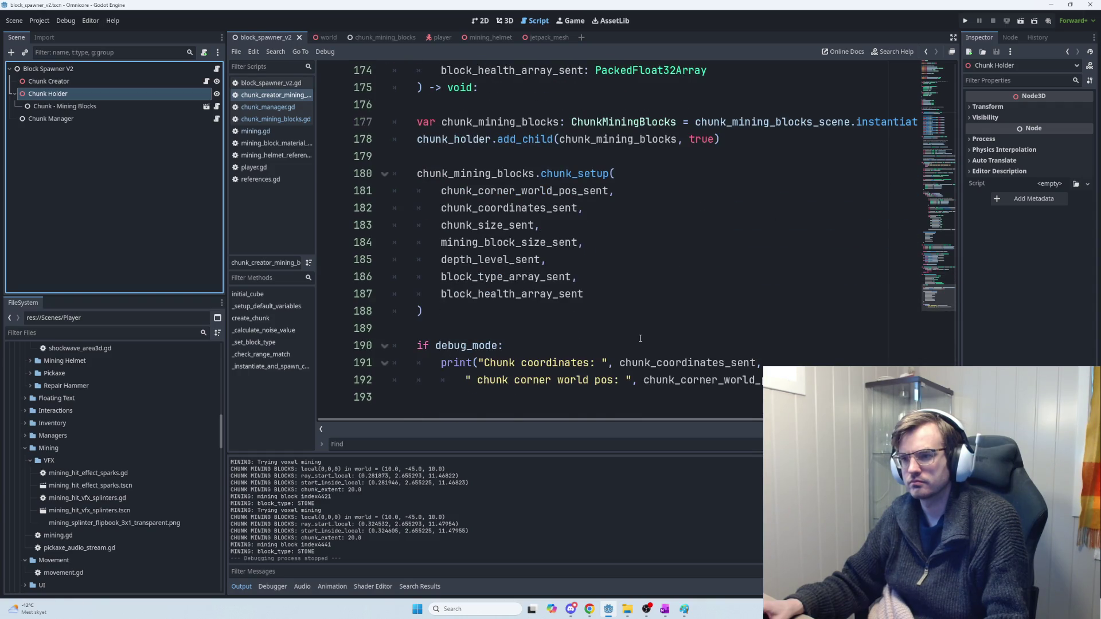
{"action": "scroll", "coordinate": [640, 339], "scroll_direction": "up", "scroll_amount": 5}
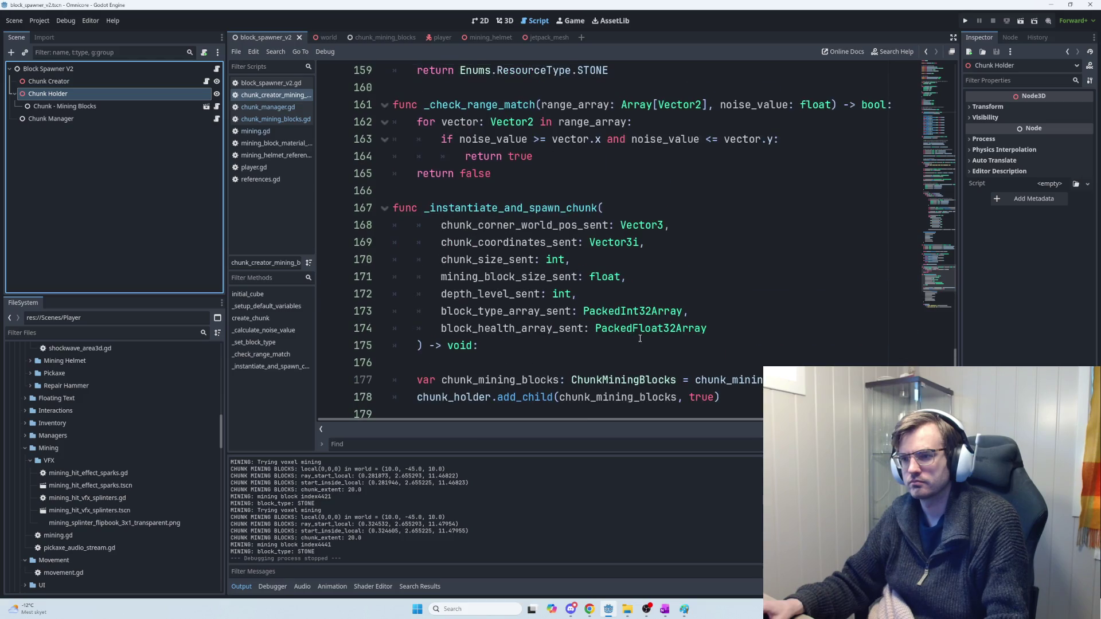
{"action": "scroll", "coordinate": [640, 338], "scroll_direction": "up", "scroll_amount": 2}
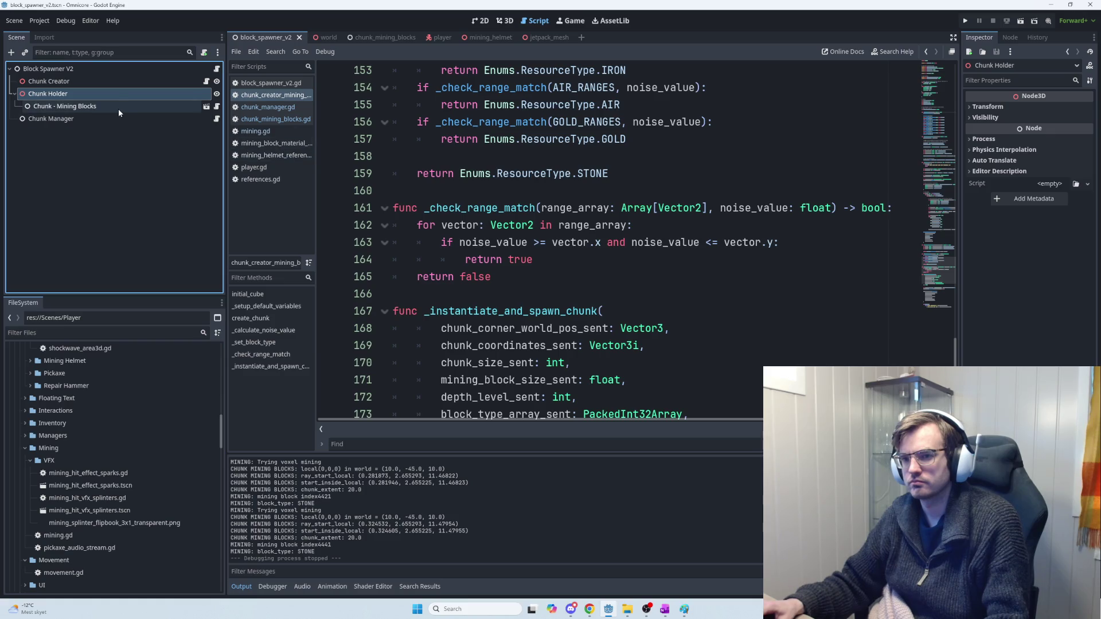
Step: Open chunk_mining_blocks.gd, select block_health_array, and return to the ChatGPT conversation
{"action": "left_click", "coordinate": [270, 119]}
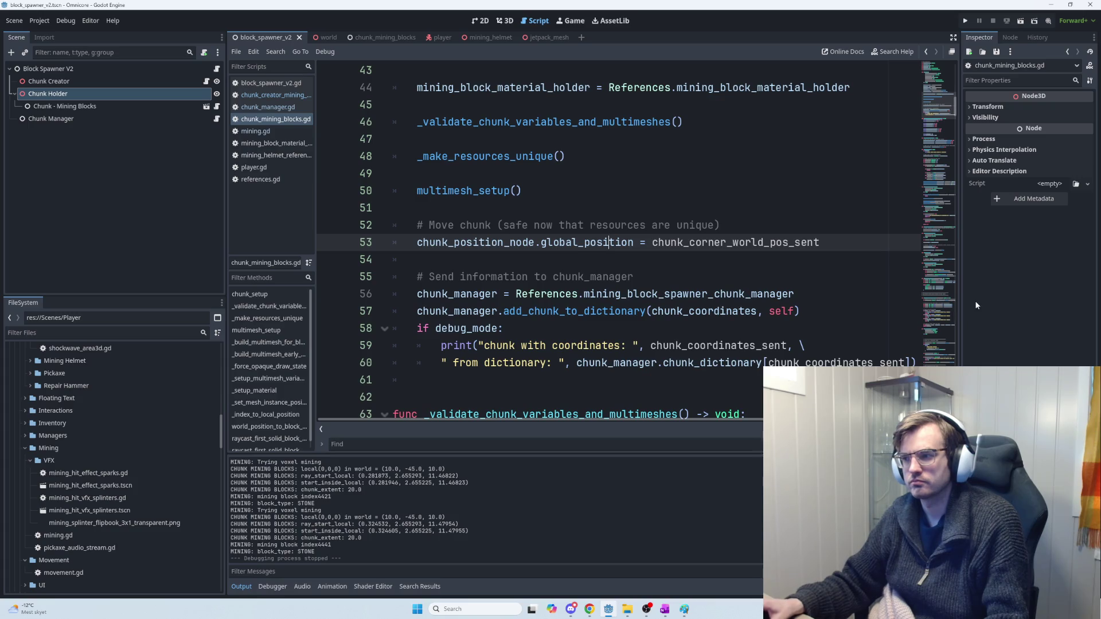
{"action": "left_click_drag", "start_coordinate": [956, 109], "coordinate": [955, 63]}
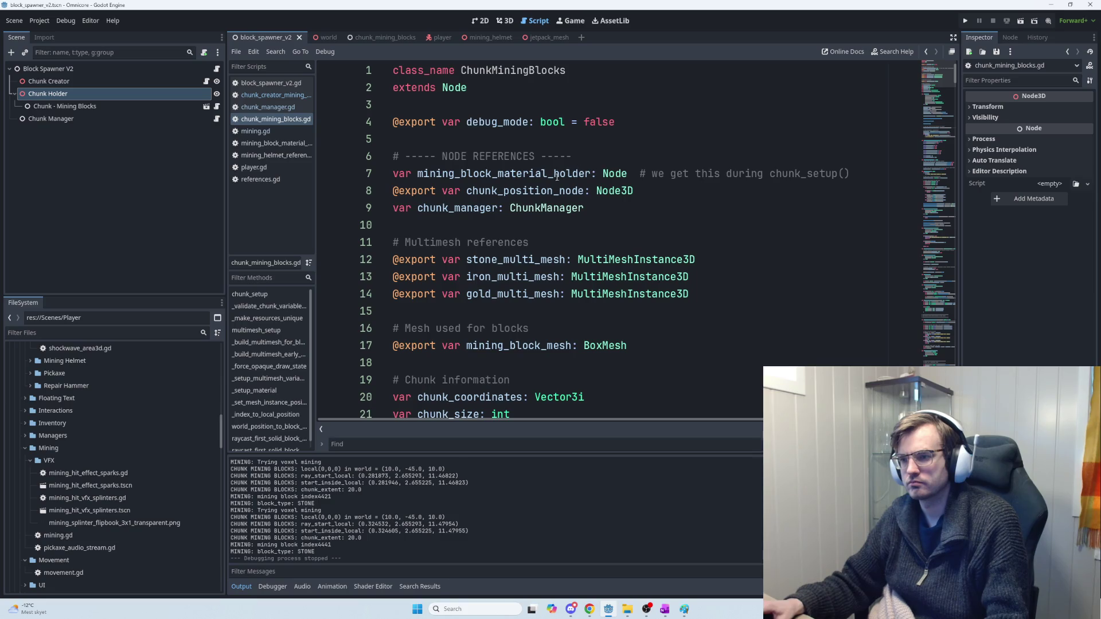
{"action": "scroll", "coordinate": [519, 305], "scroll_direction": "down", "scroll_amount": 2}
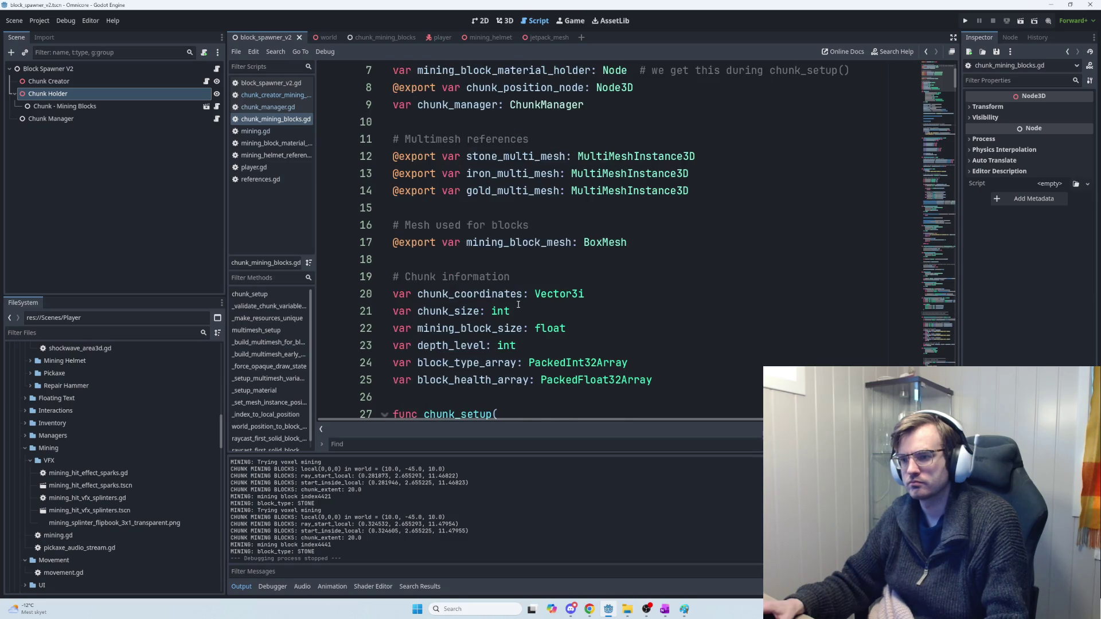
{"action": "scroll", "coordinate": [518, 305], "scroll_direction": "down", "scroll_amount": 1}
{"action": "double_click", "coordinate": [472, 328]}
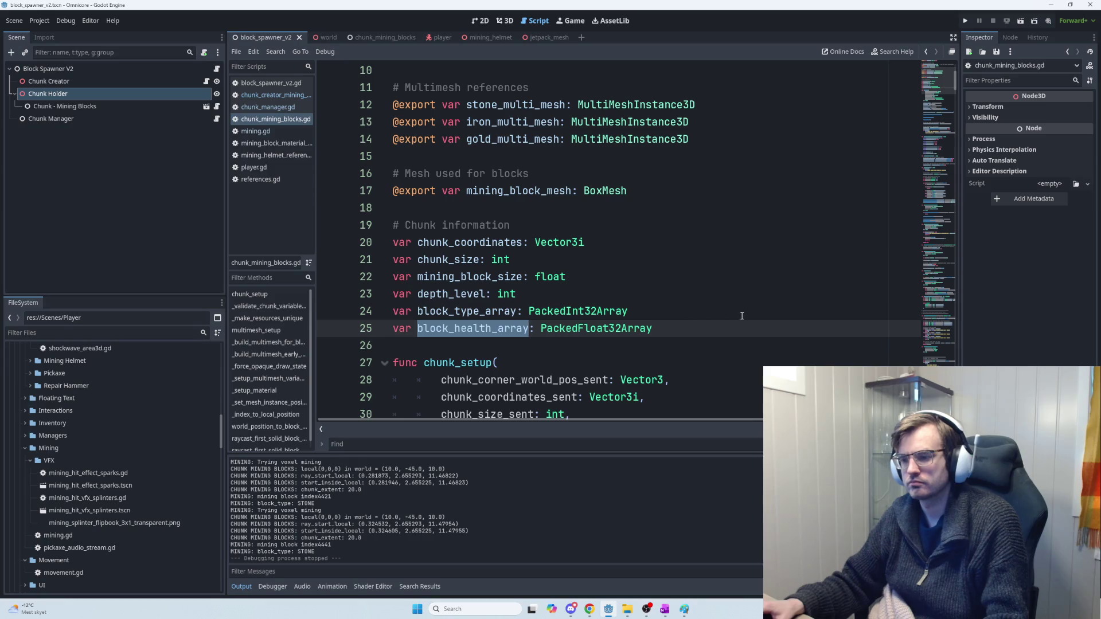
{"action": "key", "text": "alt+Tab"}
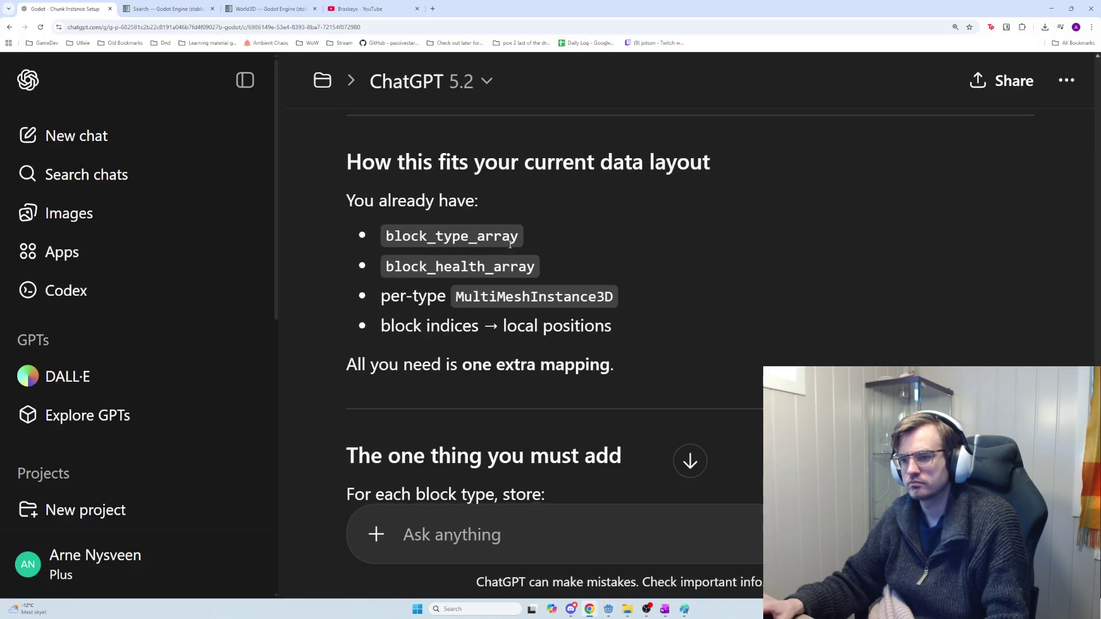
Step: Read ChatGPT's multimesh build code and select its block_array_index assignment line
{"action": "scroll", "coordinate": [510, 245], "scroll_direction": "down", "scroll_amount": 1}
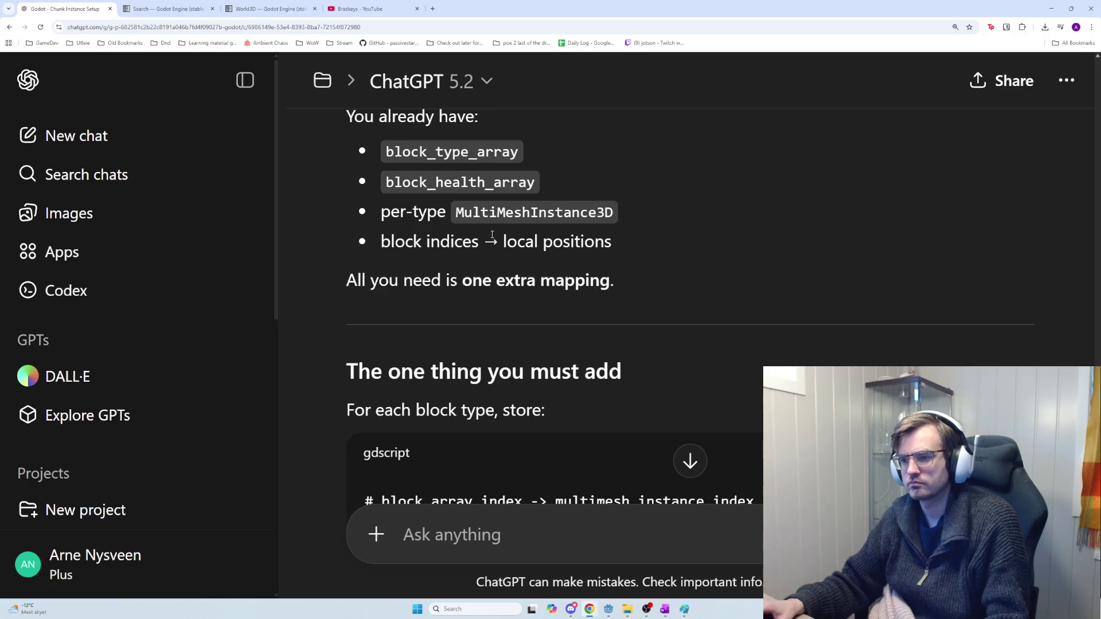
{"action": "scroll", "coordinate": [524, 268], "scroll_direction": "down", "scroll_amount": 3}
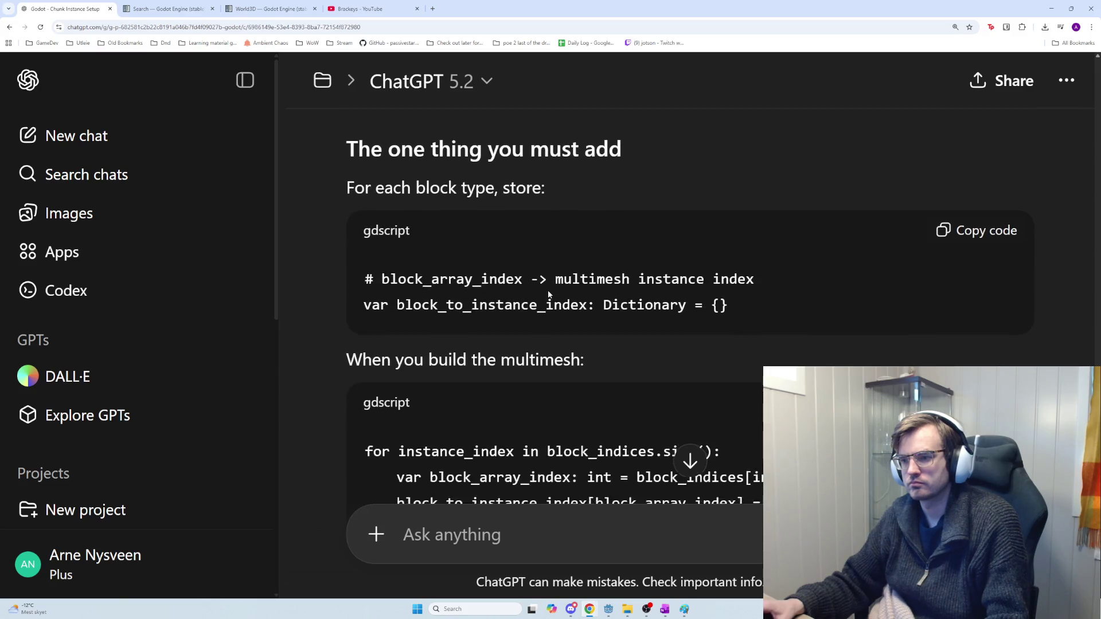
{"action": "scroll", "coordinate": [622, 327], "scroll_direction": "up", "scroll_amount": 1}
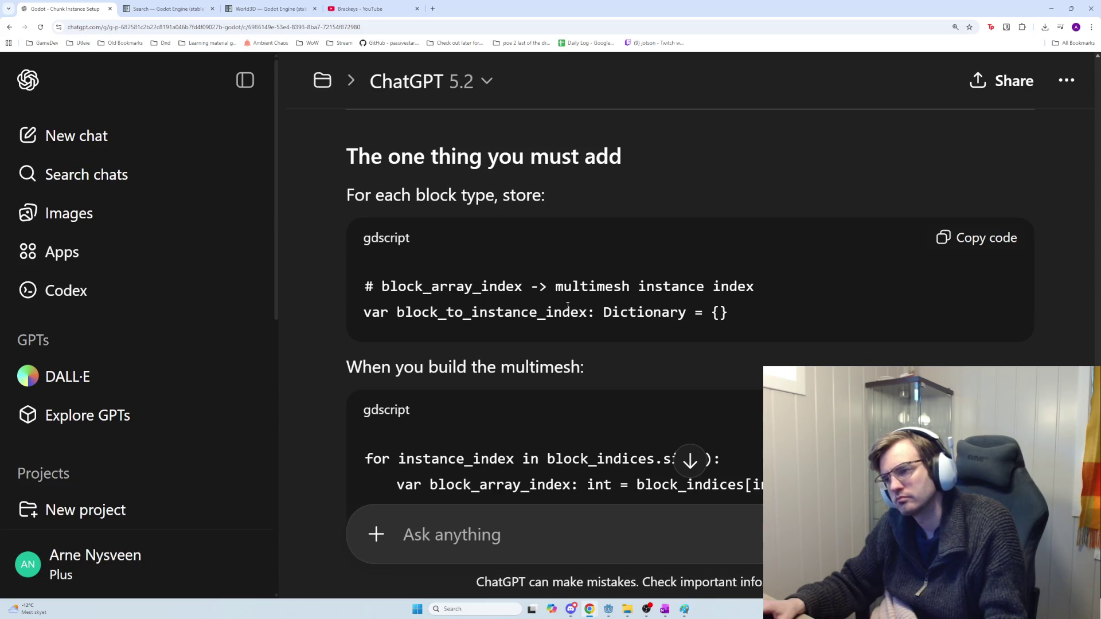
{"action": "scroll", "coordinate": [568, 306], "scroll_direction": "up", "scroll_amount": 1}
{"action": "scroll", "coordinate": [567, 306], "scroll_direction": "down", "scroll_amount": 1}
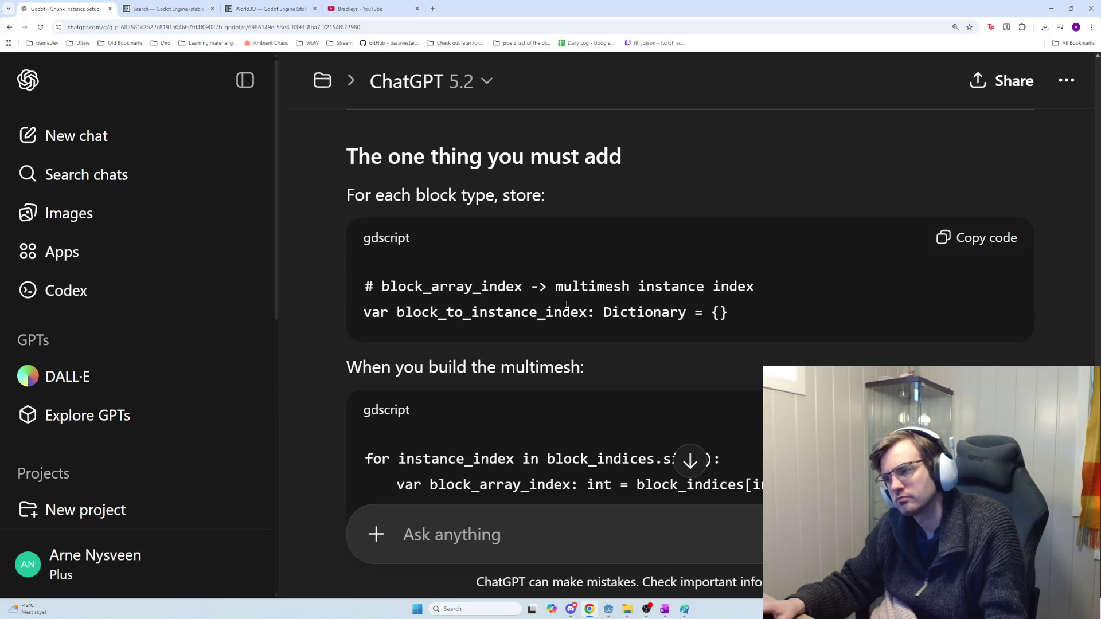
{"action": "scroll", "coordinate": [566, 304], "scroll_direction": "down", "scroll_amount": 2}
{"action": "scroll", "coordinate": [565, 305], "scroll_direction": "up", "scroll_amount": 1}
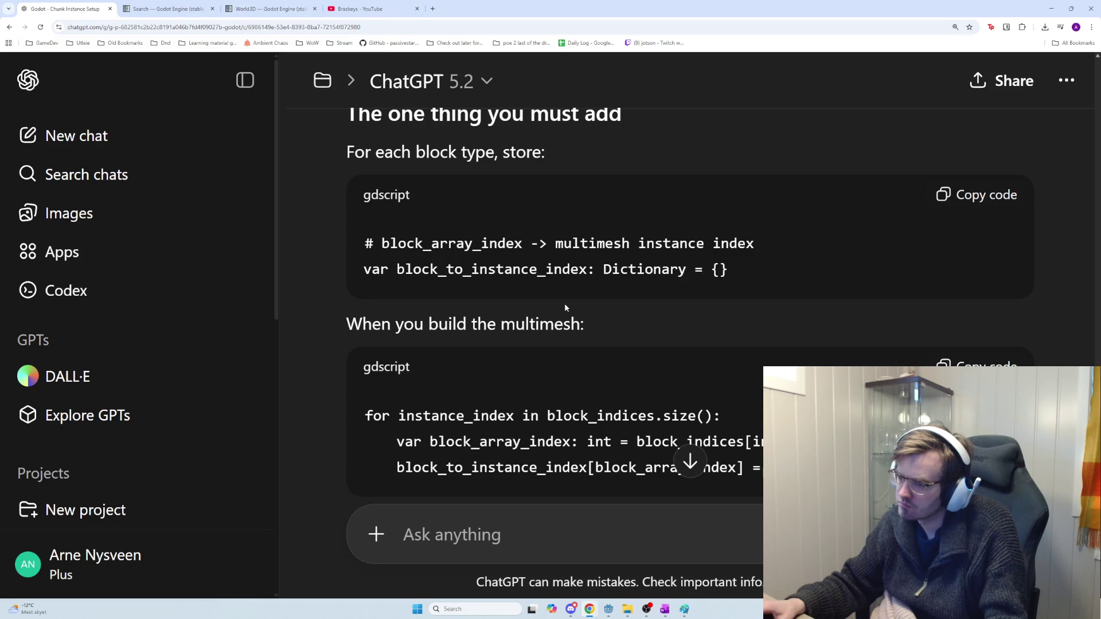
{"action": "scroll", "coordinate": [565, 304], "scroll_direction": "down", "scroll_amount": 3}
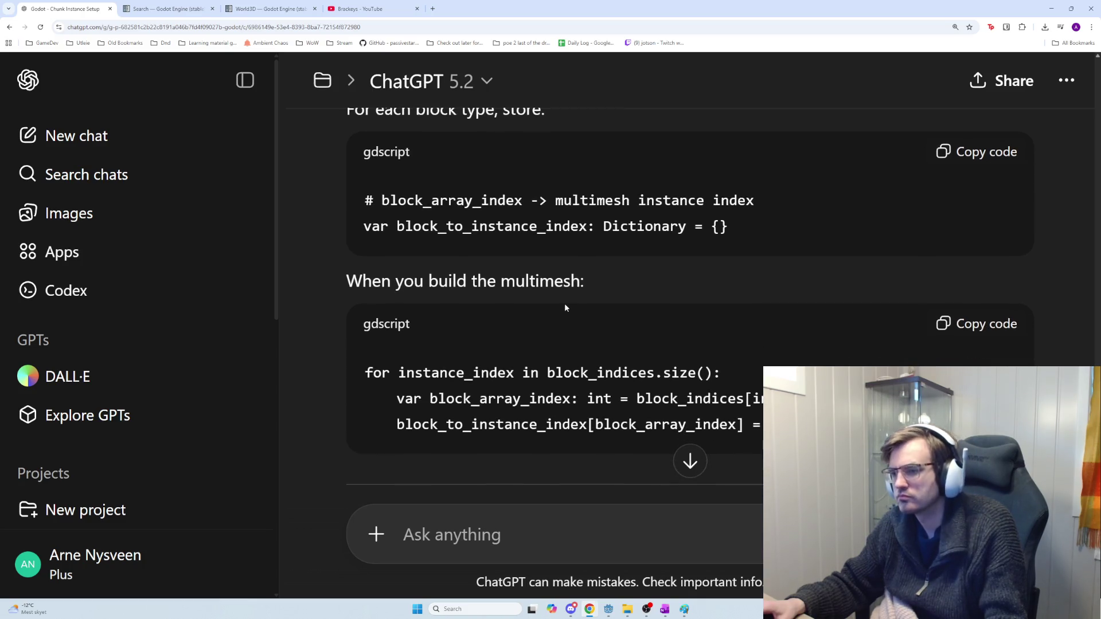
{"action": "mouse_move", "coordinate": [396, 268]}
{"action": "left_mouse_down"}
{"action": "mouse_move", "coordinate": [644, 295]}
{"action": "mouse_move", "coordinate": [616, 270]}
{"action": "mouse_move", "coordinate": [886, 296]}
{"action": "mouse_move", "coordinate": [902, 275]}
{"action": "mouse_move", "coordinate": [634, 270]}
{"action": "left_mouse_up"}
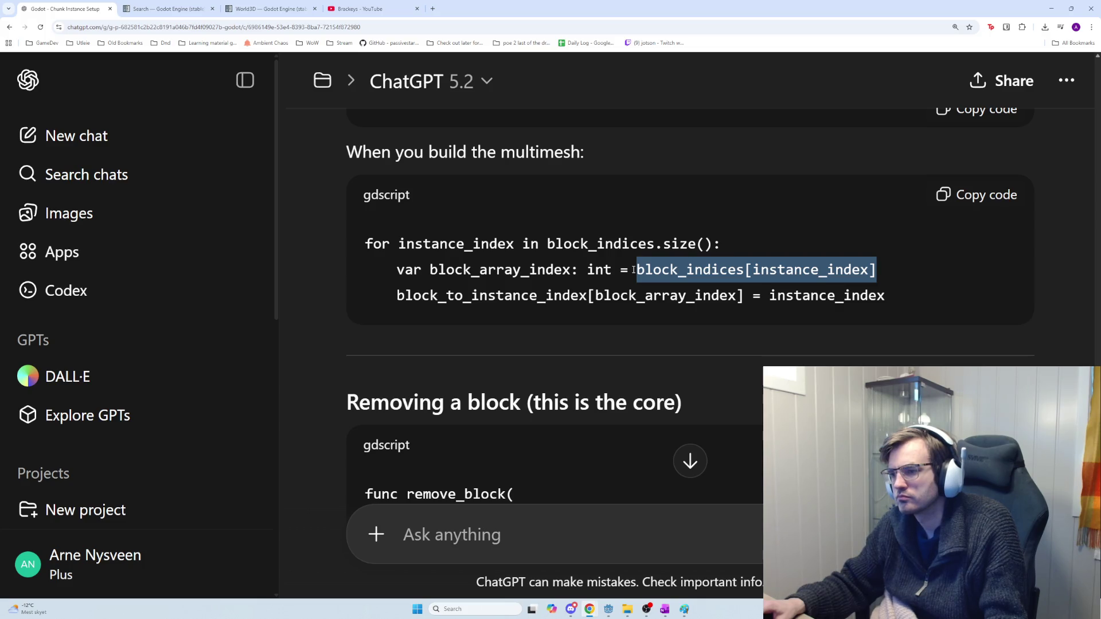
Step: Copy block_indices from the code and search chunk_mining_blocks.gd for it
{"action": "double_click", "coordinate": [639, 269]}
{"action": "key", "text": "ctrl+c"}
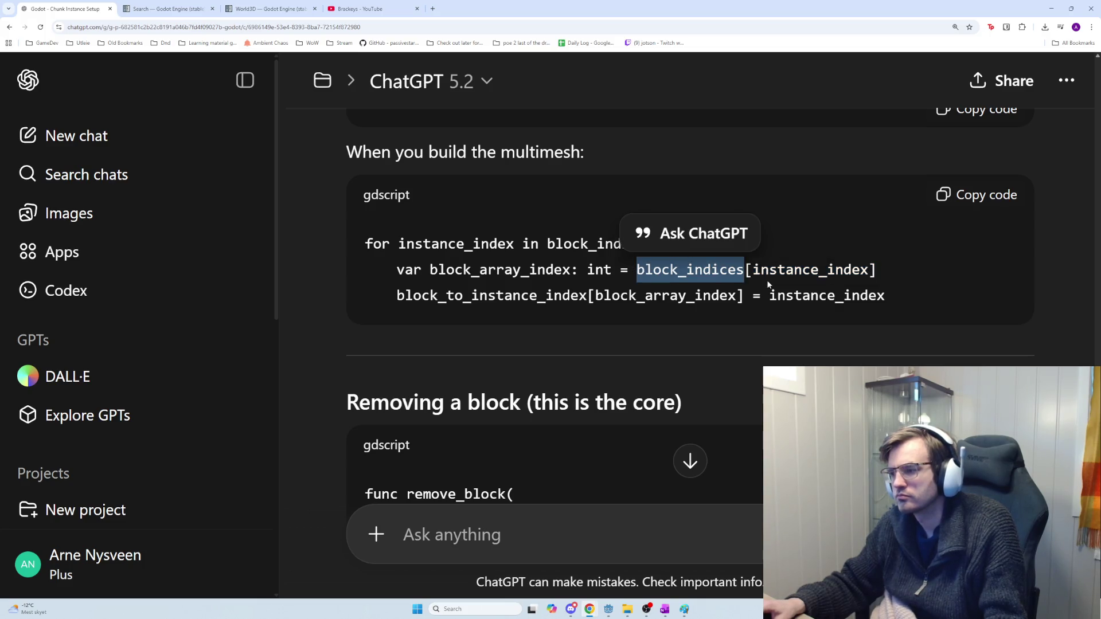
{"action": "key", "text": "alt+Tab"}
{"action": "key", "text": "ctrl+f"}
{"action": "key", "text": "ctrl+v"}
{"action": "key", "text": "Return"}
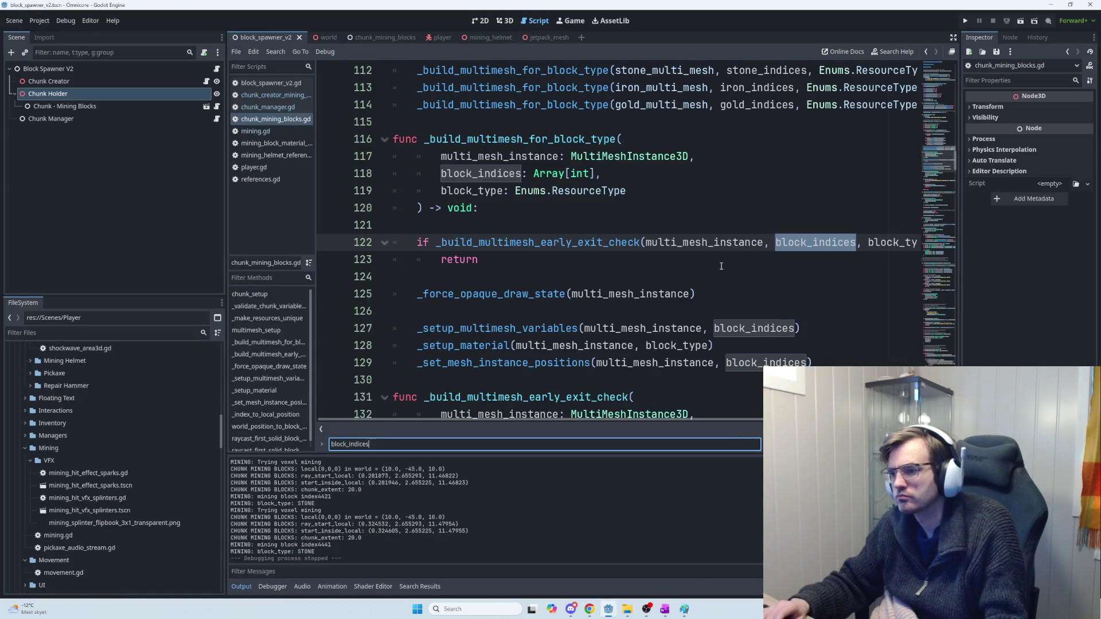
{"action": "key", "text": "Return"}
{"action": "key", "text": "Return"}
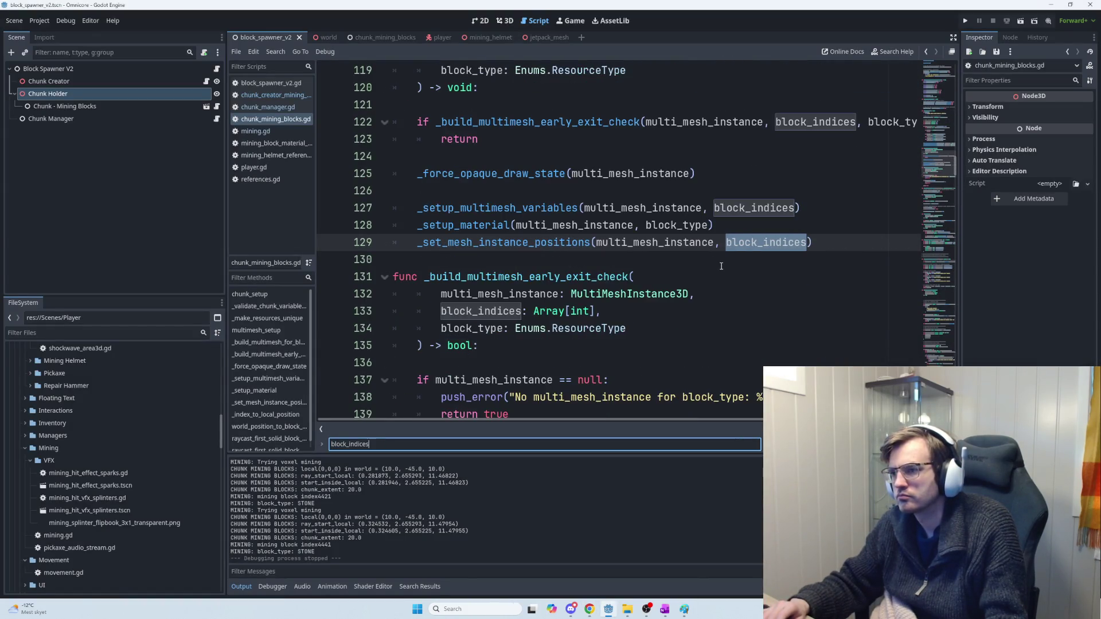
{"action": "key", "text": "Return"}
{"action": "key", "text": "Return"}
{"action": "key", "text": "Return"}
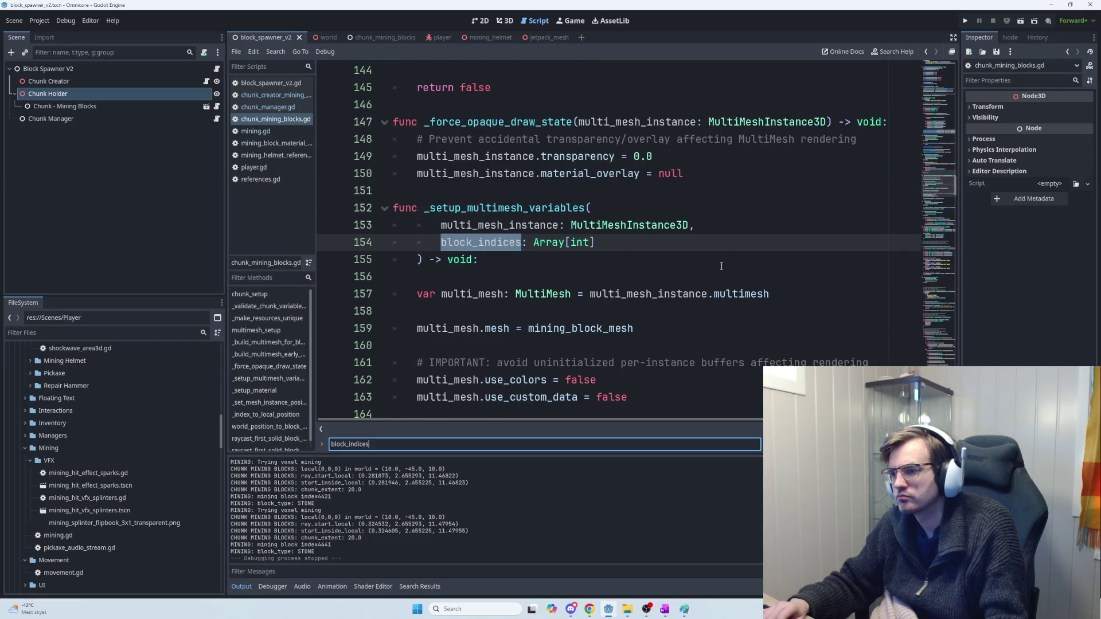
{"action": "key", "text": "Return"}
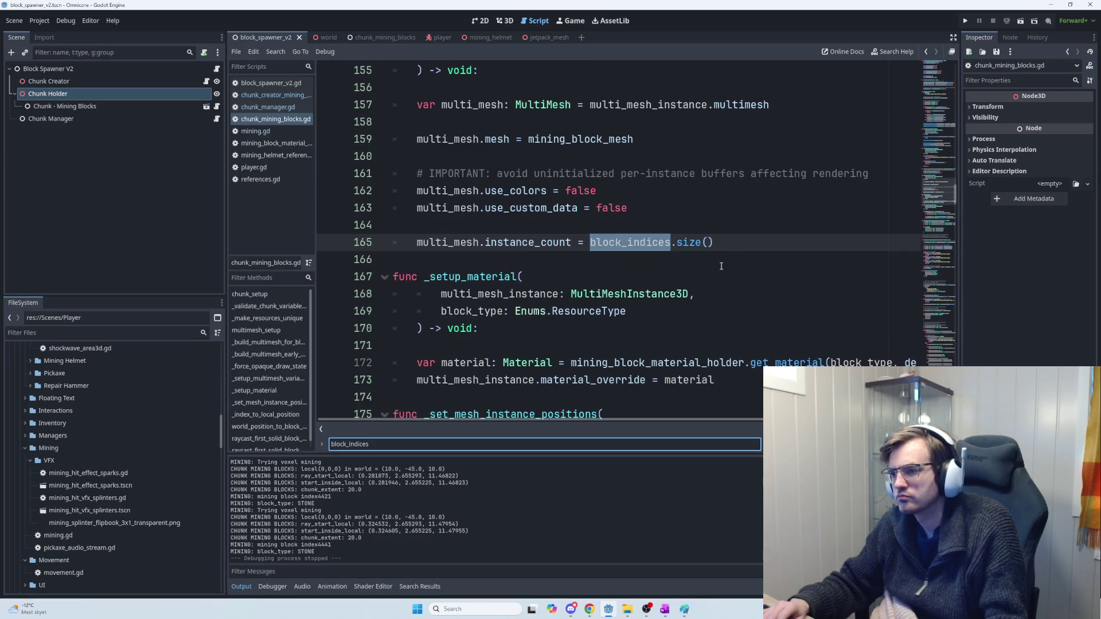
{"action": "key", "text": "Return"}
{"action": "key", "text": "Return"}
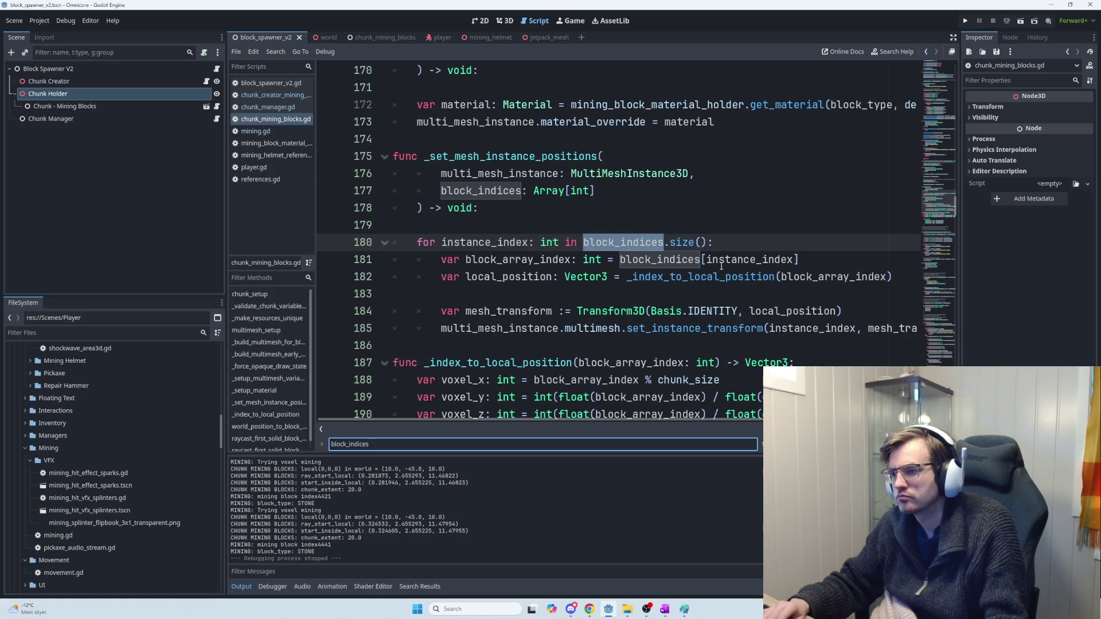
{"action": "key", "text": "Return"}
{"action": "key", "text": "Return"}
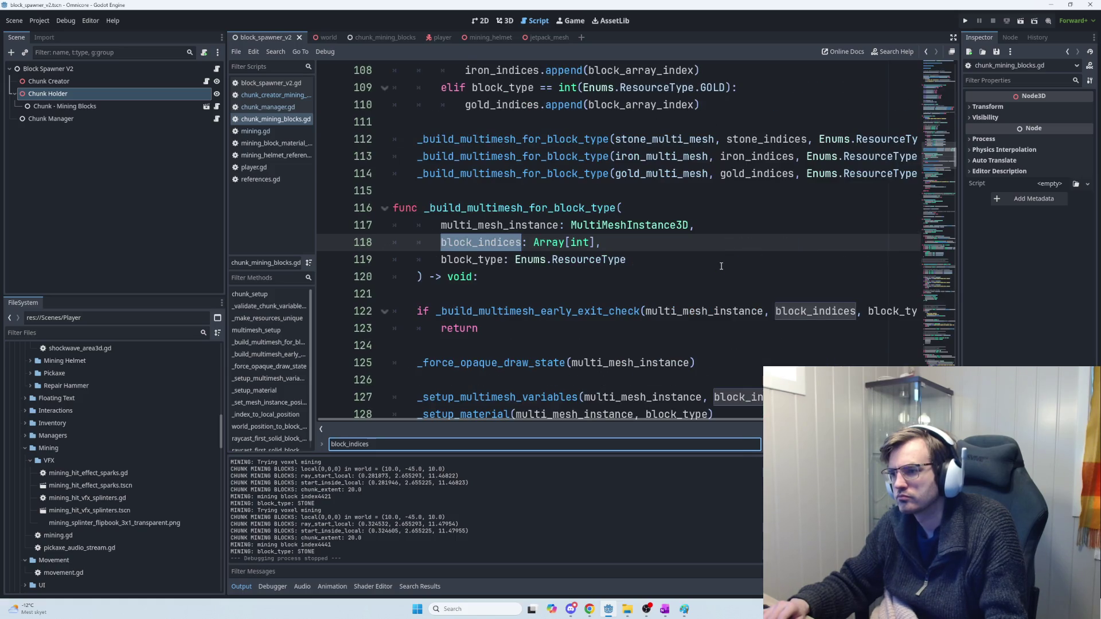
{"action": "key", "text": "Return"}
{"action": "key", "text": "Return"}
{"action": "key", "text": "Return"}
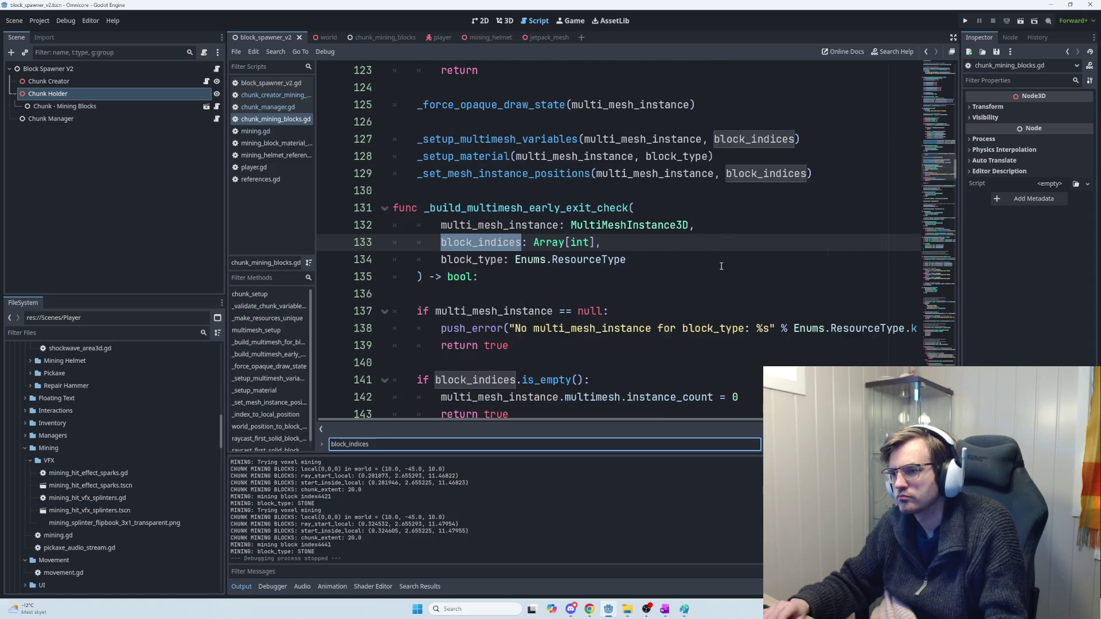
{"action": "key", "text": "Return"}
{"action": "key", "text": "Return"}
{"action": "key", "text": "Return"}
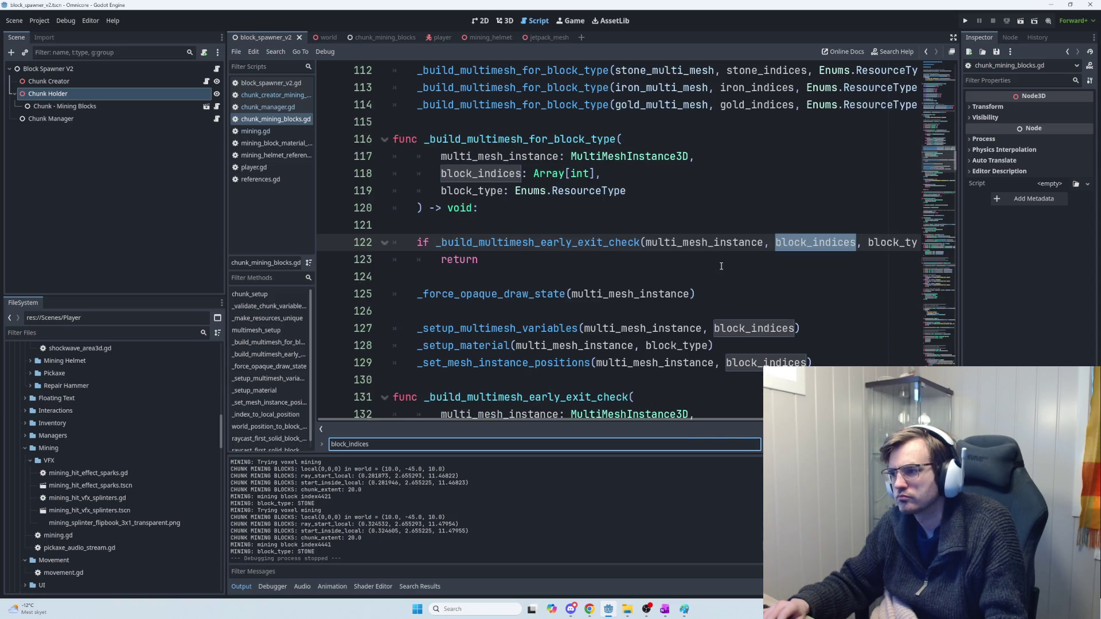
{"action": "scroll", "coordinate": [721, 266], "scroll_direction": "up", "scroll_amount": 3}
{"action": "scroll", "coordinate": [678, 247], "scroll_direction": "up", "scroll_amount": 2}
{"action": "scroll", "coordinate": [678, 248], "scroll_direction": "up", "scroll_amount": 8}
{"action": "scroll", "coordinate": [671, 255], "scroll_direction": "down", "scroll_amount": 4}
{"action": "scroll", "coordinate": [672, 255], "scroll_direction": "down", "scroll_amount": 4}
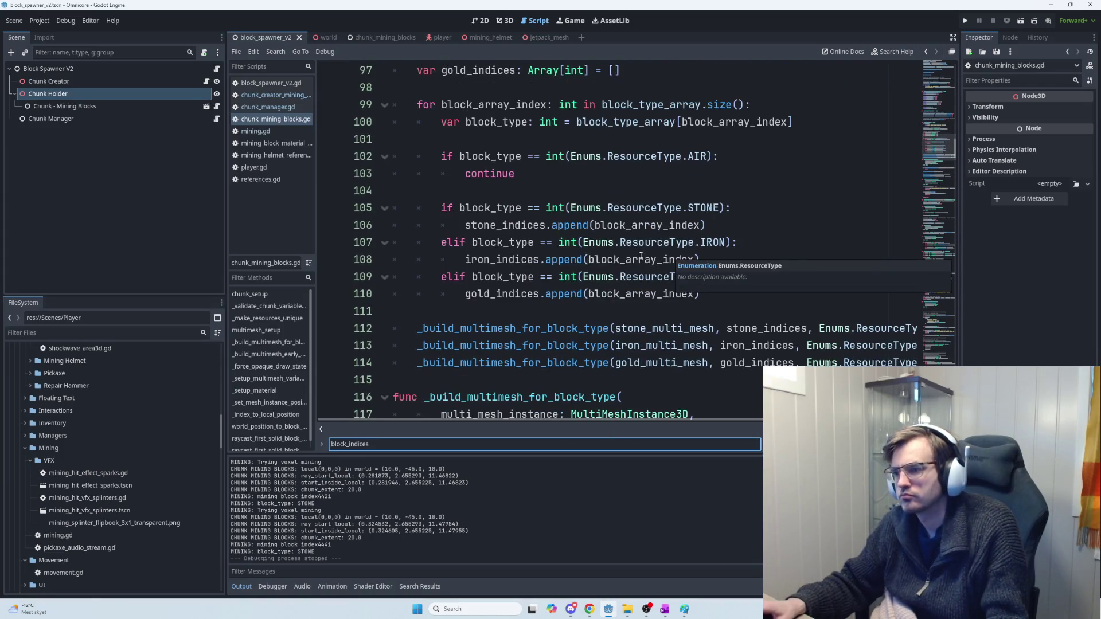
{"action": "scroll", "coordinate": [643, 264], "scroll_direction": "down", "scroll_amount": 2}
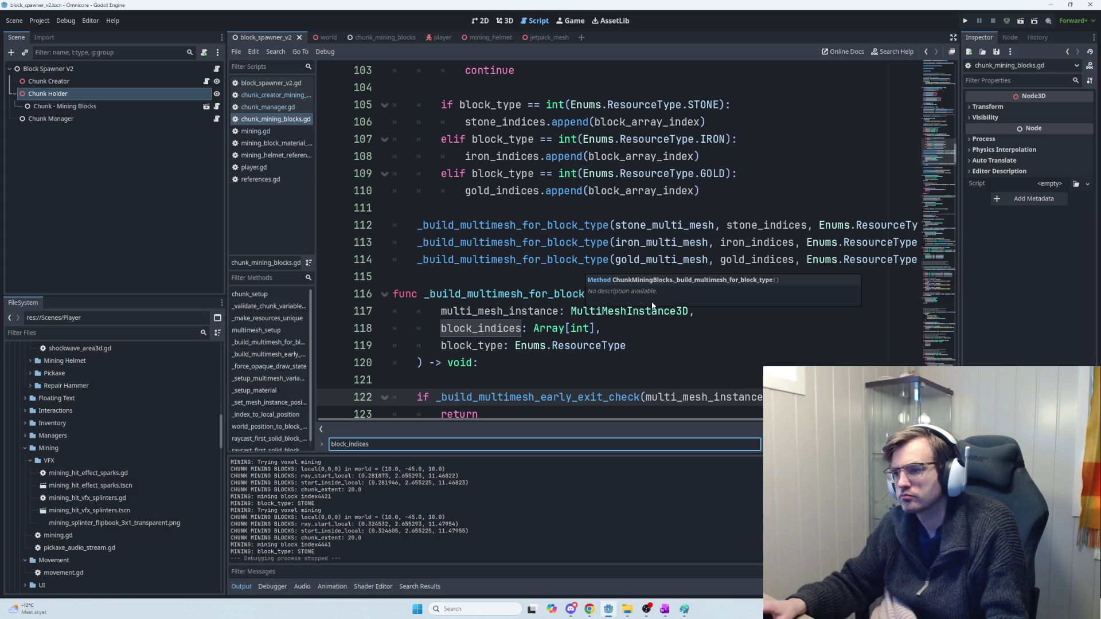
{"action": "scroll", "coordinate": [522, 325], "scroll_direction": "down", "scroll_amount": 4}
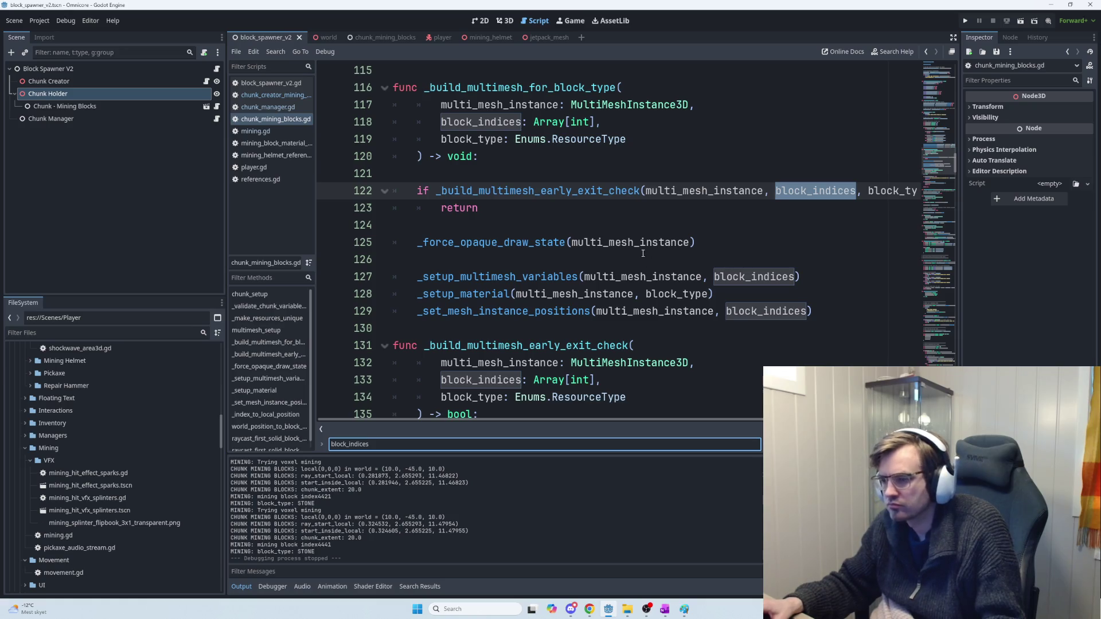
{"action": "key", "text": "alt+Tab"}
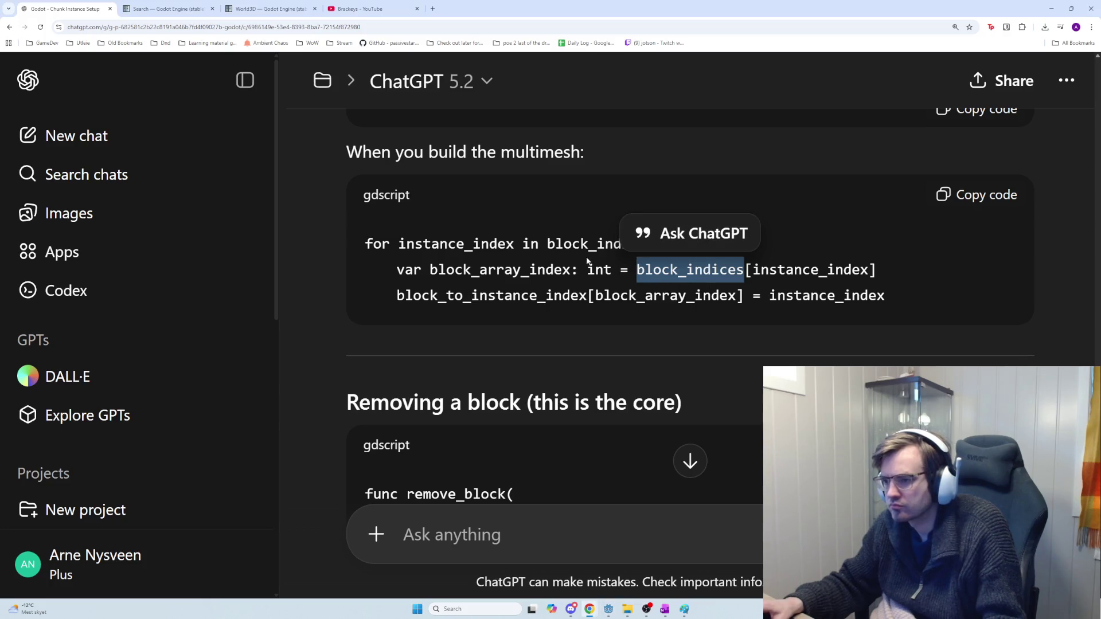
{"action": "left_click", "coordinate": [499, 229]}
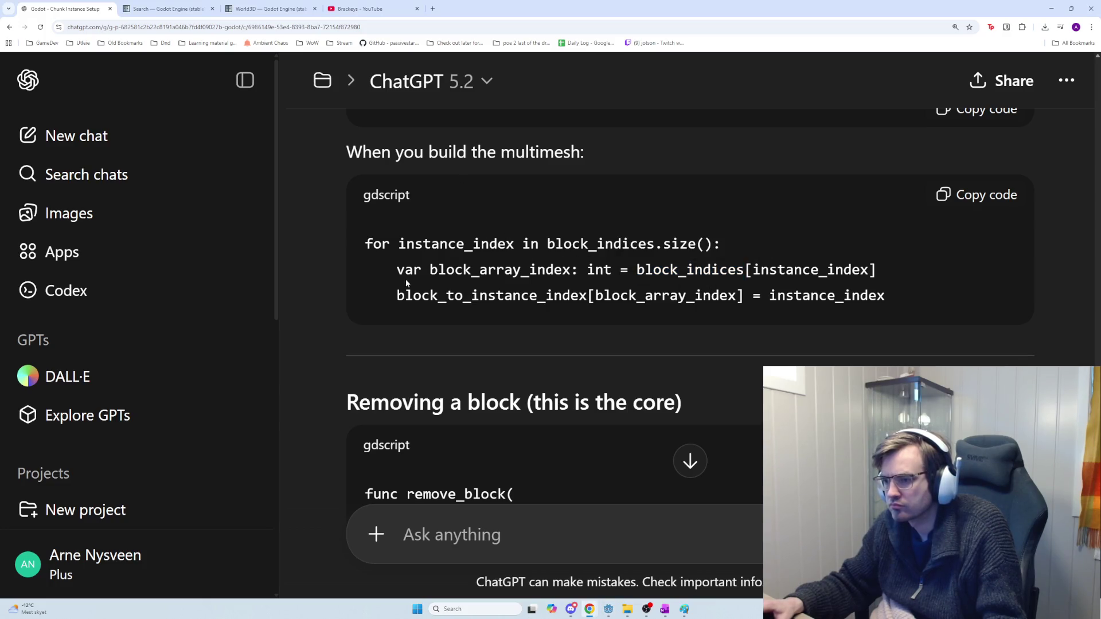
{"action": "double_click", "coordinate": [480, 267]}
{"action": "key", "text": "alt+Tab"}
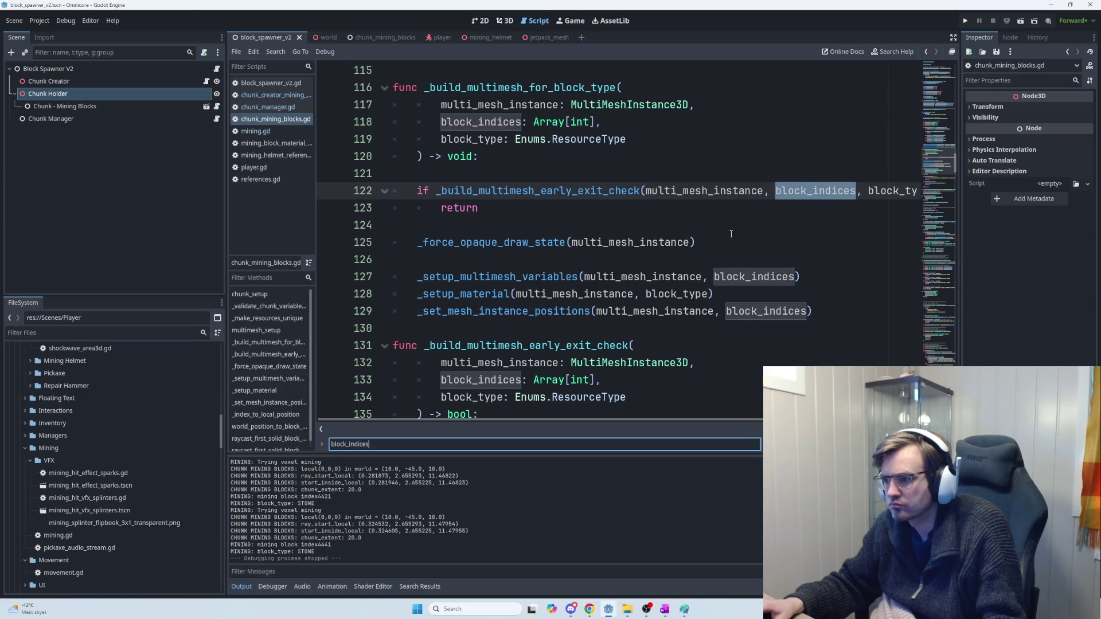
Step: Put block_array_index into the script's find bar, with focus back on line 181
{"action": "key", "text": "alt+Tab"}
{"action": "key", "text": "ctrl+c"}
{"action": "key", "text": "alt+Tab"}
{"action": "key", "text": "ctrl+v"}
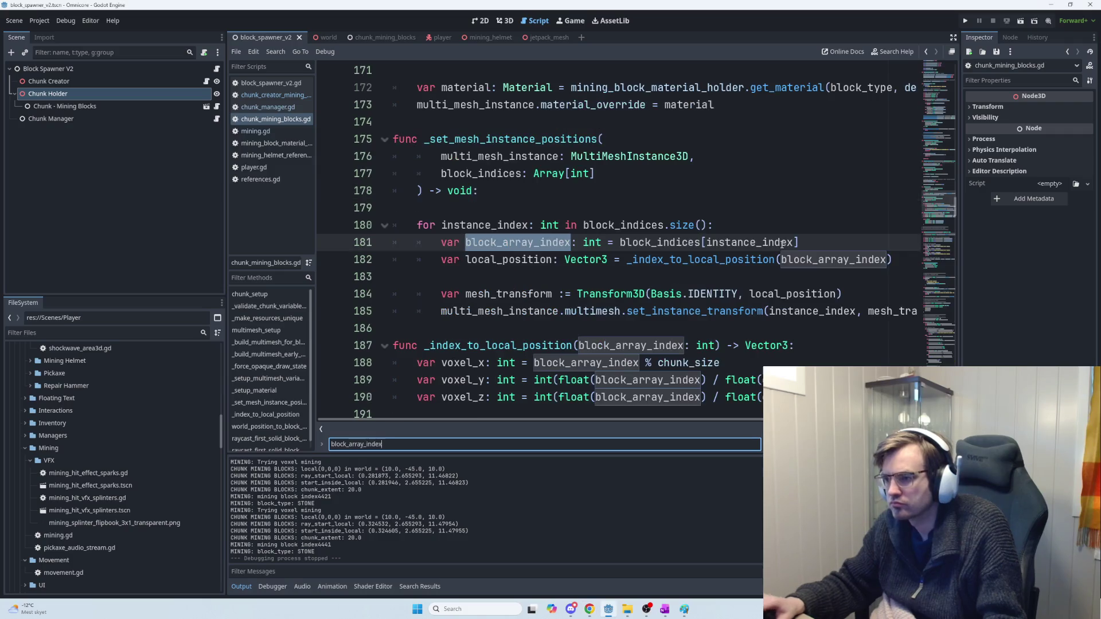
{"action": "left_click", "coordinate": [857, 248]}
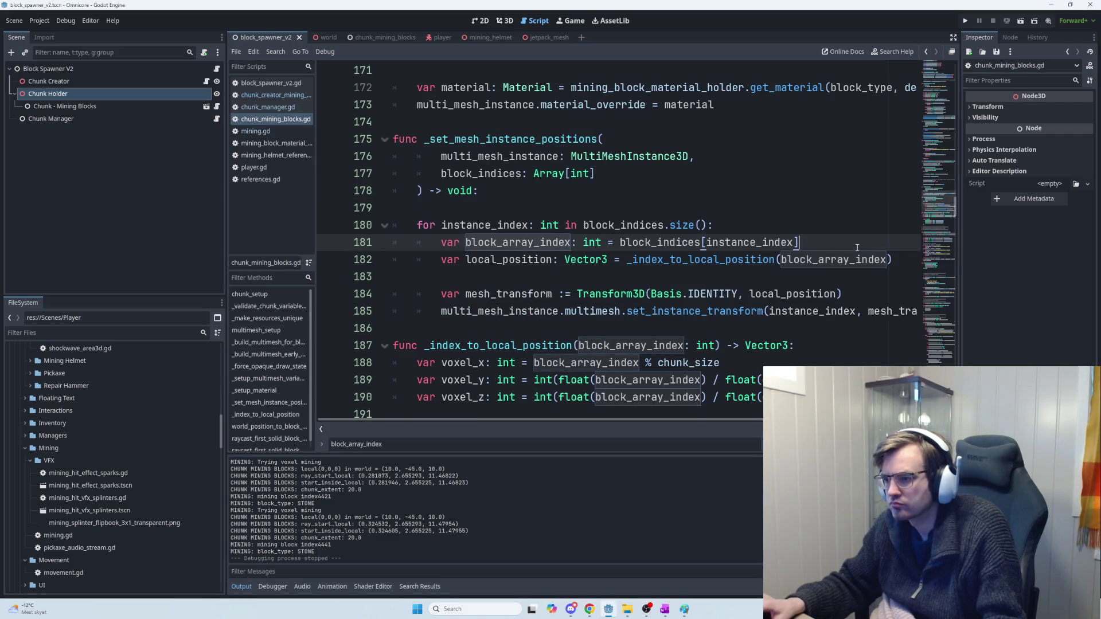
{"action": "mouse_move", "coordinate": [784, 247]}
Step: Step through block_array_index matches on lines 182, 189, 355, 406 and 99, selecting line 100
{"action": "key", "text": "ctrl+f"}
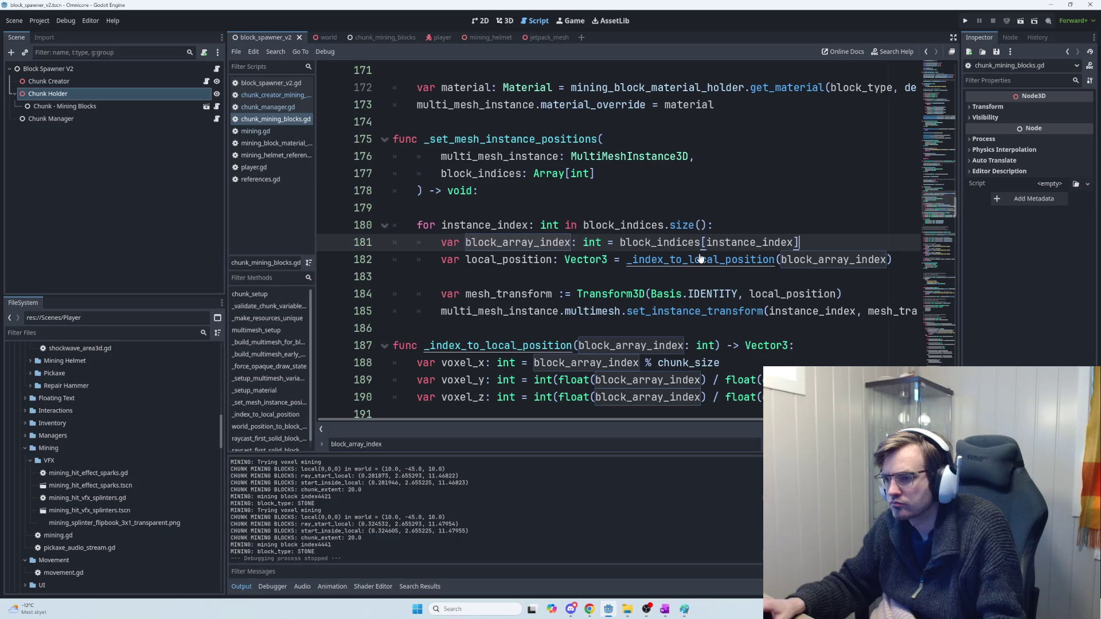
{"action": "key", "text": "Return"}
{"action": "key", "text": "Return"}
{"action": "key", "text": "Return"}
{"action": "key", "text": "Return"}
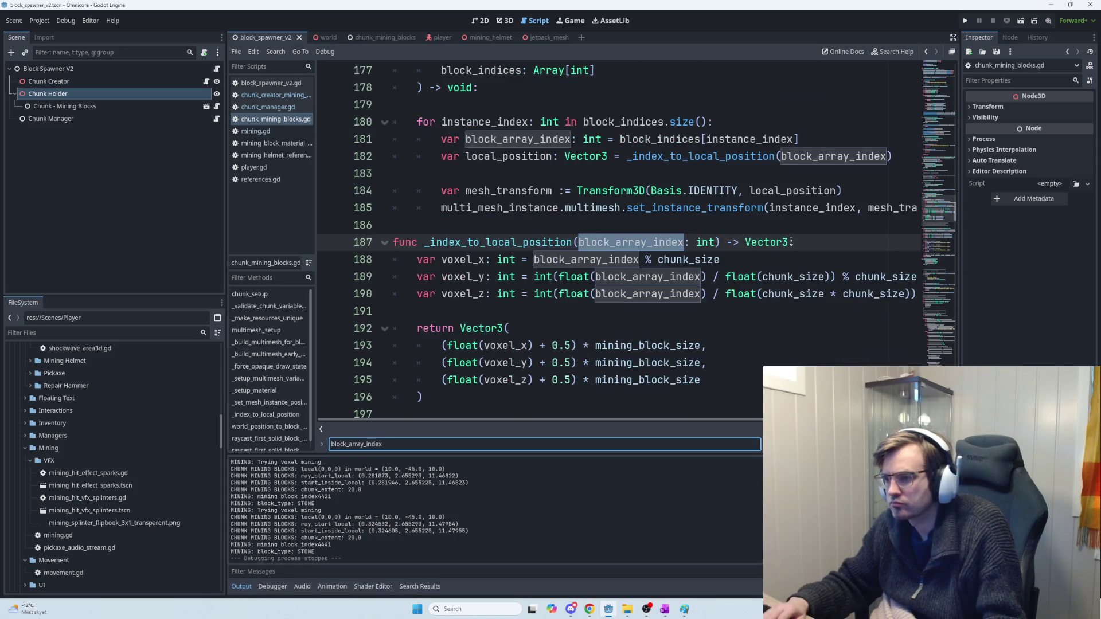
{"action": "key", "text": "Return"}
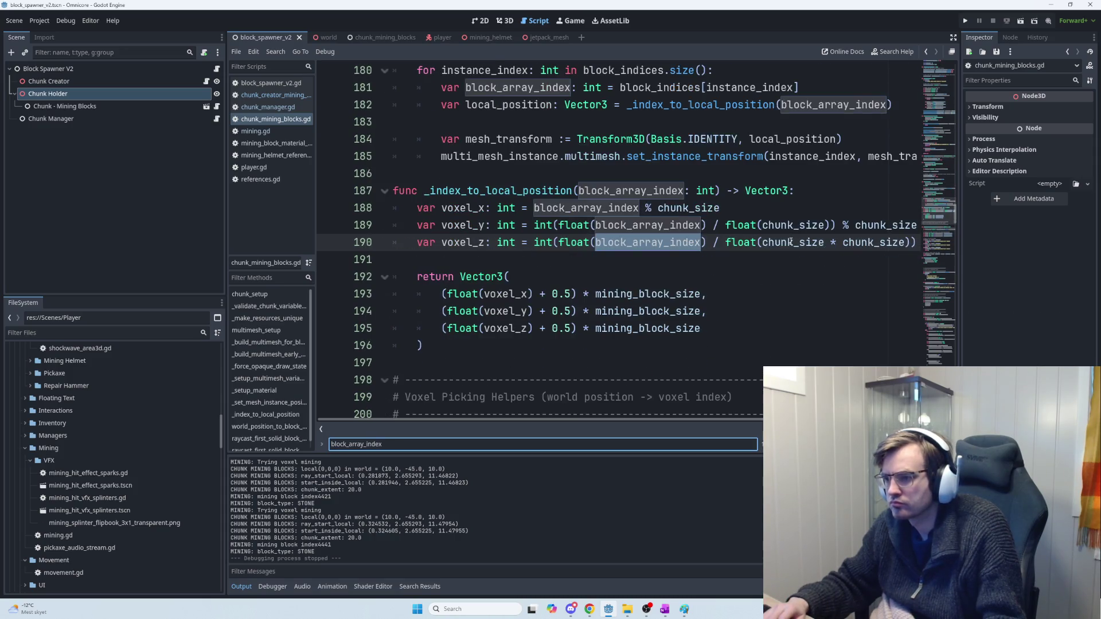
{"action": "key", "text": "Return"}
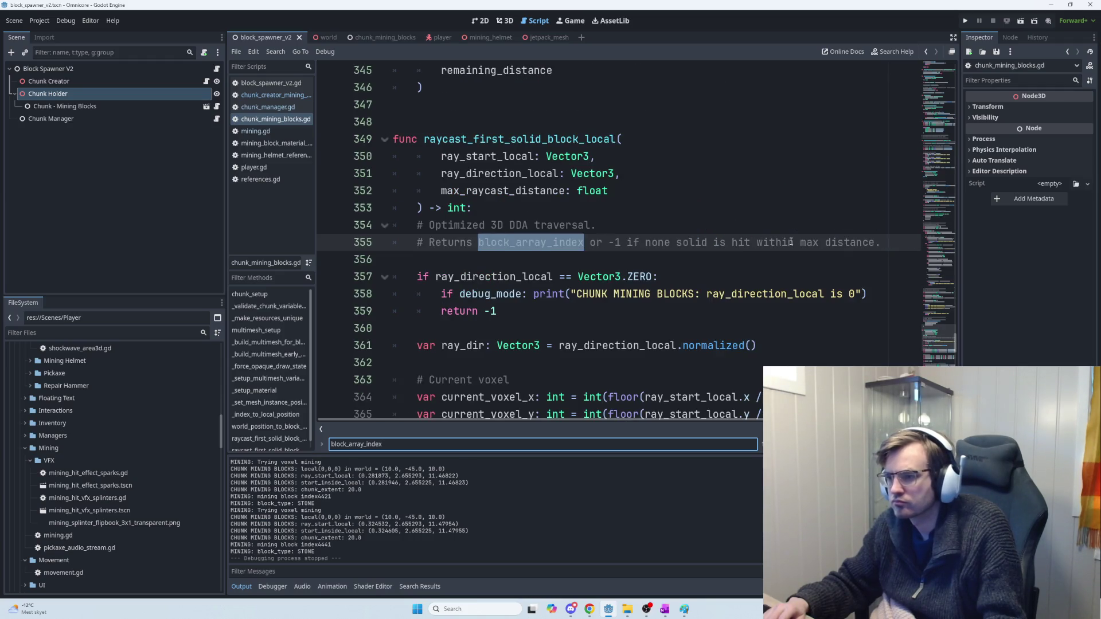
{"action": "key", "text": "Return"}
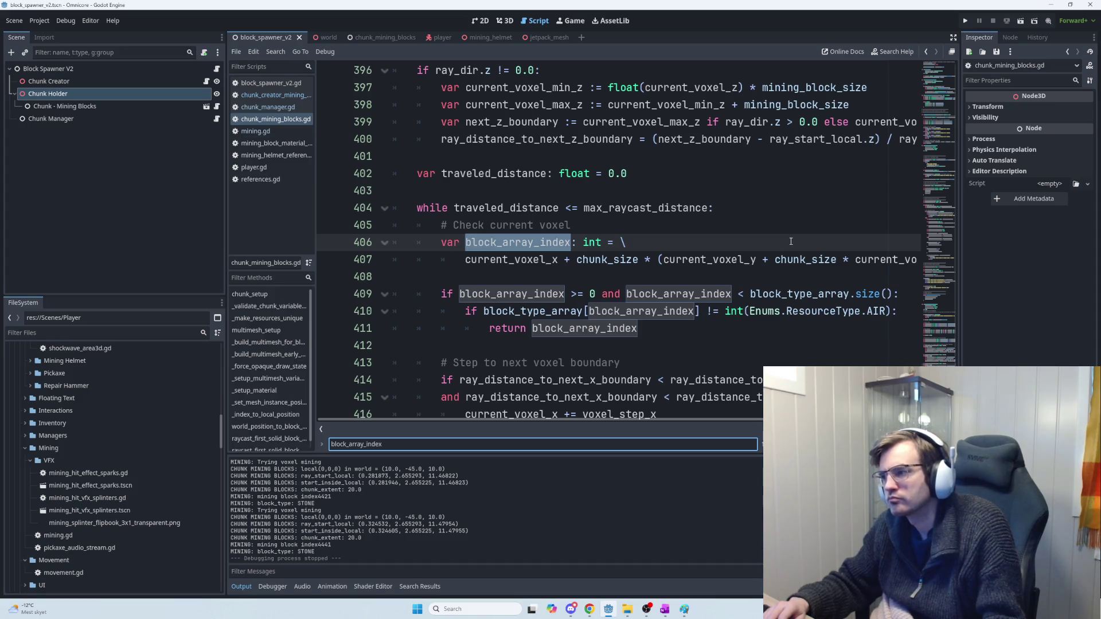
{"action": "key", "text": "Return"}
{"action": "key", "text": "Return"}
{"action": "key", "text": "Return"}
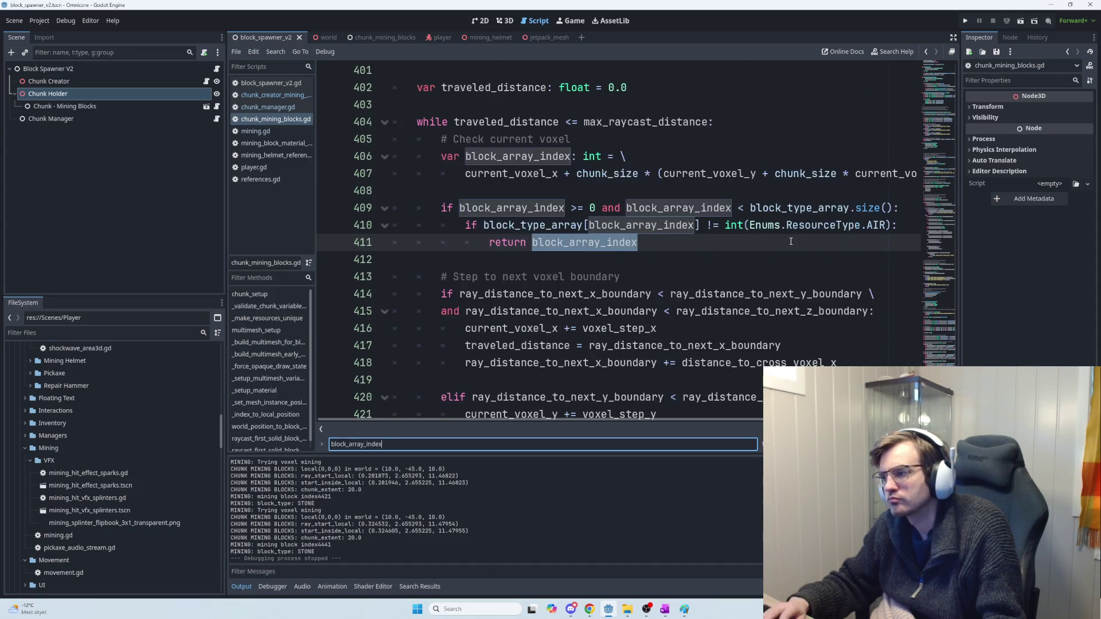
{"action": "key", "text": "Return"}
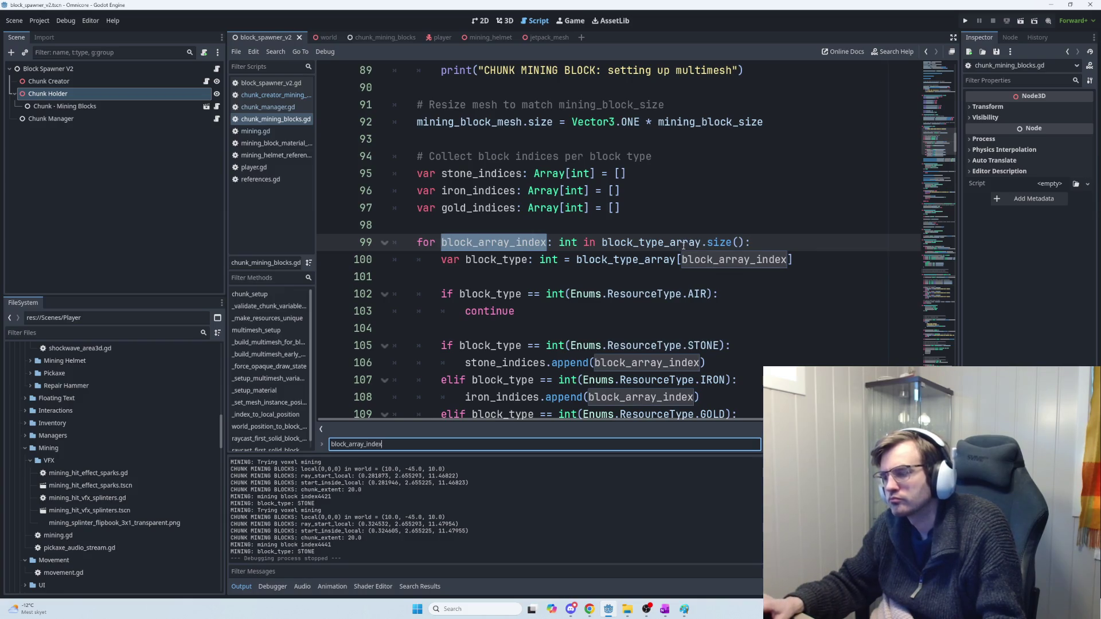
{"action": "mouse_move", "coordinate": [716, 249]}
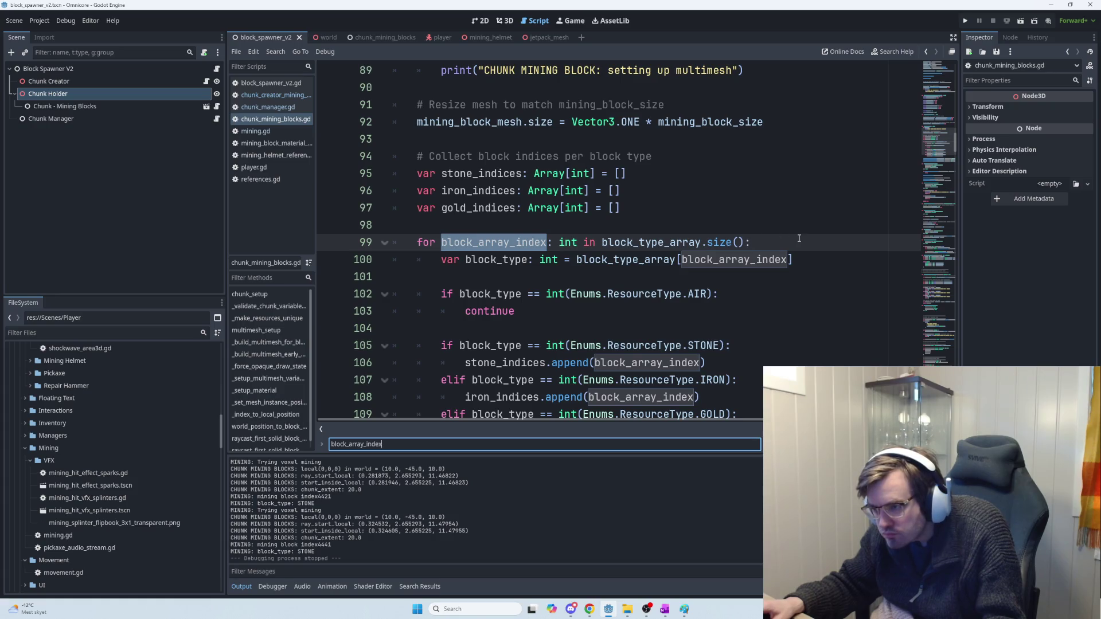
{"action": "left_click_drag", "start_coordinate": [812, 261], "coordinate": [463, 256]}
{"action": "key", "text": "alt+Tab"}
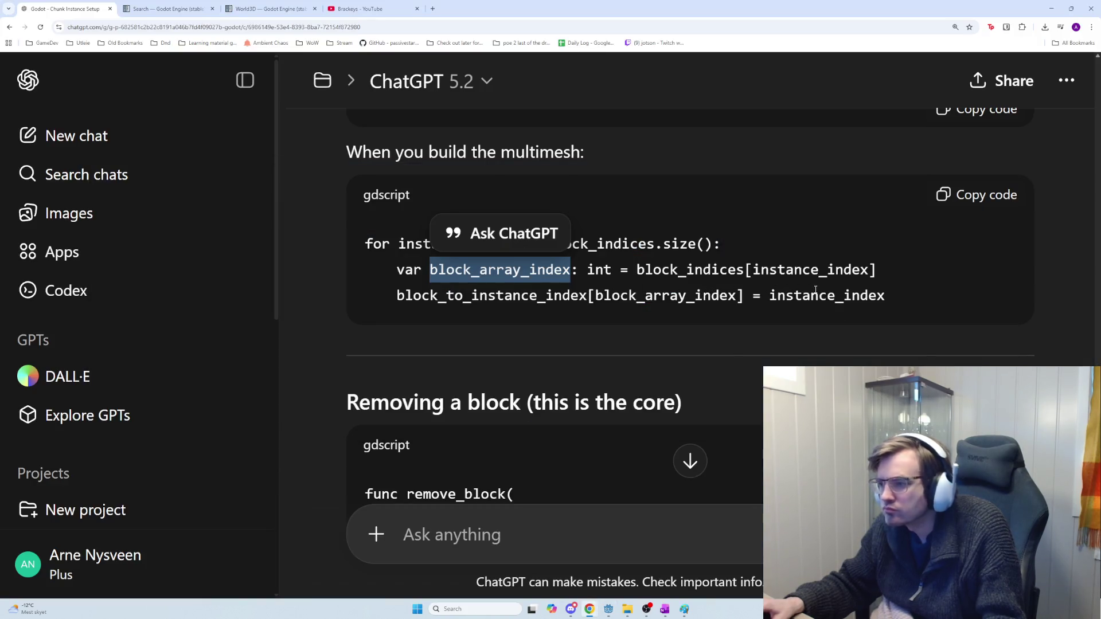
Step: Compare instance_index and block_indices in ChatGPT's loop with block_array_index on script line 99
{"action": "left_click", "coordinate": [672, 281]}
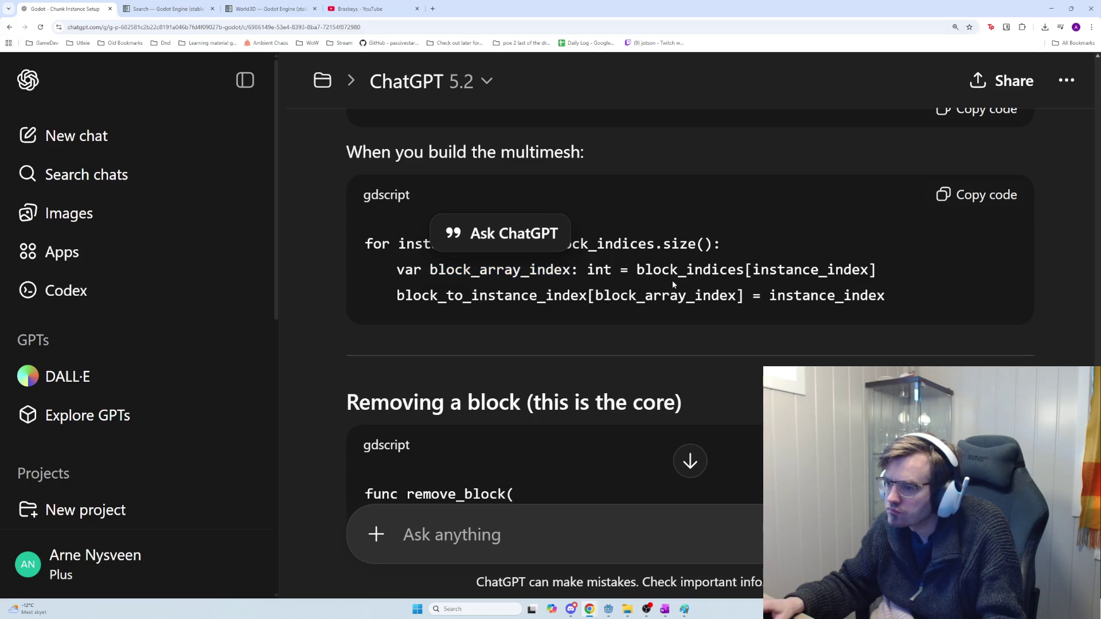
{"action": "scroll", "coordinate": [607, 276], "scroll_direction": "up", "scroll_amount": 1}
{"action": "double_click", "coordinate": [480, 286]}
{"action": "key", "text": "alt+Tab"}
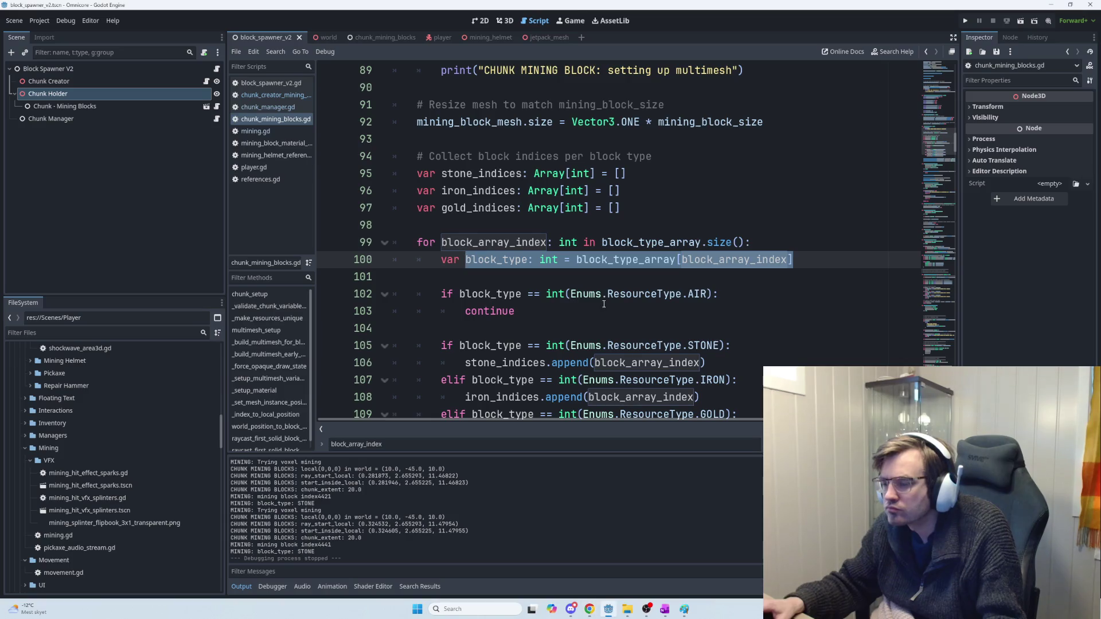
{"action": "key", "text": "alt+Tab"}
{"action": "double_click", "coordinate": [600, 285]}
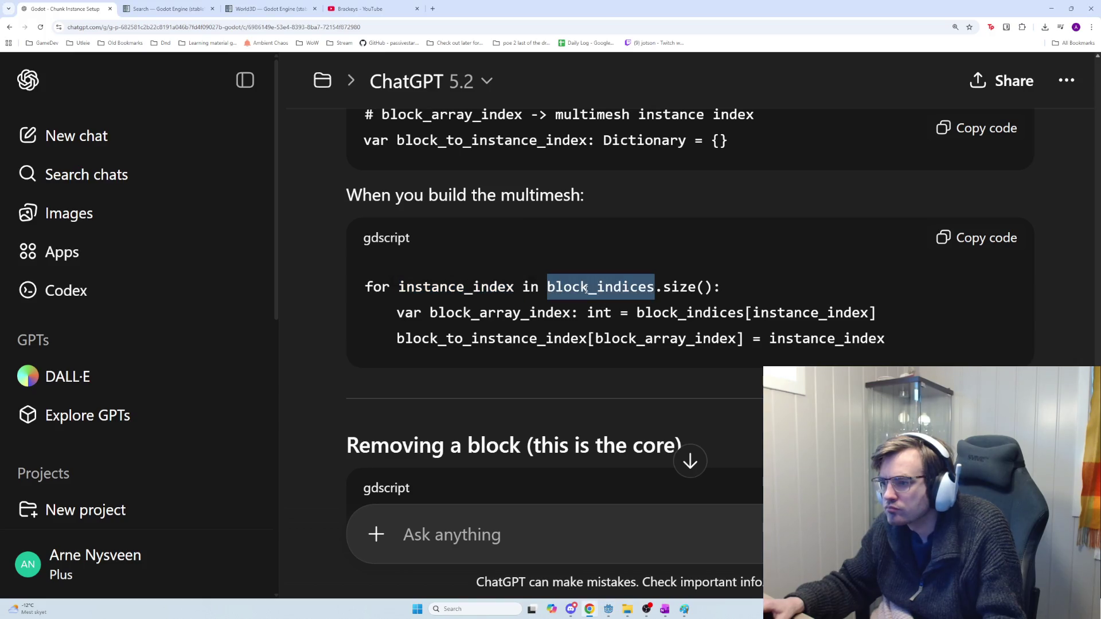
{"action": "key", "text": "alt+Tab"}
{"action": "double_click", "coordinate": [472, 243]}
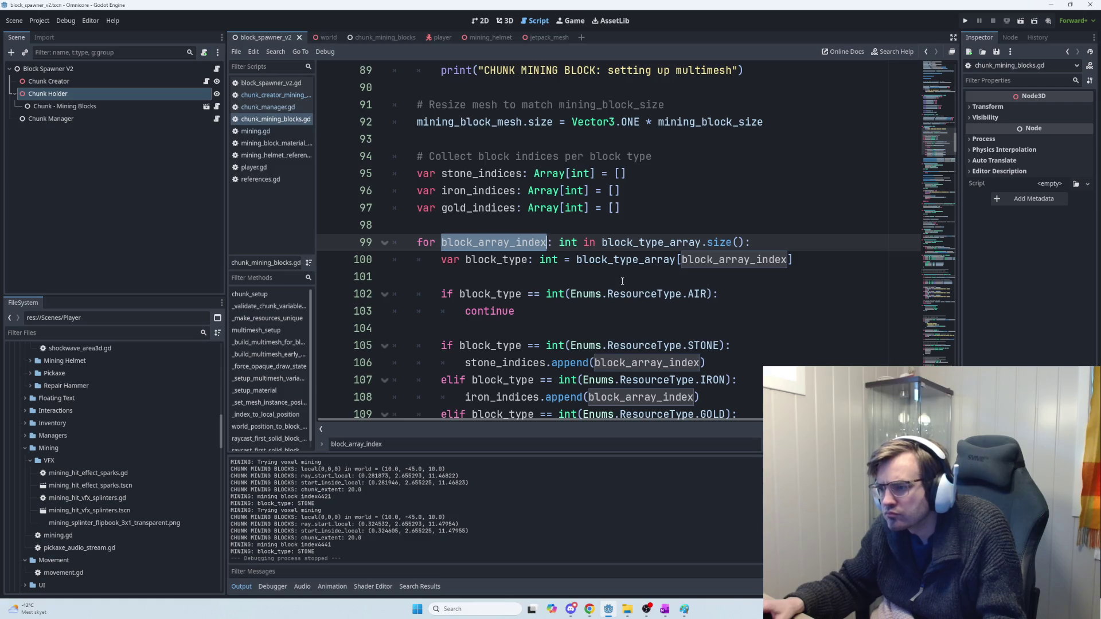
Step: Scroll through multimesh_setup and highlight block_type_array in the line 99 loop header
{"action": "double_click", "coordinate": [625, 259]}
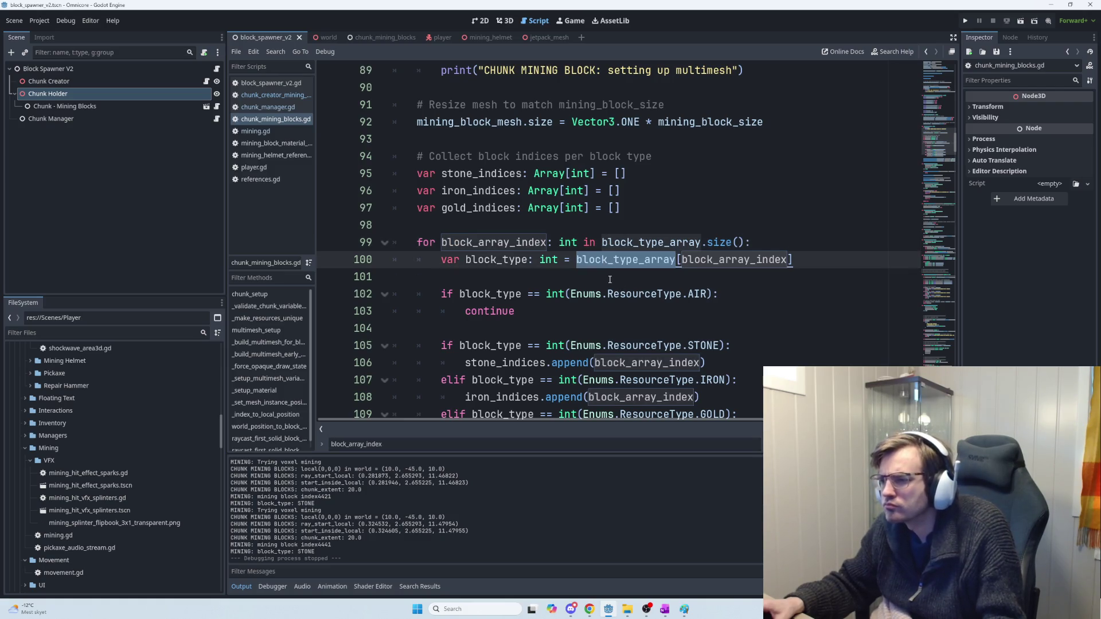
{"action": "scroll", "coordinate": [609, 279], "scroll_direction": "up", "scroll_amount": 6}
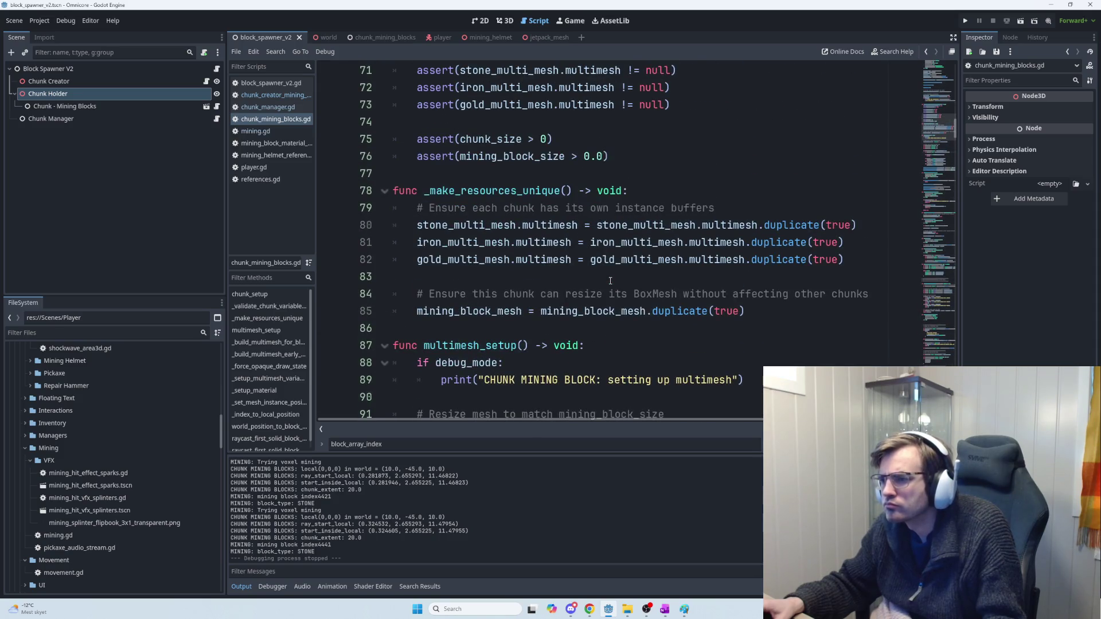
{"action": "scroll", "coordinate": [607, 278], "scroll_direction": "up", "scroll_amount": 8}
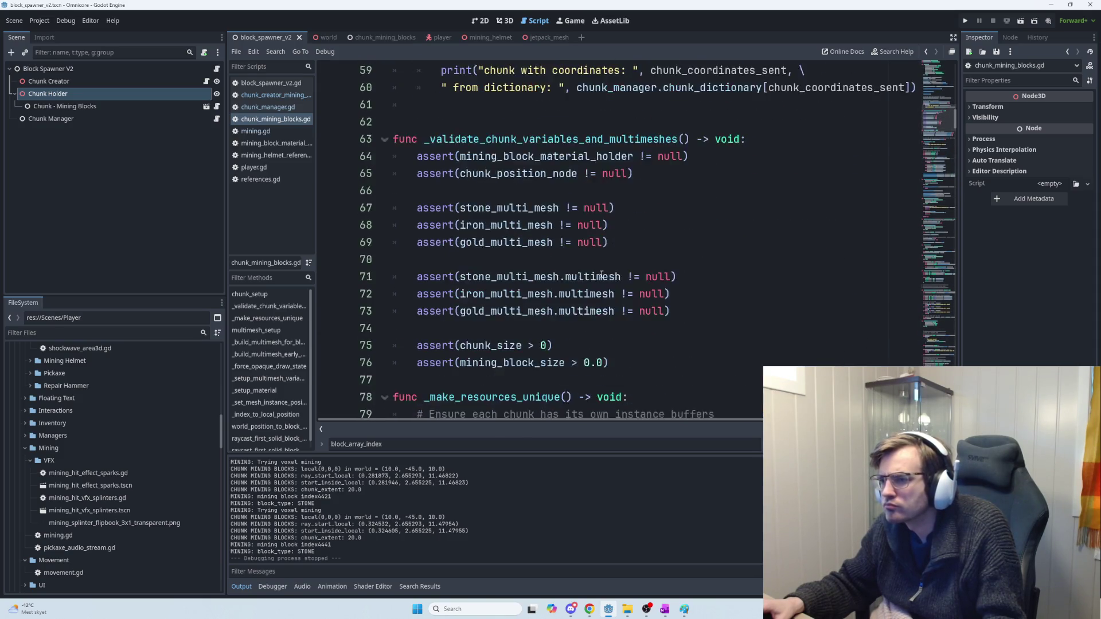
{"action": "scroll", "coordinate": [601, 275], "scroll_direction": "up", "scroll_amount": 3}
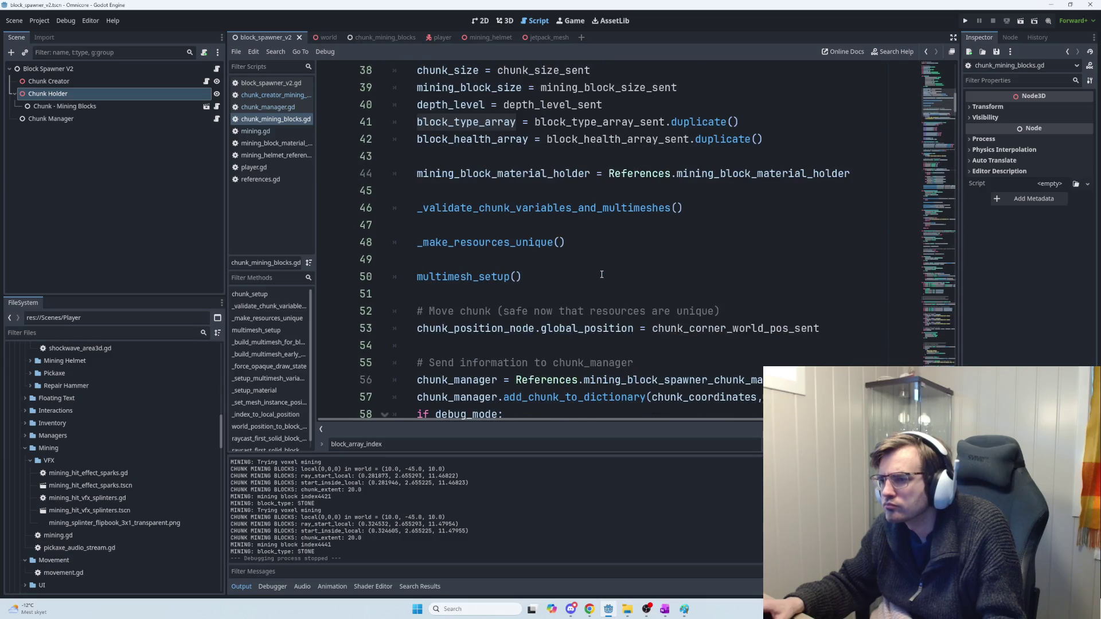
{"action": "scroll", "coordinate": [563, 260], "scroll_direction": "down", "scroll_amount": 2}
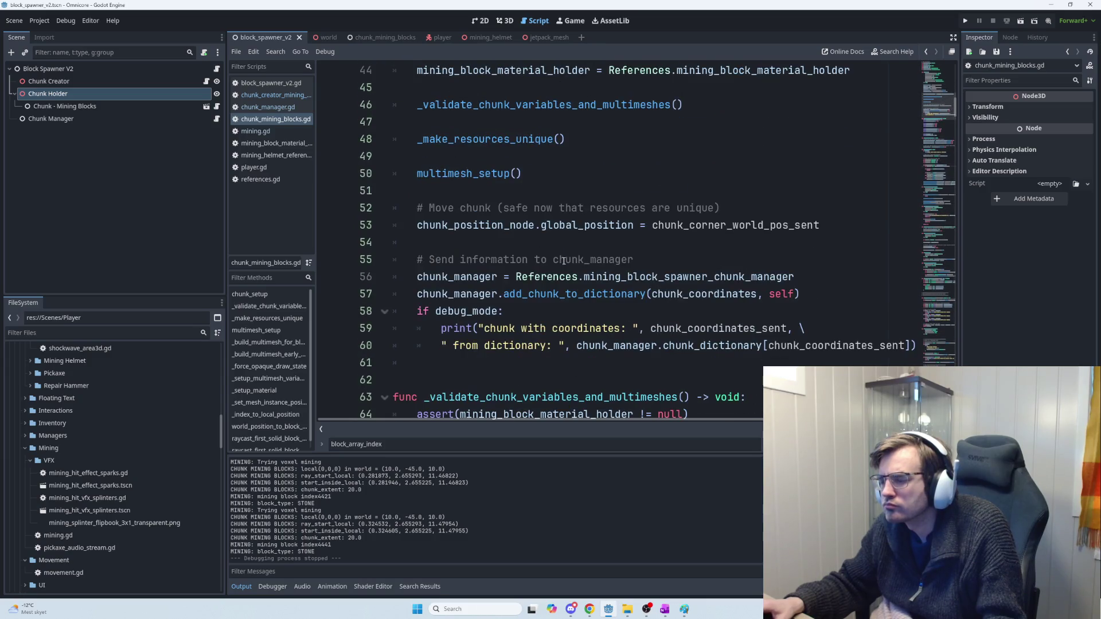
{"action": "scroll", "coordinate": [564, 261], "scroll_direction": "down", "scroll_amount": 8}
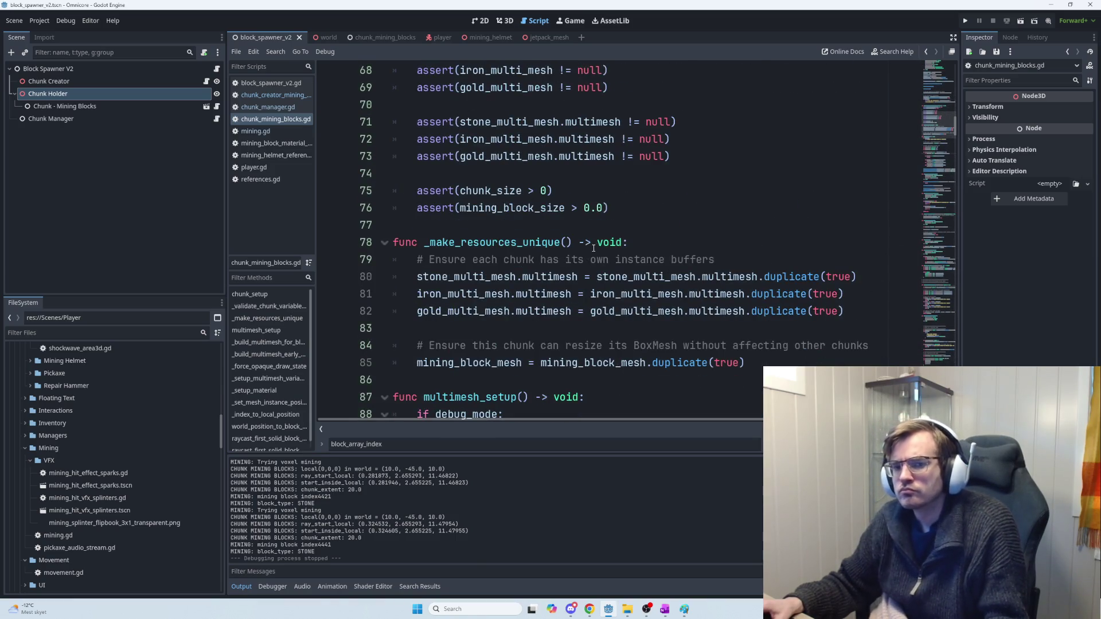
{"action": "scroll", "coordinate": [603, 328], "scroll_direction": "down", "scroll_amount": 5}
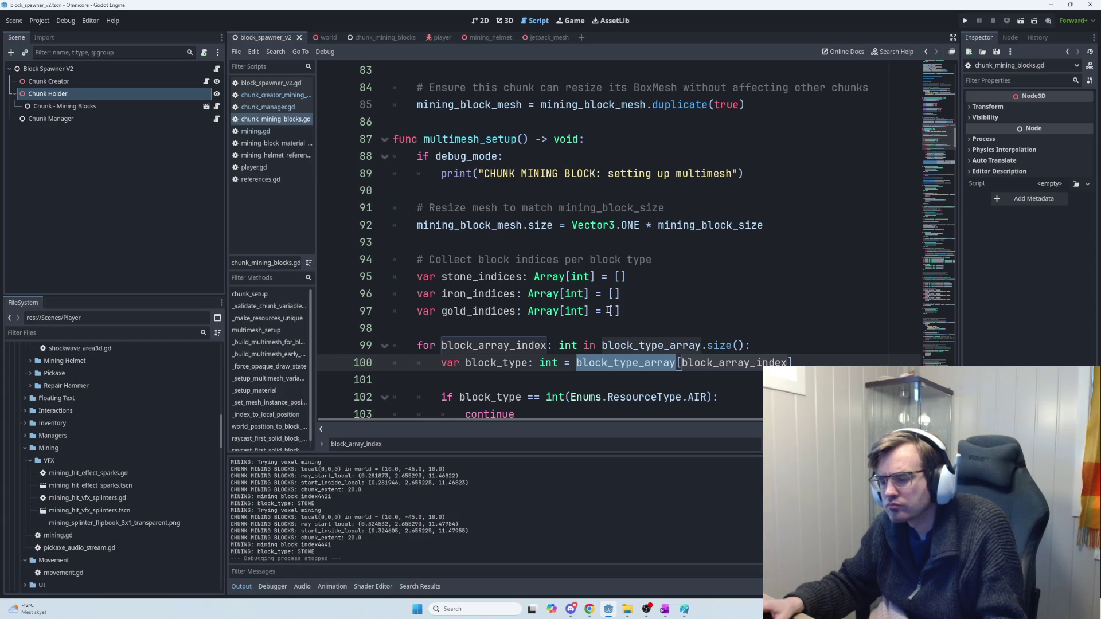
{"action": "scroll", "coordinate": [498, 241], "scroll_direction": "down", "scroll_amount": 2}
{"action": "left_click", "coordinate": [499, 241]}
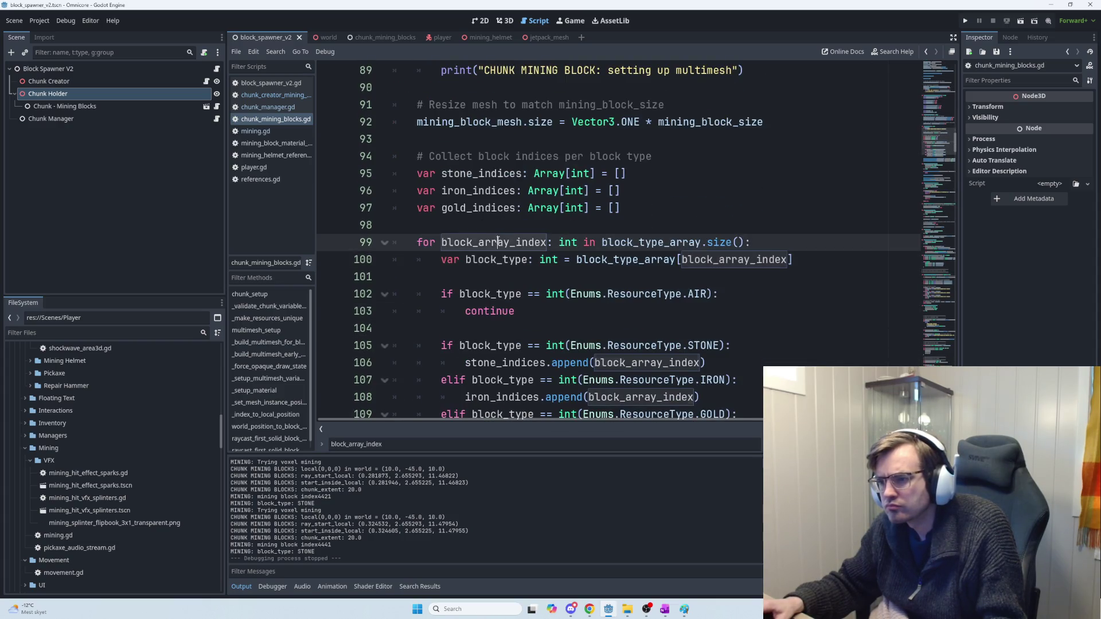
{"action": "double_click", "coordinate": [682, 242]}
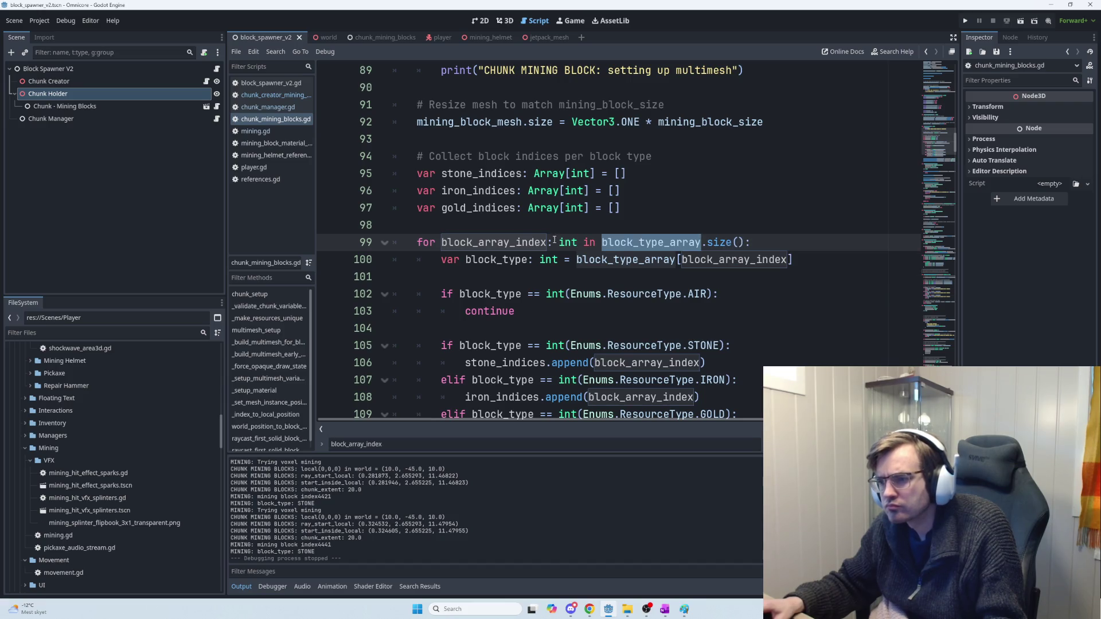
Step: Highlight the stone_indices, iron_indices and gold_indices declarations on lines 95–97
{"action": "scroll", "coordinate": [546, 238], "scroll_direction": "up", "scroll_amount": 1}
{"action": "double_click", "coordinate": [475, 225]}
{"action": "double_click", "coordinate": [457, 242]}
{"action": "double_click", "coordinate": [458, 259]}
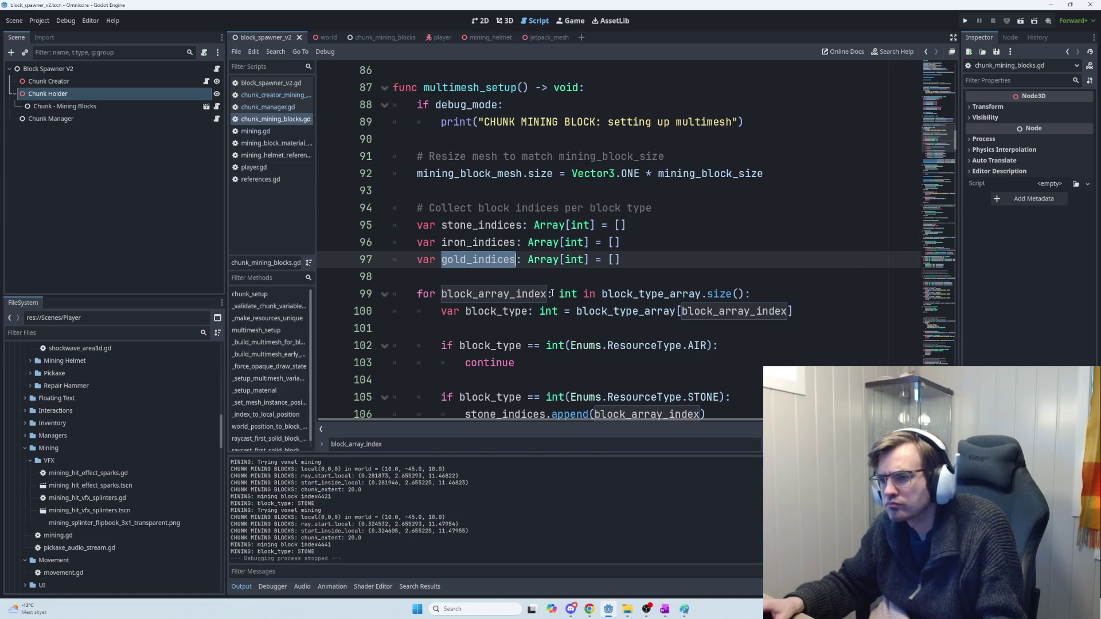
{"action": "key", "text": "alt+Tab"}
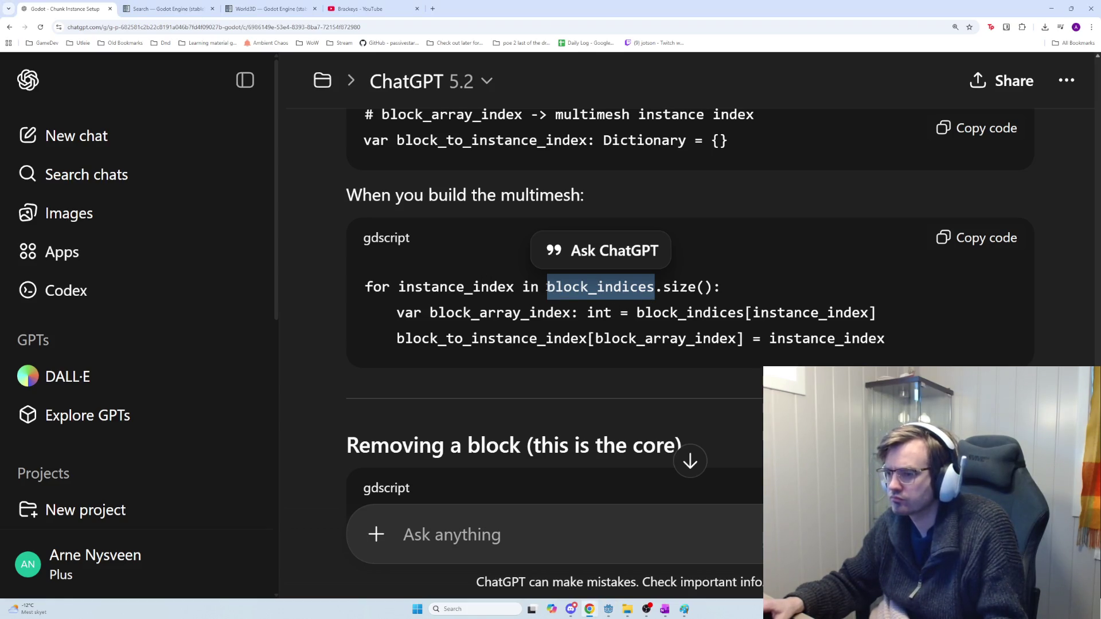
{"action": "triple_click", "coordinate": [480, 285]}
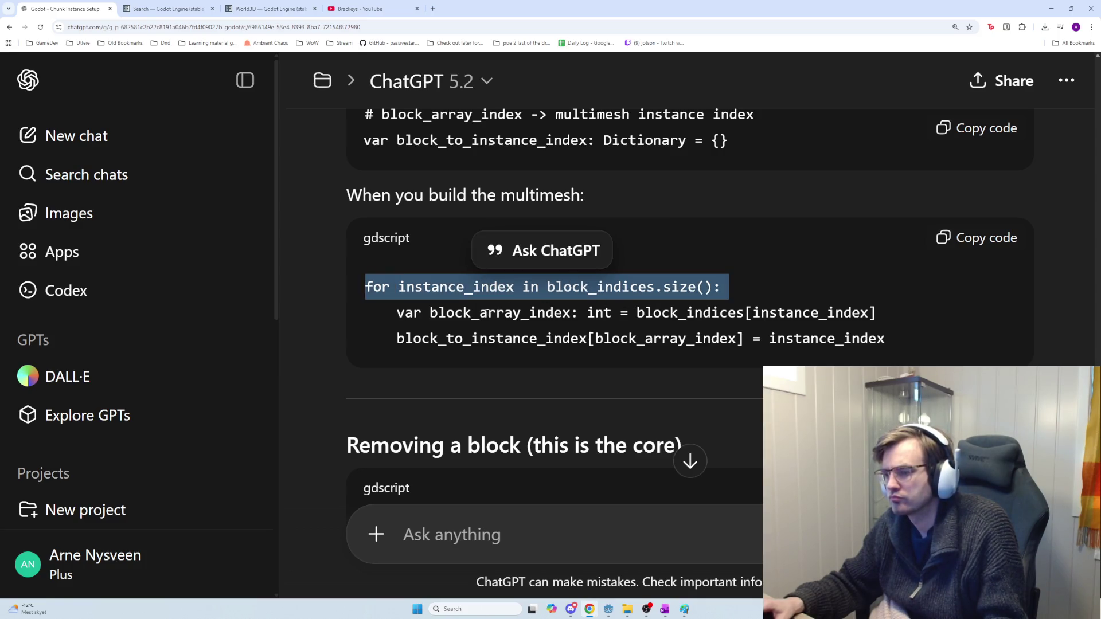
{"action": "left_click", "coordinate": [467, 314]}
{"action": "mouse_move", "coordinate": [413, 315]}
{"action": "left_mouse_down"}
{"action": "mouse_move", "coordinate": [659, 314]}
{"action": "mouse_move", "coordinate": [642, 315]}
{"action": "left_mouse_up"}
{"action": "left_click", "coordinate": [641, 315]}
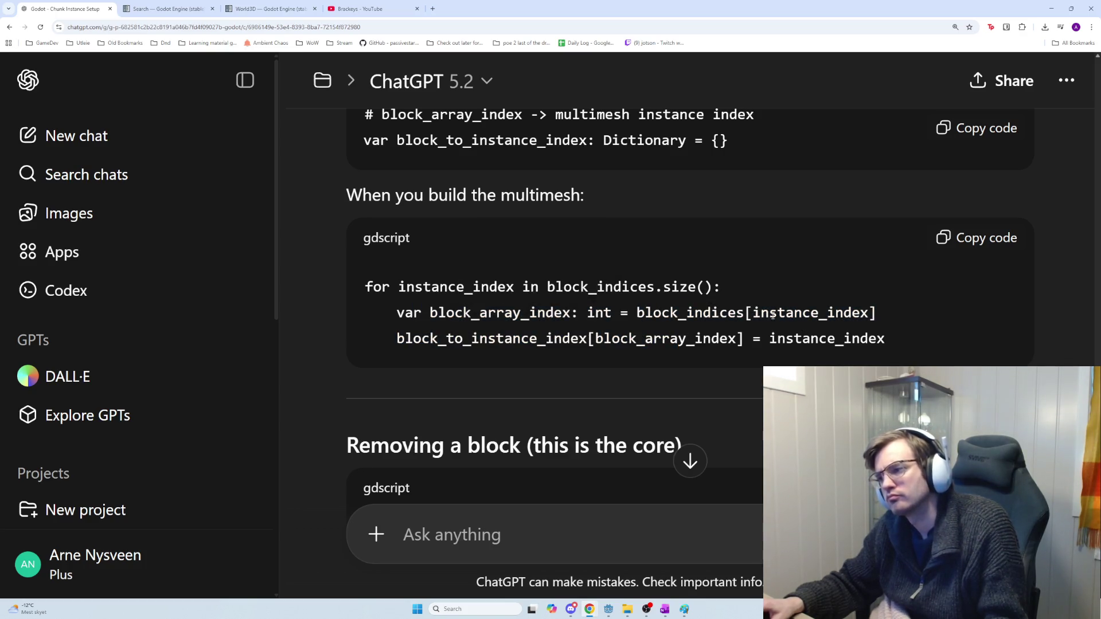
{"action": "double_click", "coordinate": [520, 314]}
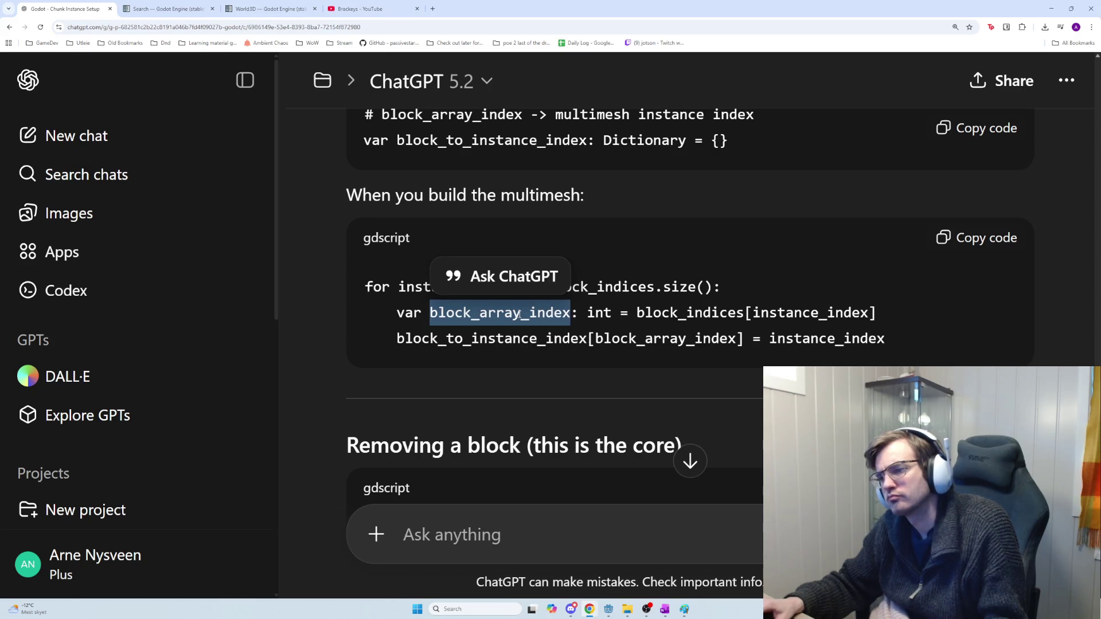
{"action": "left_click", "coordinate": [519, 314]}
{"action": "double_click", "coordinate": [534, 314]}
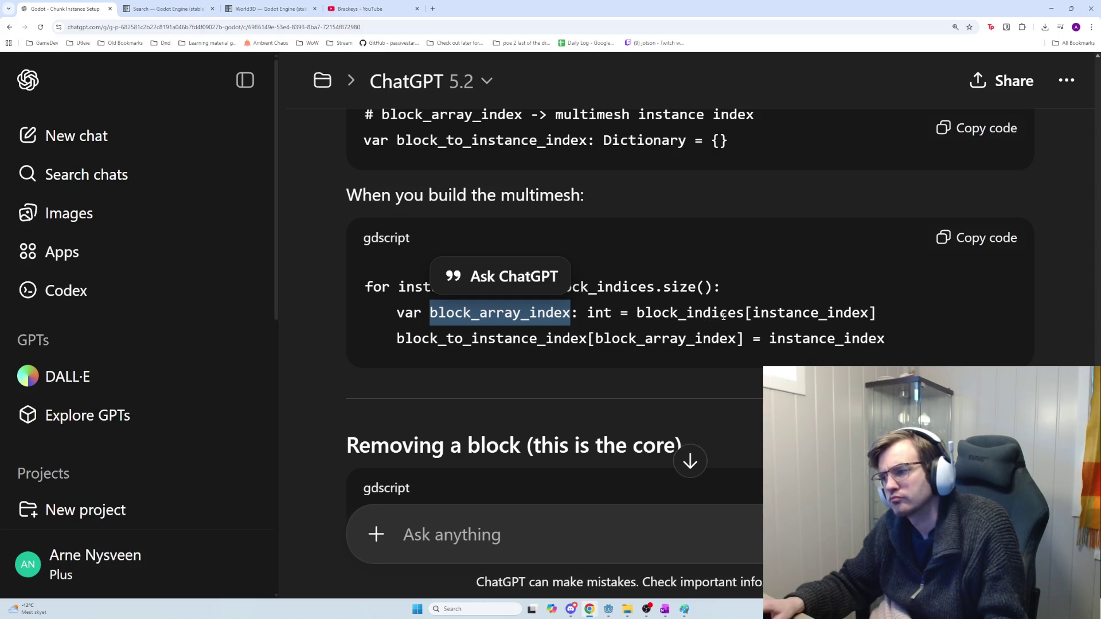
{"action": "left_click_drag", "start_coordinate": [876, 314], "coordinate": [599, 340]}
{"action": "left_click_drag", "start_coordinate": [413, 340], "coordinate": [686, 340]}
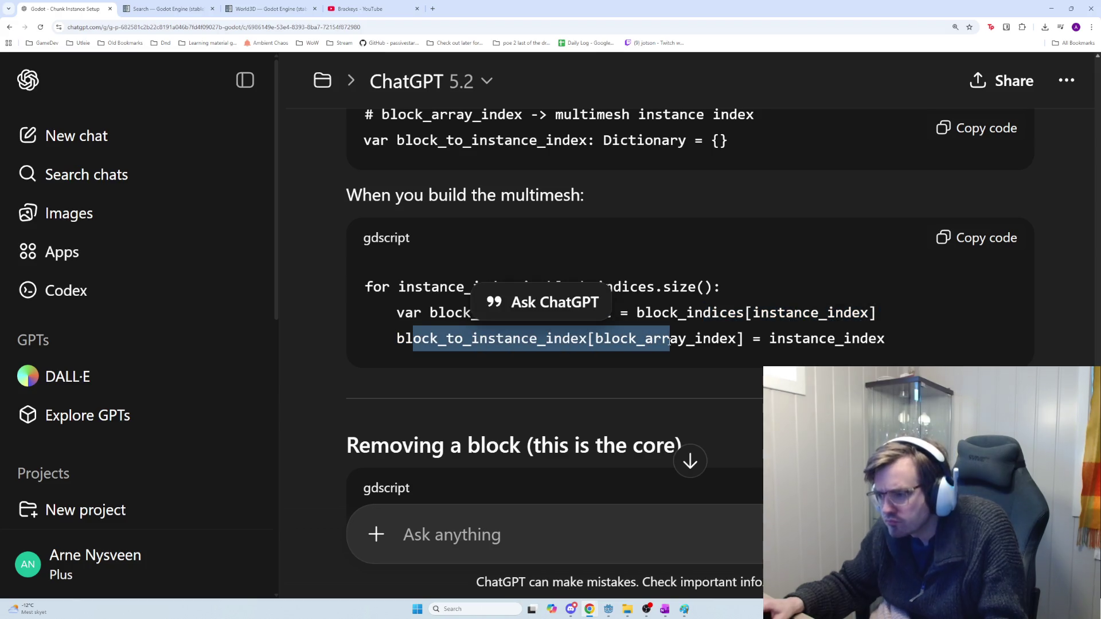
{"action": "double_click", "coordinate": [687, 339]}
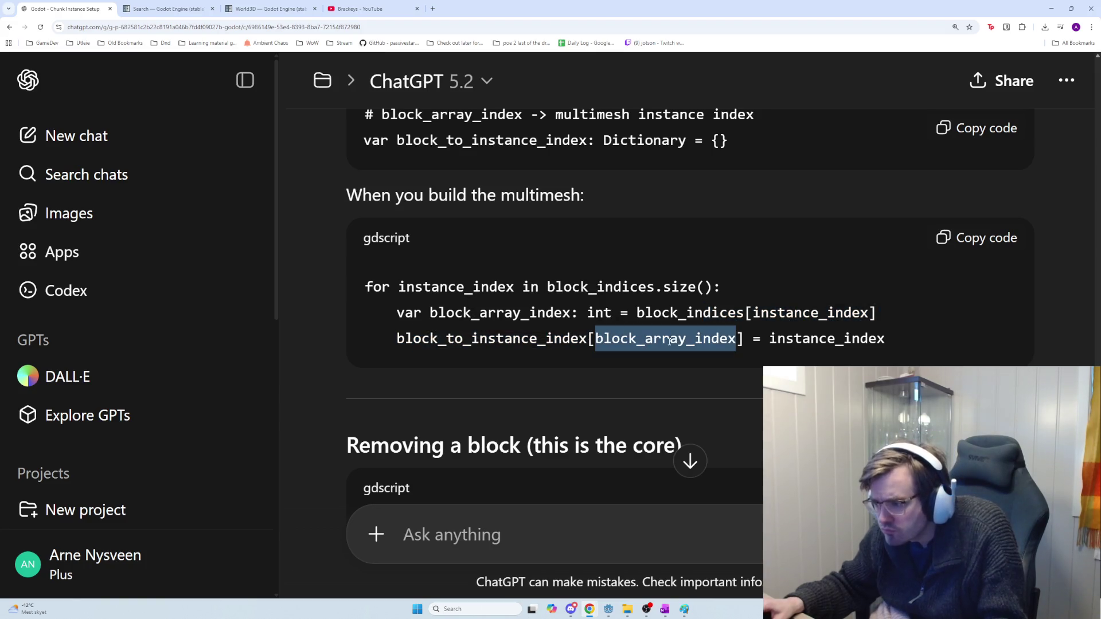
{"action": "double_click", "coordinate": [825, 339]}
{"action": "left_click", "coordinate": [771, 334]}
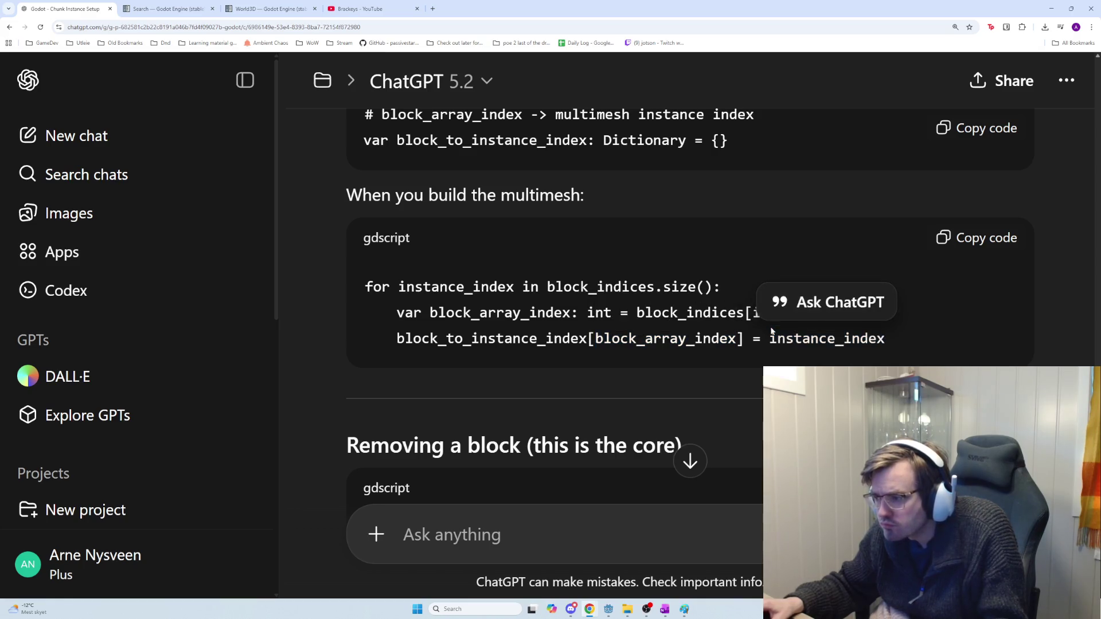
{"action": "double_click", "coordinate": [625, 286]}
{"action": "mouse_move", "coordinate": [713, 286]}
{"action": "left_mouse_down"}
{"action": "mouse_move", "coordinate": [504, 261]}
{"action": "mouse_move", "coordinate": [367, 266]}
{"action": "left_mouse_up"}
{"action": "left_click", "coordinate": [441, 286]}
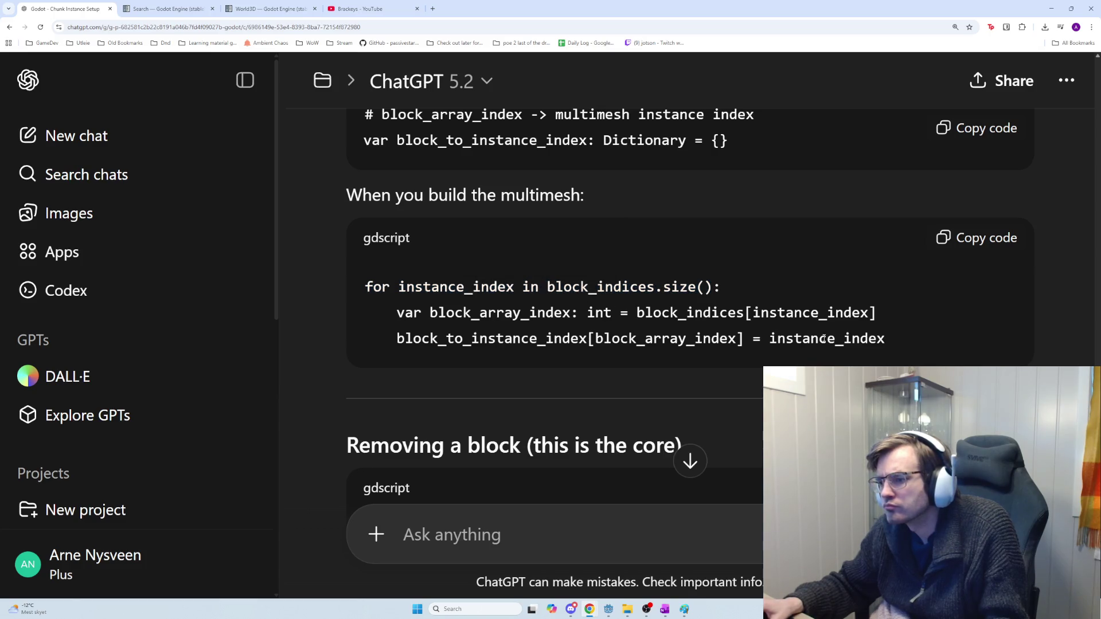
{"action": "scroll", "coordinate": [792, 329], "scroll_direction": "down", "scroll_amount": 2}
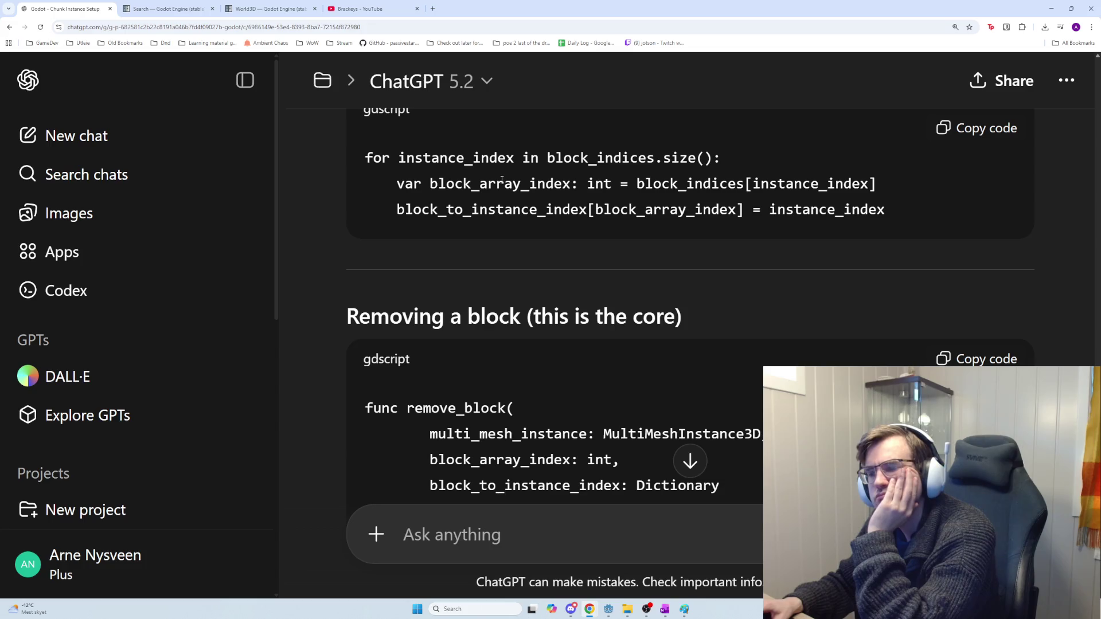
{"action": "mouse_move", "coordinate": [407, 159]}
{"action": "left_mouse_down"}
{"action": "mouse_move", "coordinate": [538, 157]}
{"action": "mouse_move", "coordinate": [397, 166]}
{"action": "left_mouse_up"}
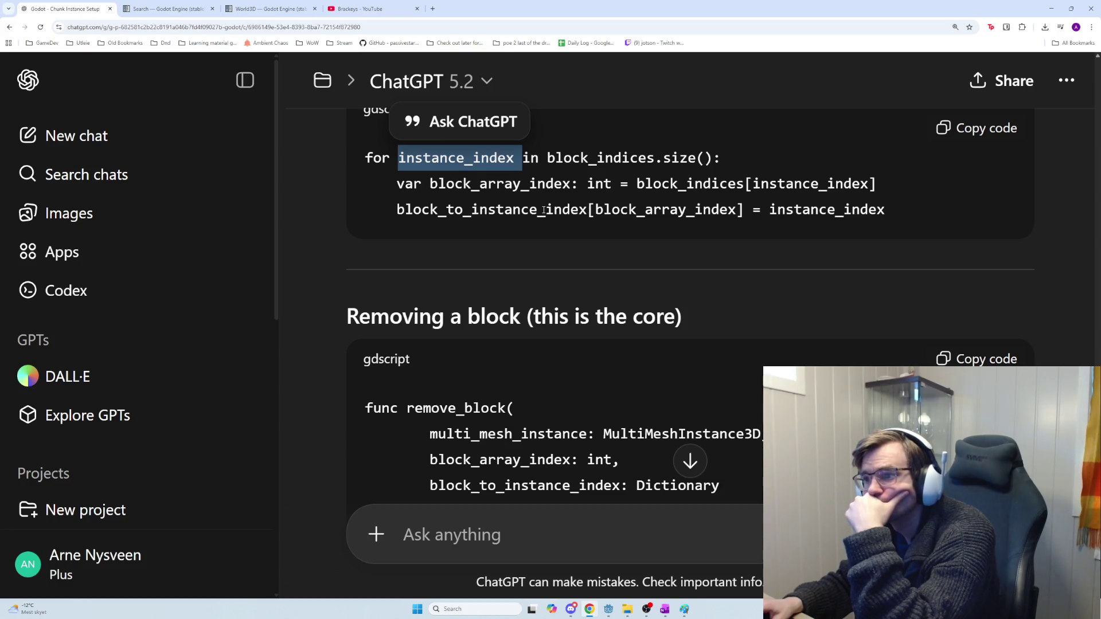
{"action": "scroll", "coordinate": [543, 209], "scroll_direction": "up", "scroll_amount": 1}
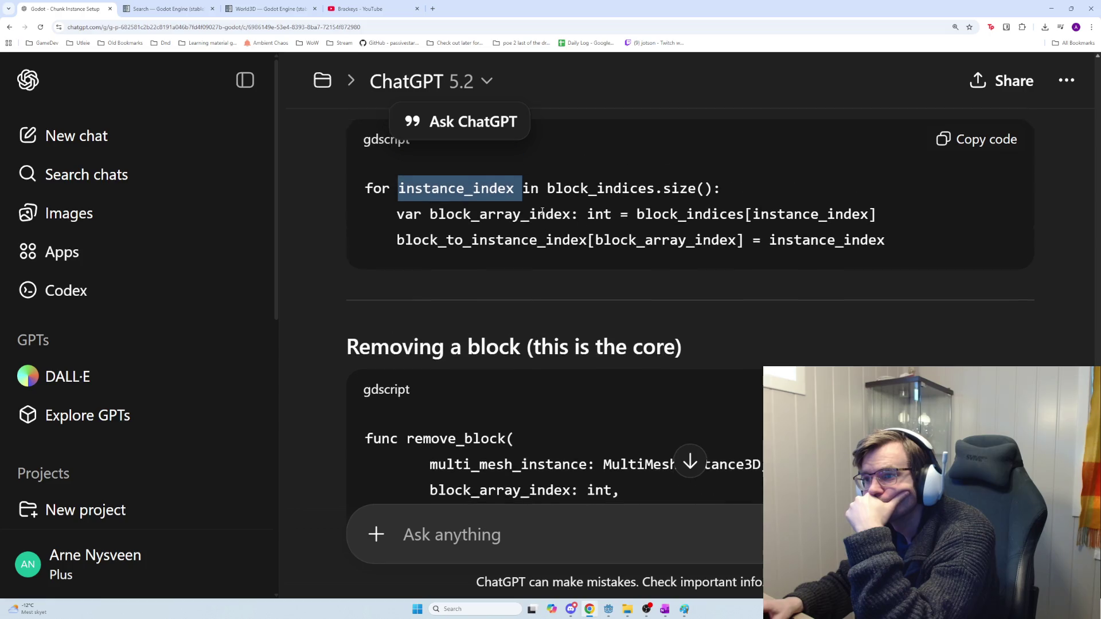
{"action": "double_click", "coordinate": [559, 253]}
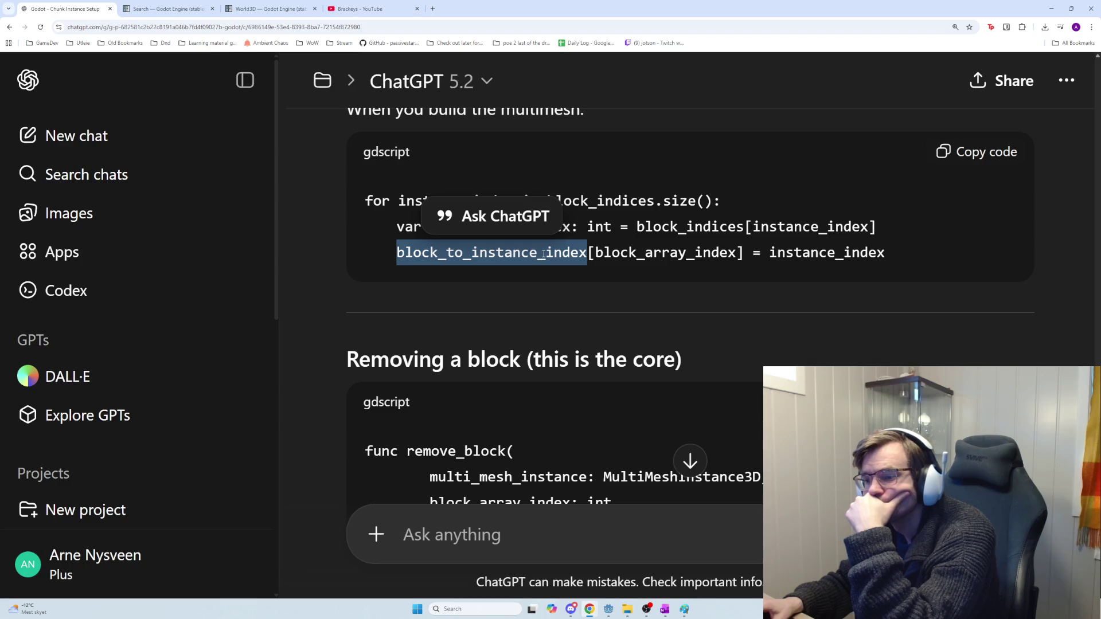
{"action": "left_click", "coordinate": [500, 255]}
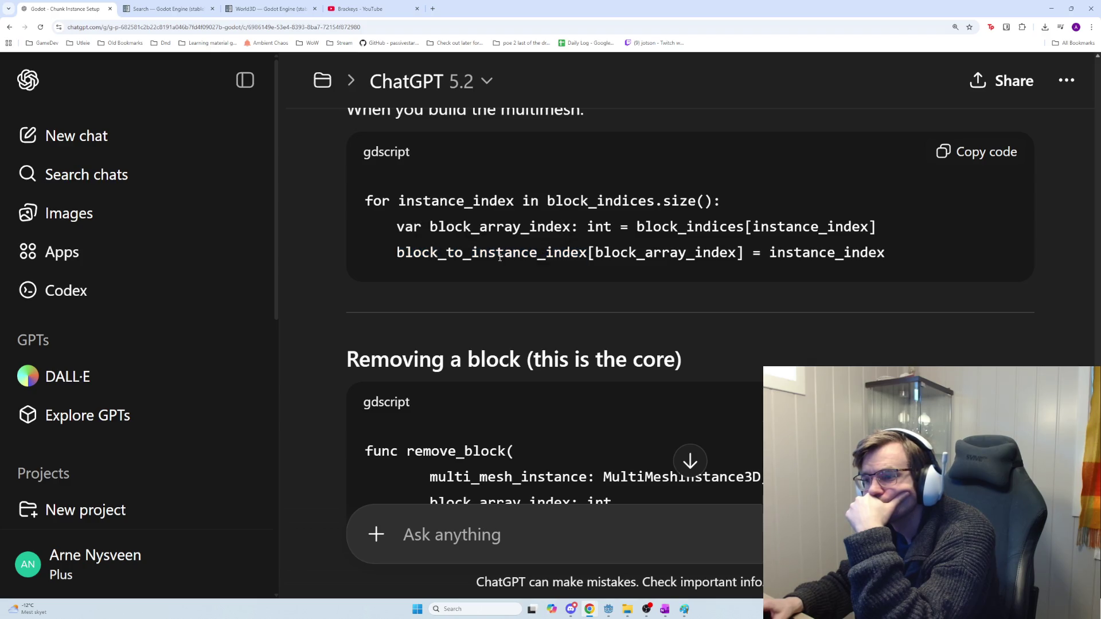
{"action": "double_click", "coordinate": [500, 254]}
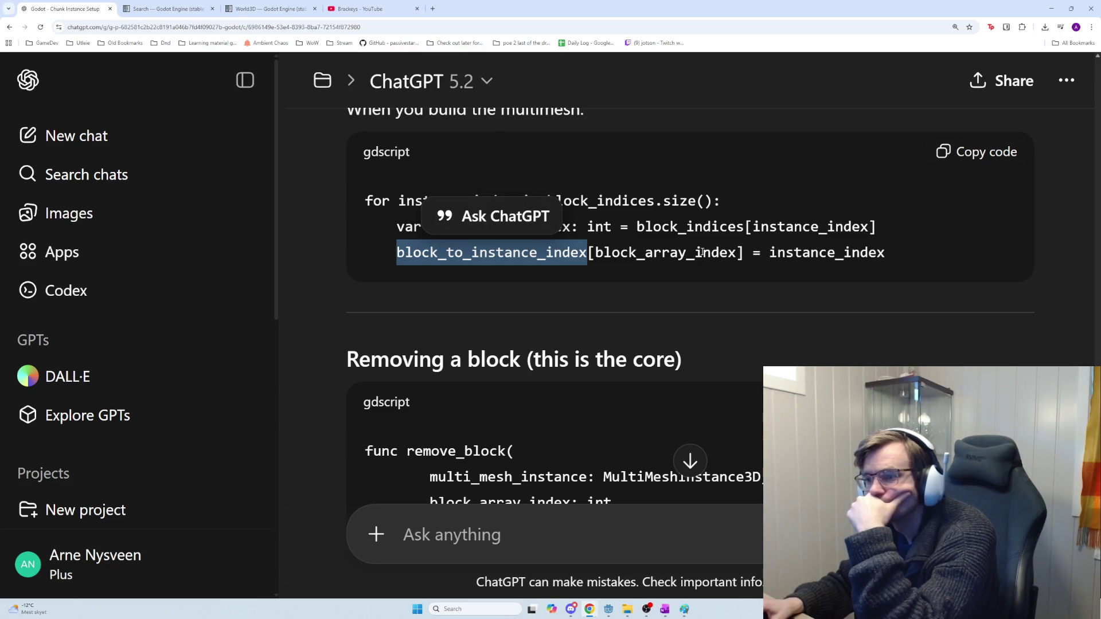
{"action": "left_click", "coordinate": [519, 219]}
{"action": "double_click", "coordinate": [509, 201]}
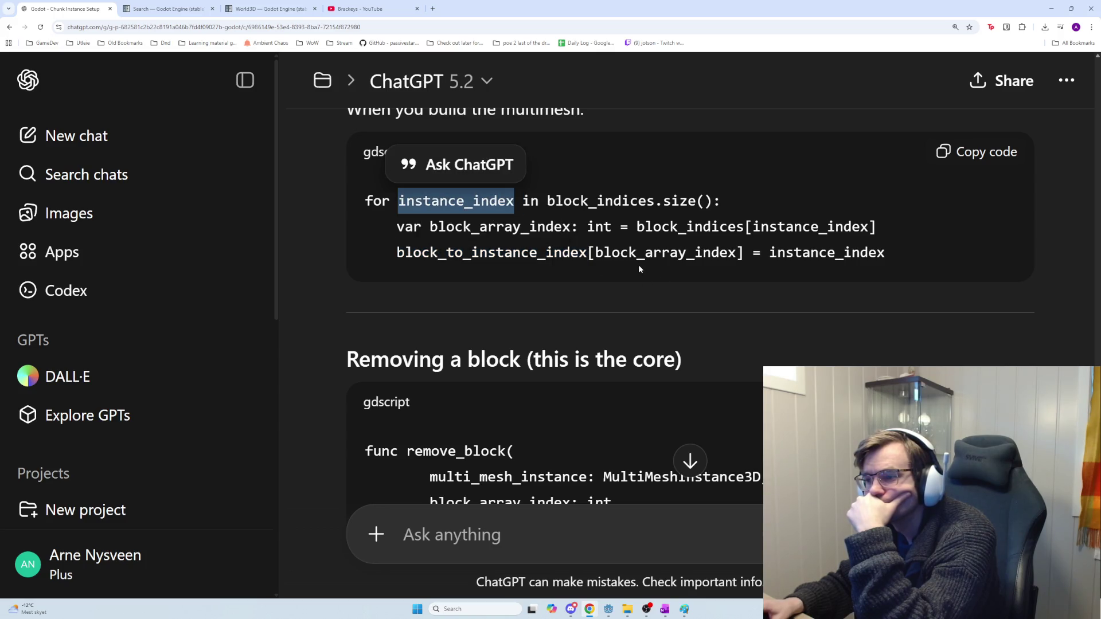
{"action": "double_click", "coordinate": [492, 252]}
{"action": "left_click", "coordinate": [627, 254]}
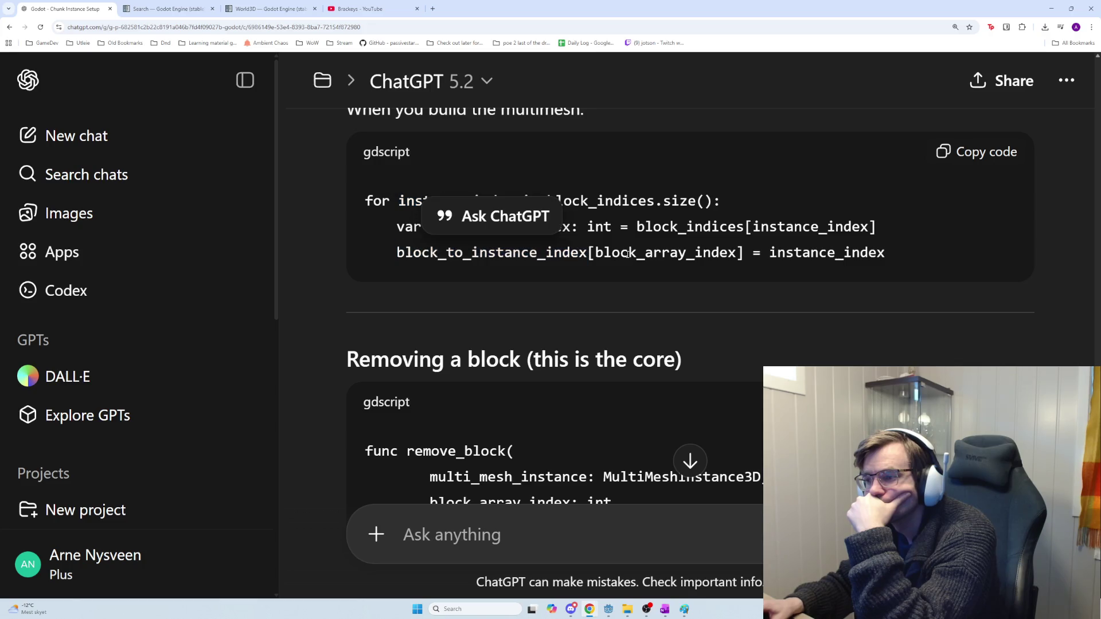
{"action": "double_click", "coordinate": [627, 253]}
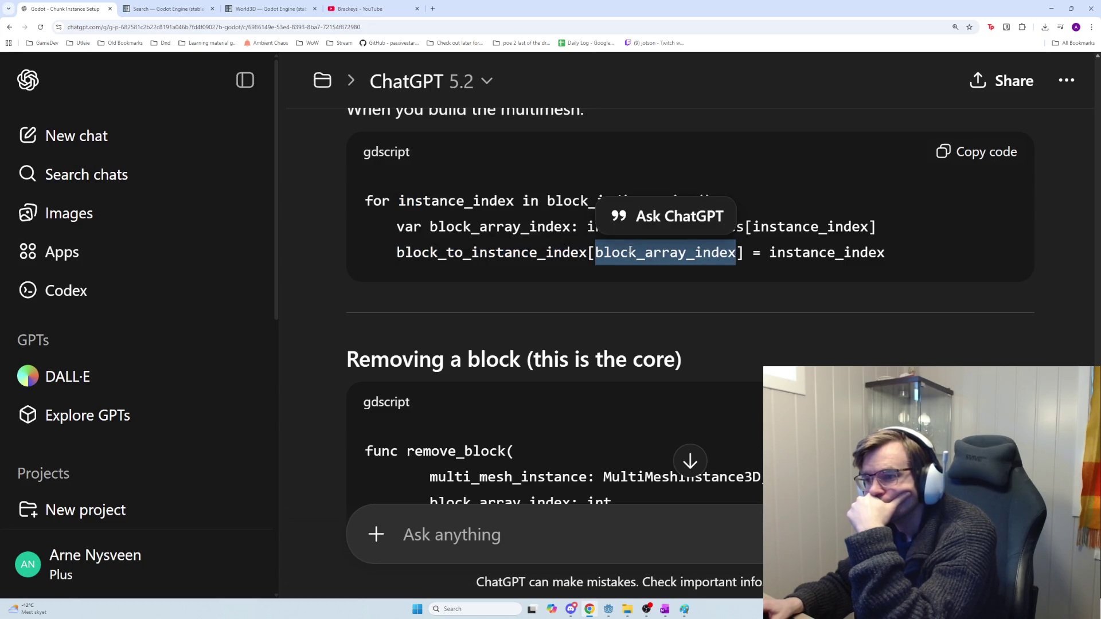
{"action": "left_click", "coordinate": [531, 231]}
{"action": "double_click", "coordinate": [531, 231]}
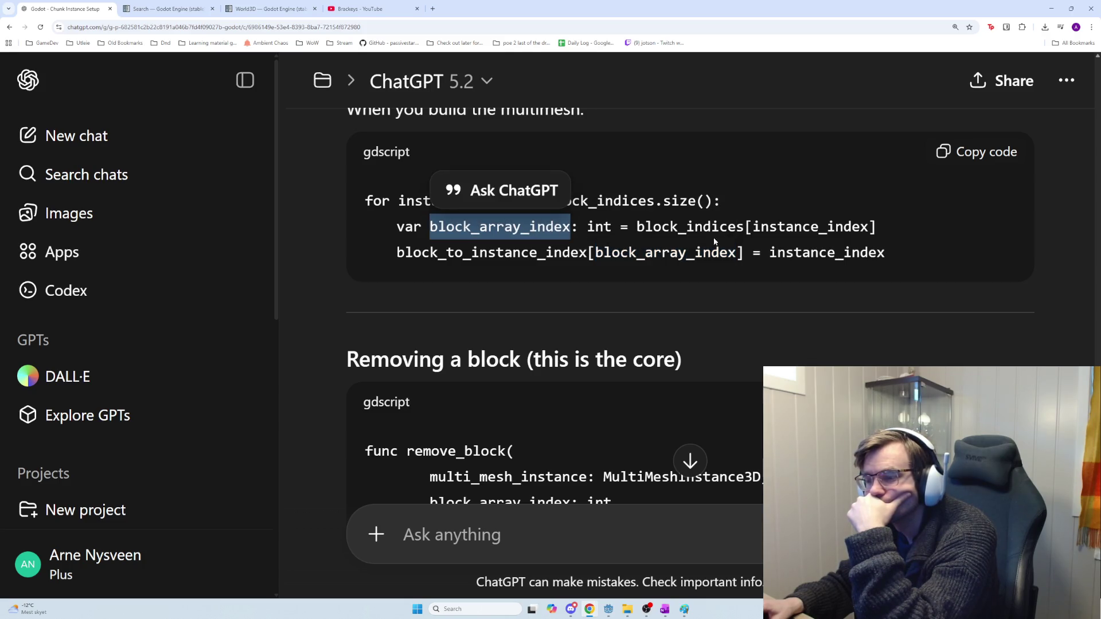
{"action": "scroll", "coordinate": [643, 246], "scroll_direction": "up", "scroll_amount": 5}
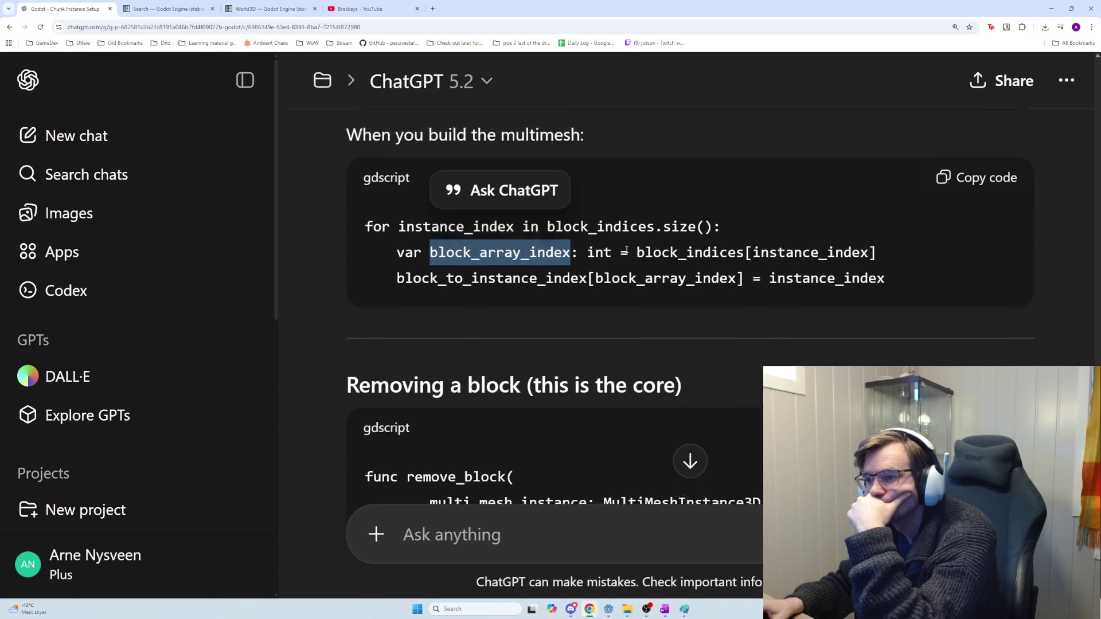
Step: Select the var block_to_instance_index Dictionary line under 'The one thing you must add'
{"action": "scroll", "coordinate": [626, 252], "scroll_direction": "down", "scroll_amount": 1}
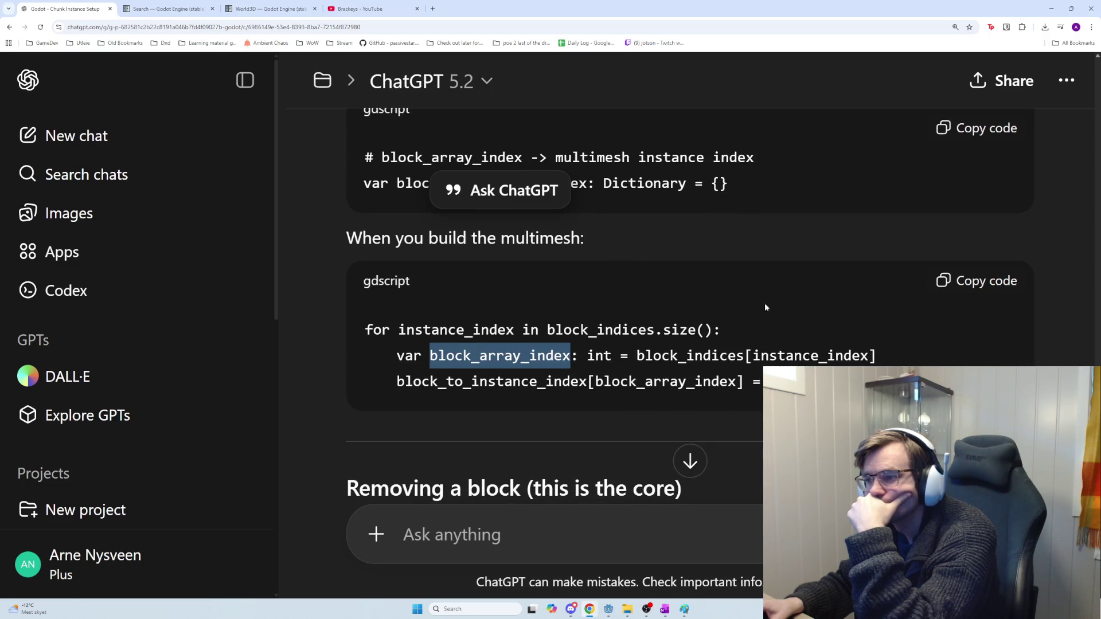
{"action": "scroll", "coordinate": [786, 324], "scroll_direction": "up", "scroll_amount": 2}
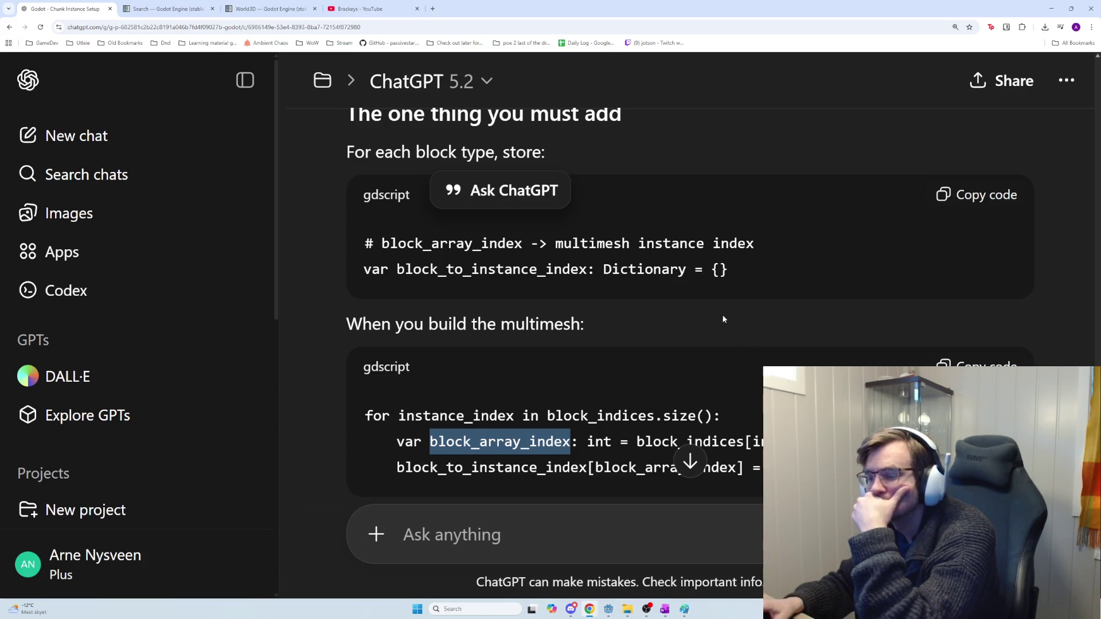
{"action": "scroll", "coordinate": [751, 298], "scroll_direction": "up", "scroll_amount": 2}
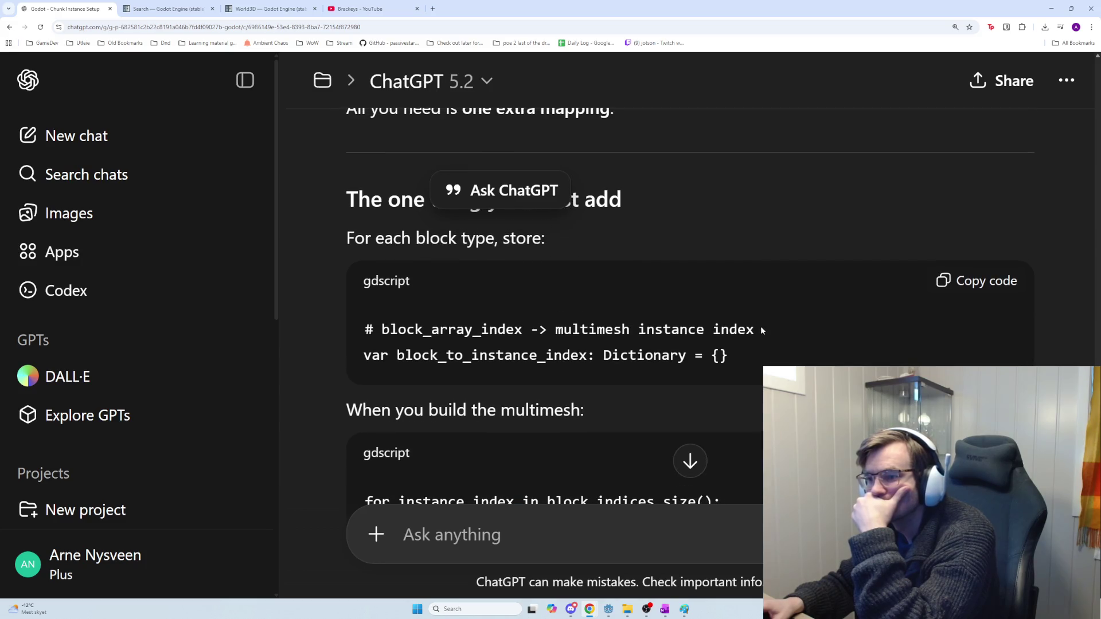
{"action": "scroll", "coordinate": [762, 339], "scroll_direction": "down", "scroll_amount": 1}
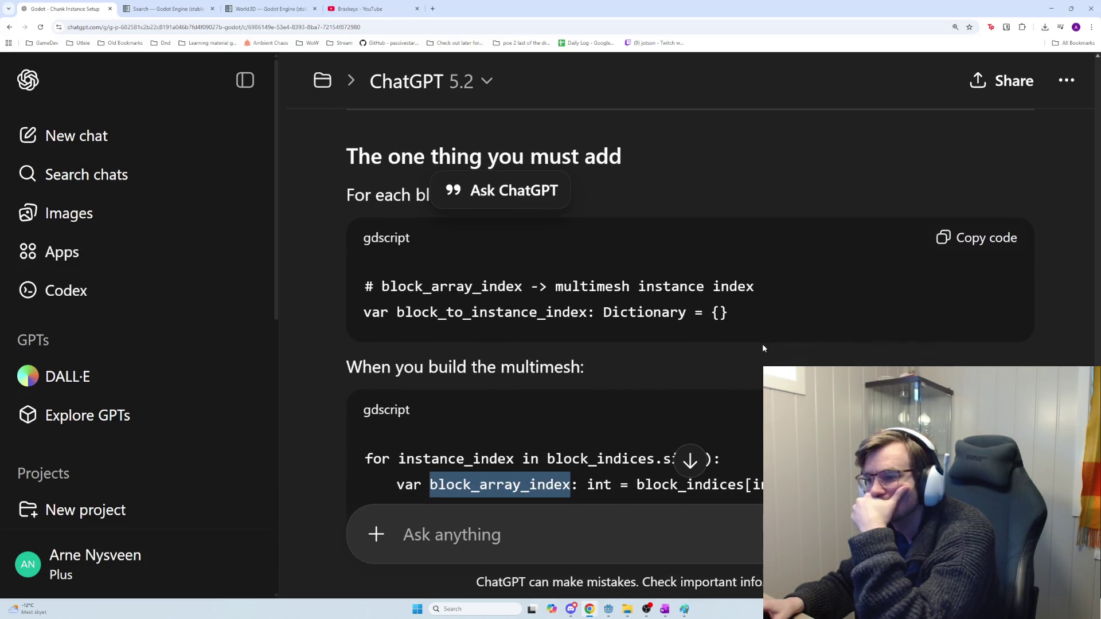
{"action": "left_click_drag", "start_coordinate": [754, 317], "coordinate": [366, 315]}
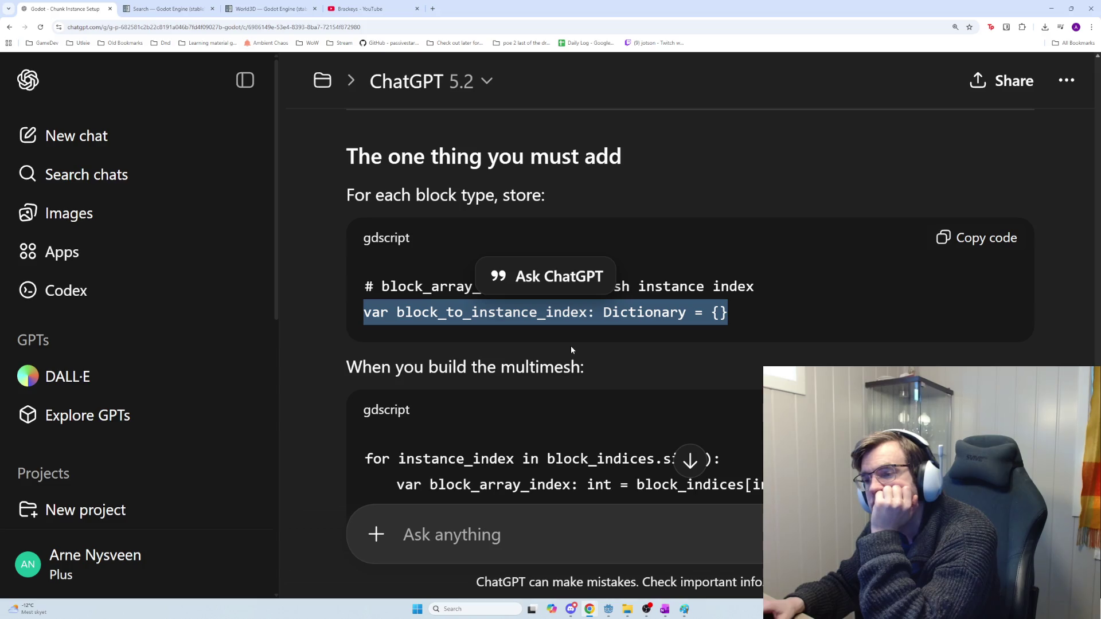
{"action": "scroll", "coordinate": [571, 349], "scroll_direction": "down", "scroll_amount": 1}
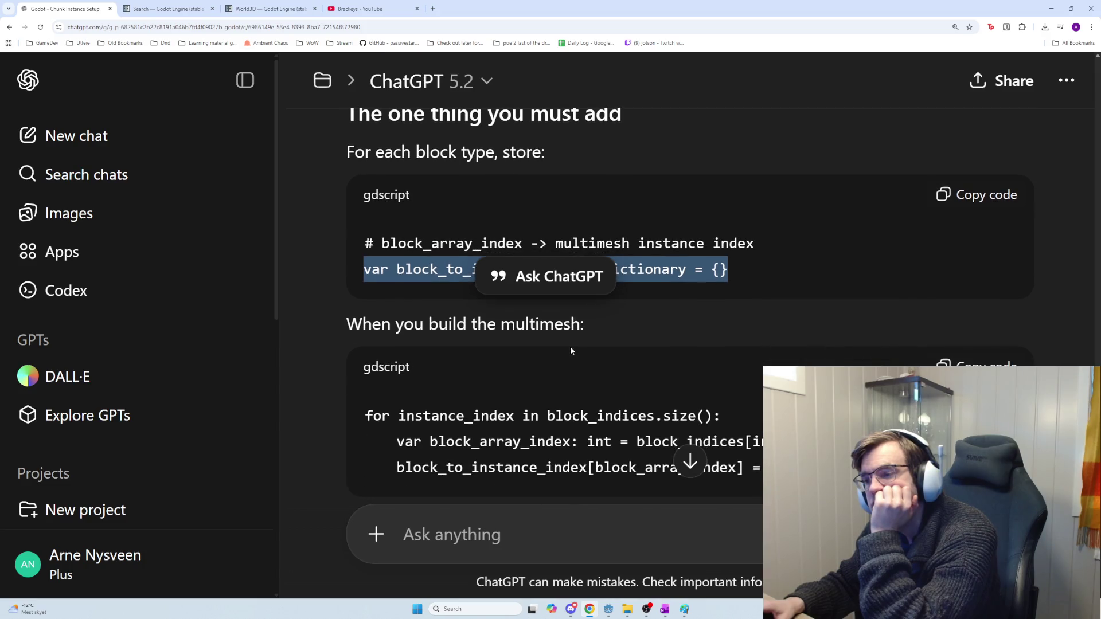
{"action": "scroll", "coordinate": [571, 350], "scroll_direction": "down", "scroll_amount": 2}
{"action": "scroll", "coordinate": [570, 347], "scroll_direction": "up", "scroll_amount": 1}
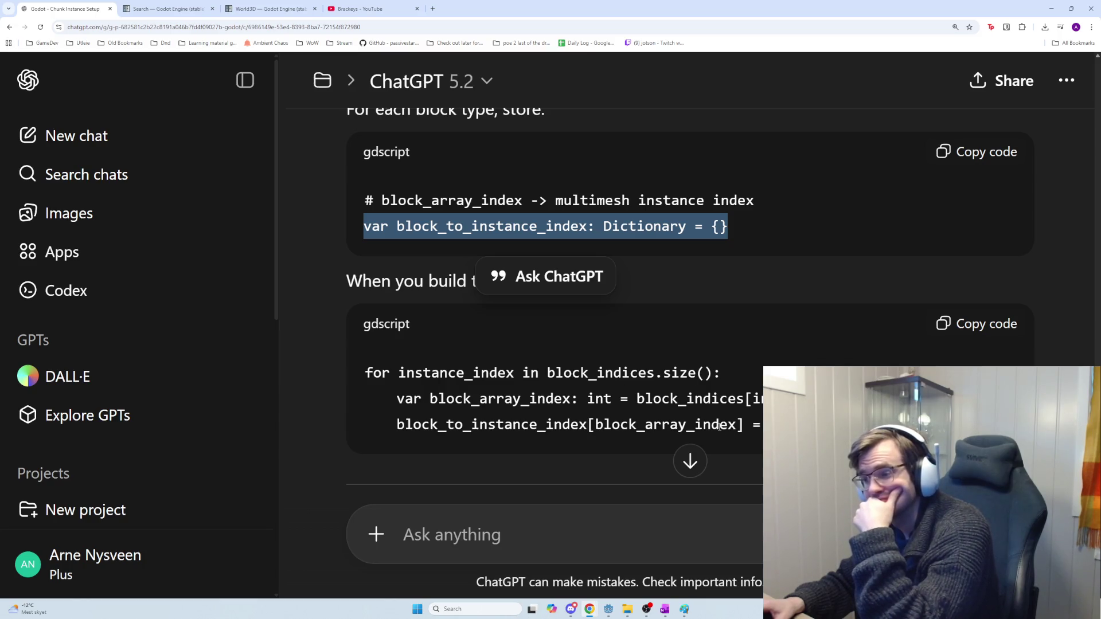
Step: Ask whether the dictionary maps block_array_index keys to creation-order instance numbers starting at 0
{"action": "left_click", "coordinate": [631, 529]}
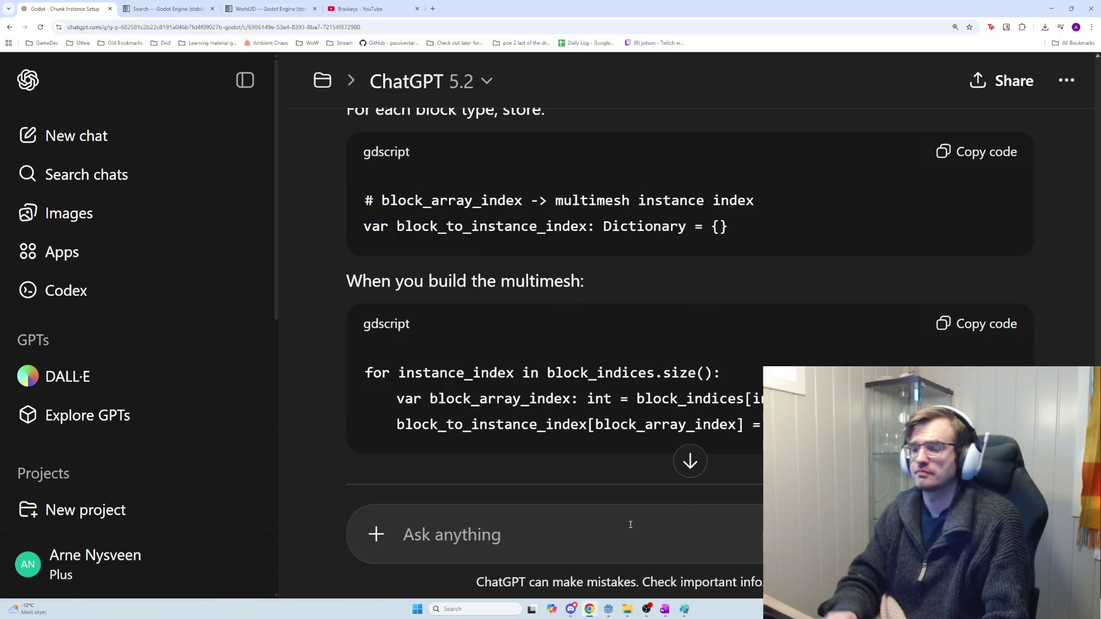
{"action": "type", "text": "does this "}
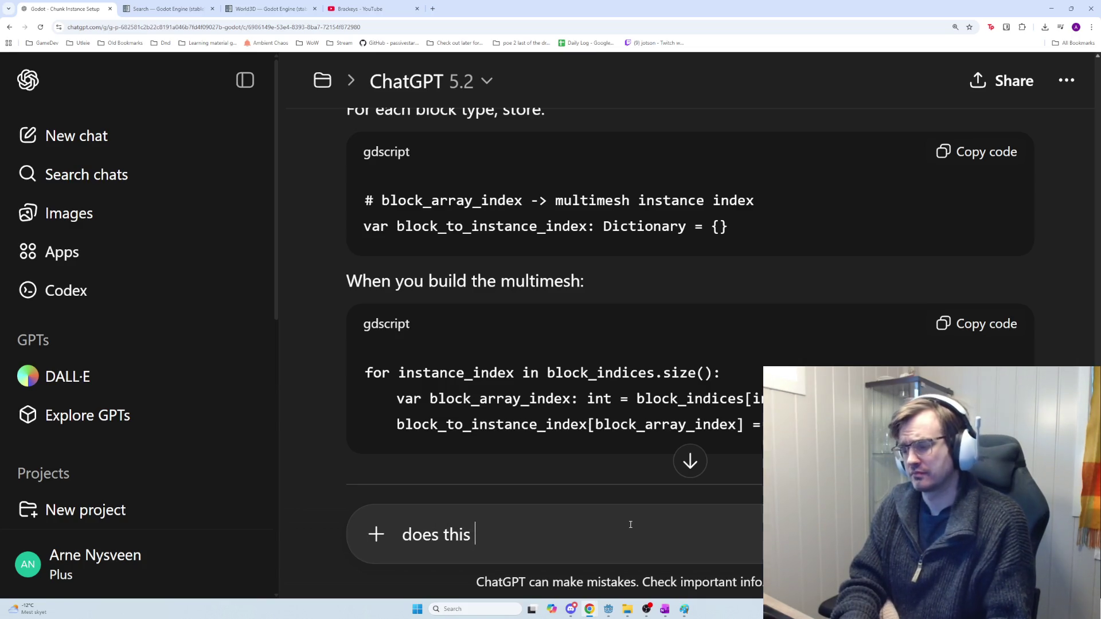
{"action": "type", "text": "store a diction"}
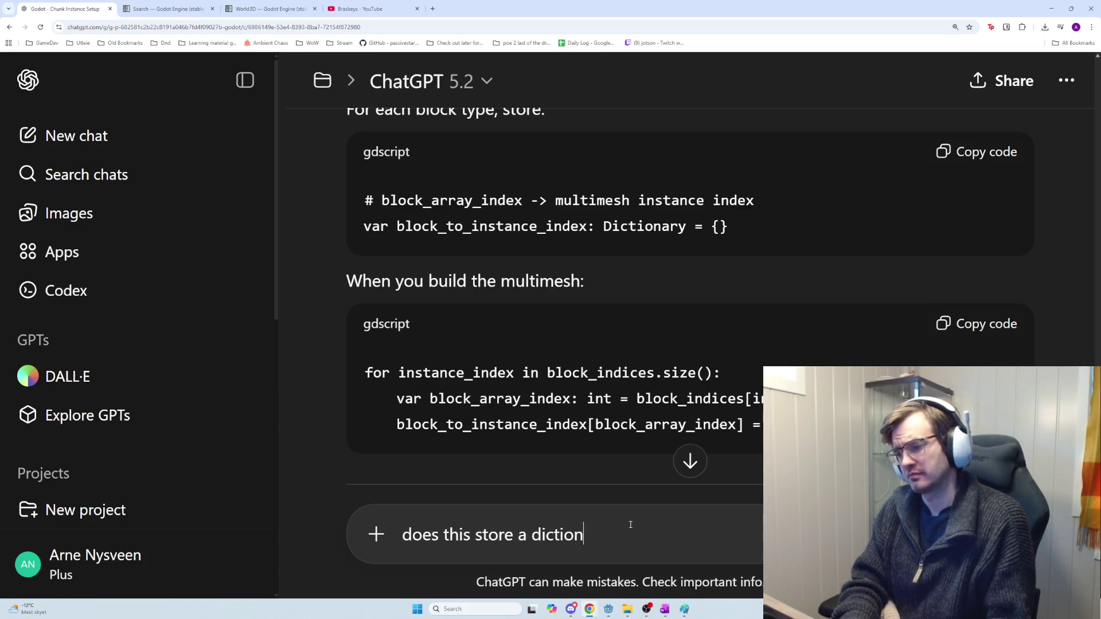
{"action": "type", "text": "ary with KEY: "}
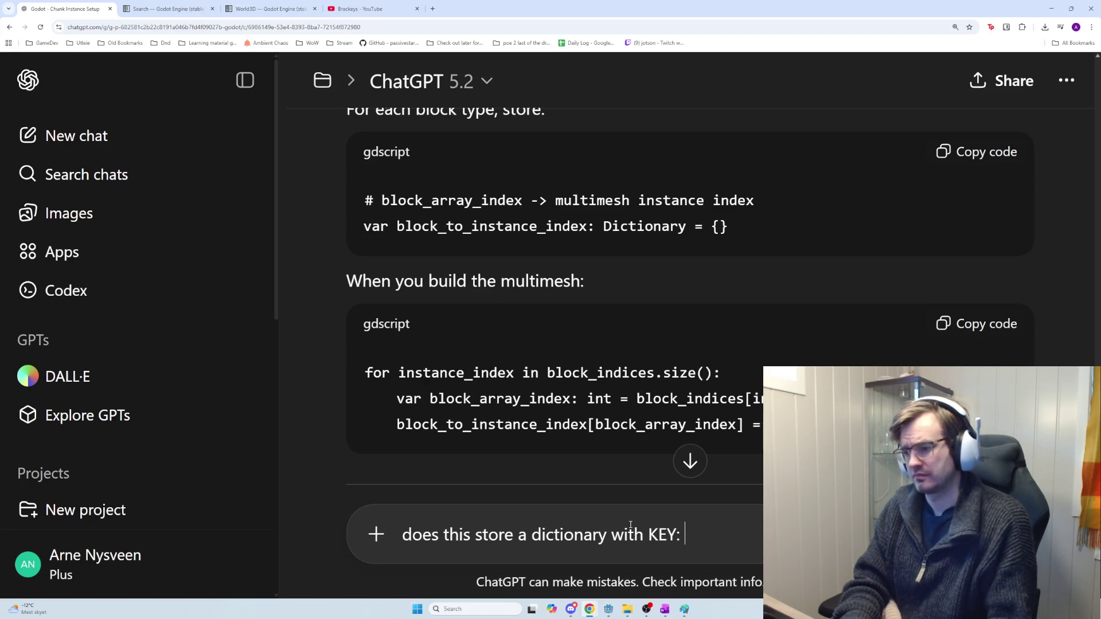
{"action": "type", "text": "b"}
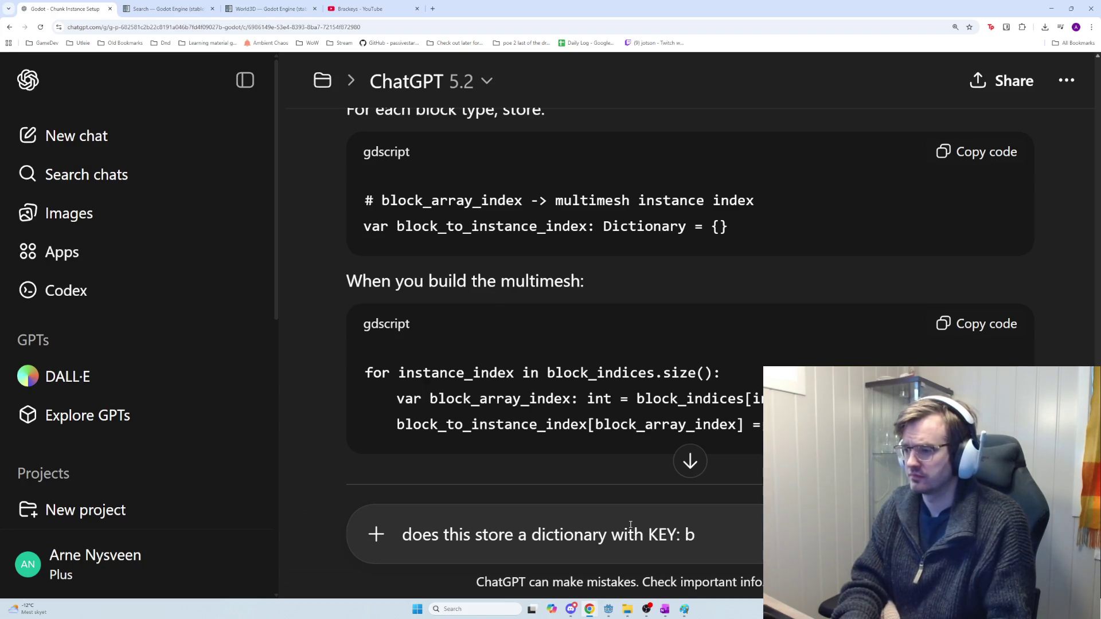
{"action": "type", "text": "lock_arra"}
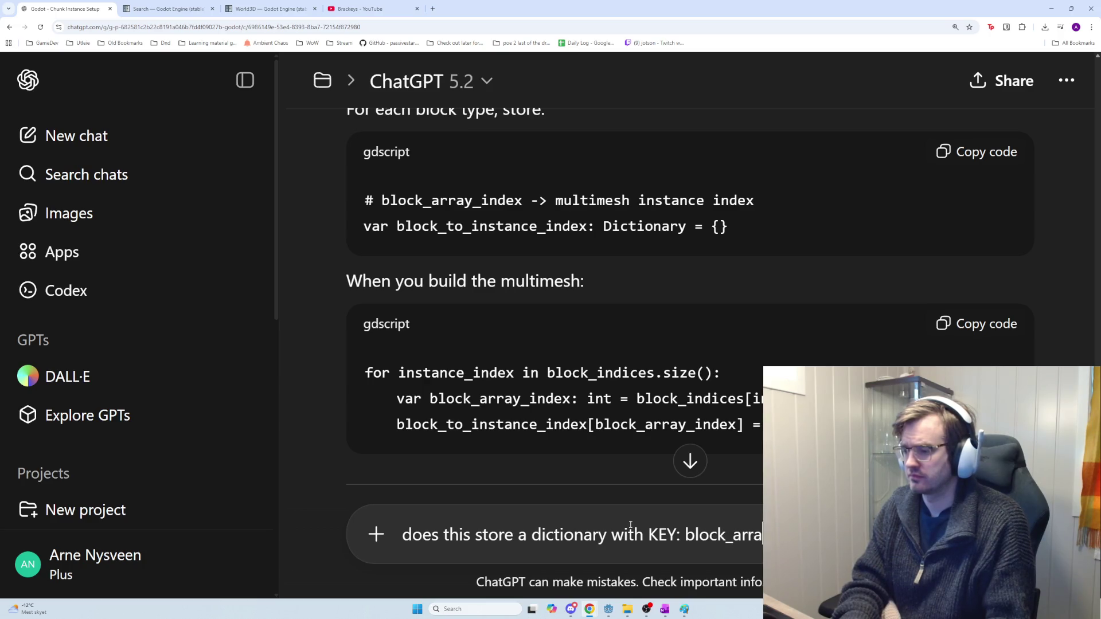
{"action": "type", "text": "y_index,"}
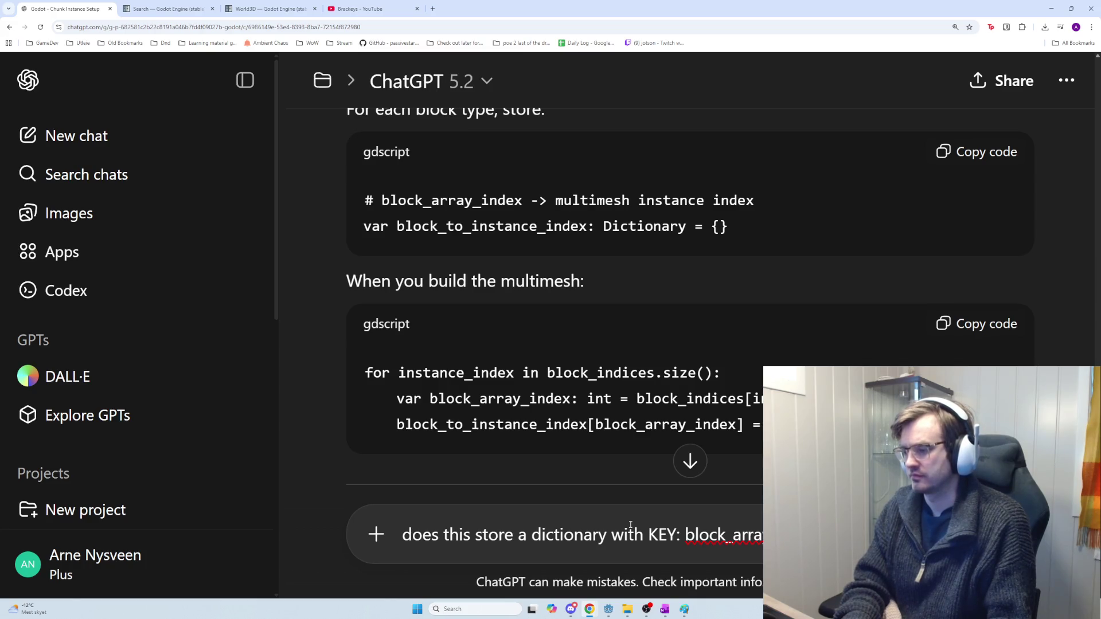
{"action": "type", "text": "VALUE"}
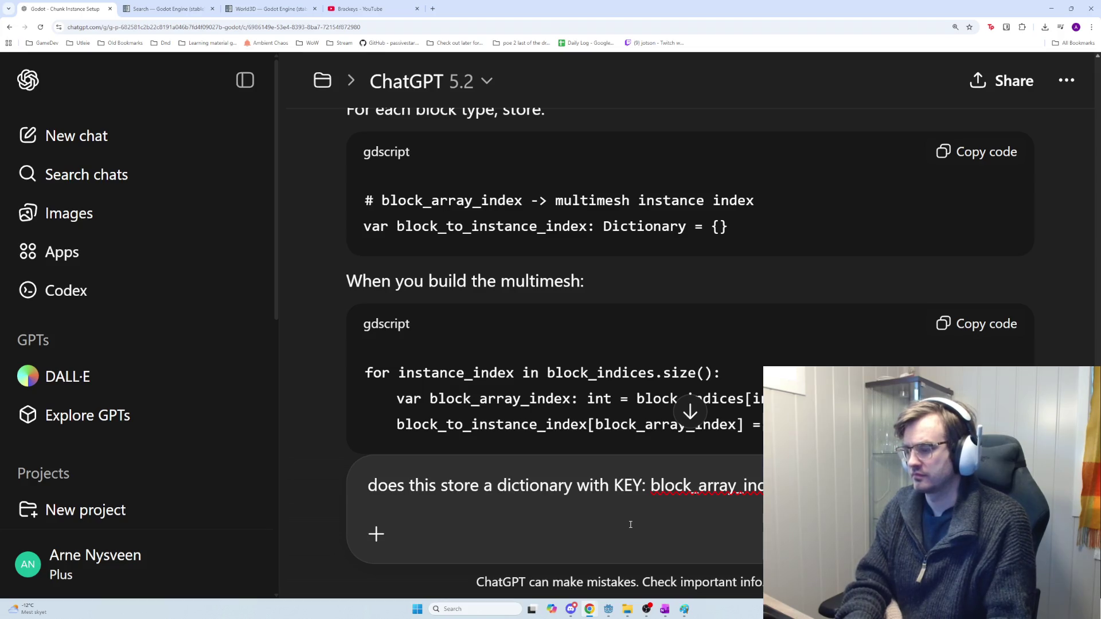
{"action": "type", "text": "etc...)))?"}
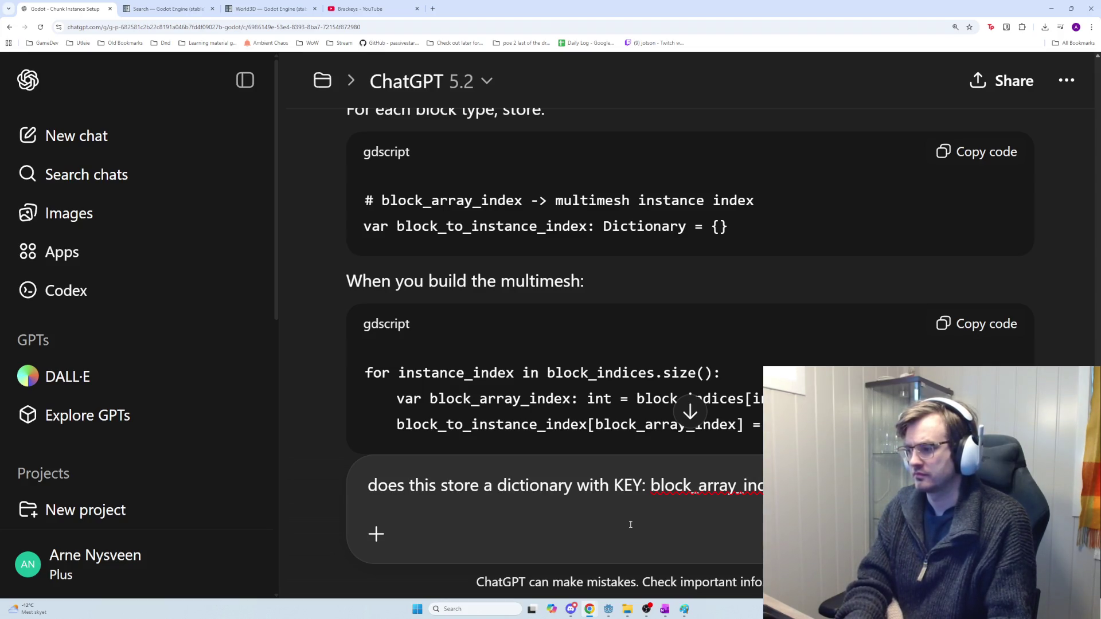
{"action": "key", "text": "BackSpace"}
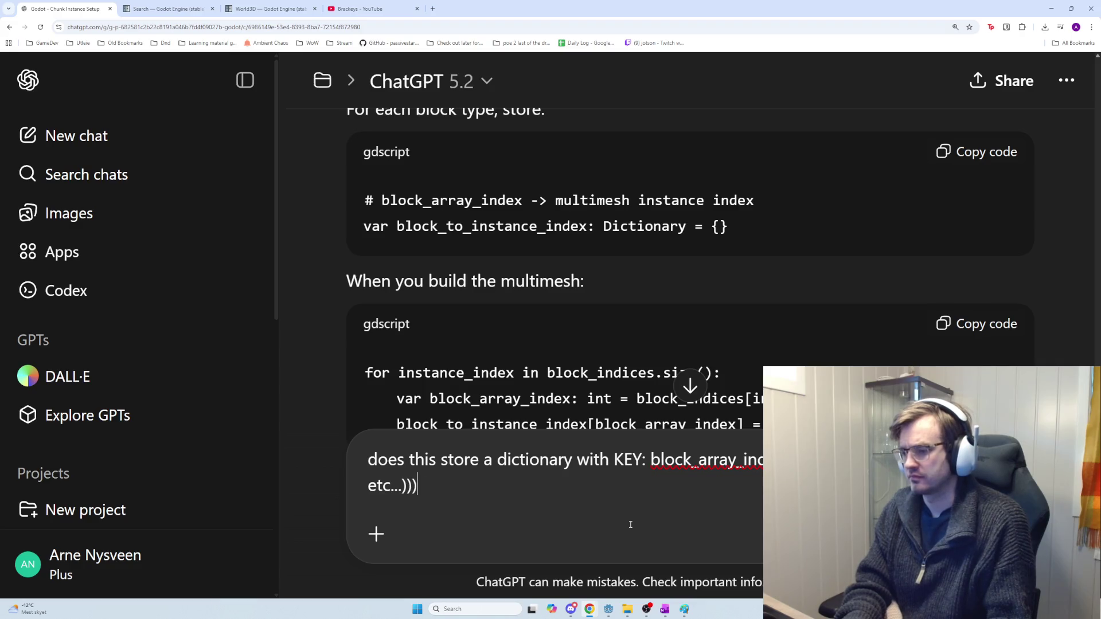
{"action": "key", "text": "BackSpace"}
{"action": "key", "text": "BackSpace"}
{"action": "key", "text": "BackSpace"}
{"action": "type", "text": "and VL"}
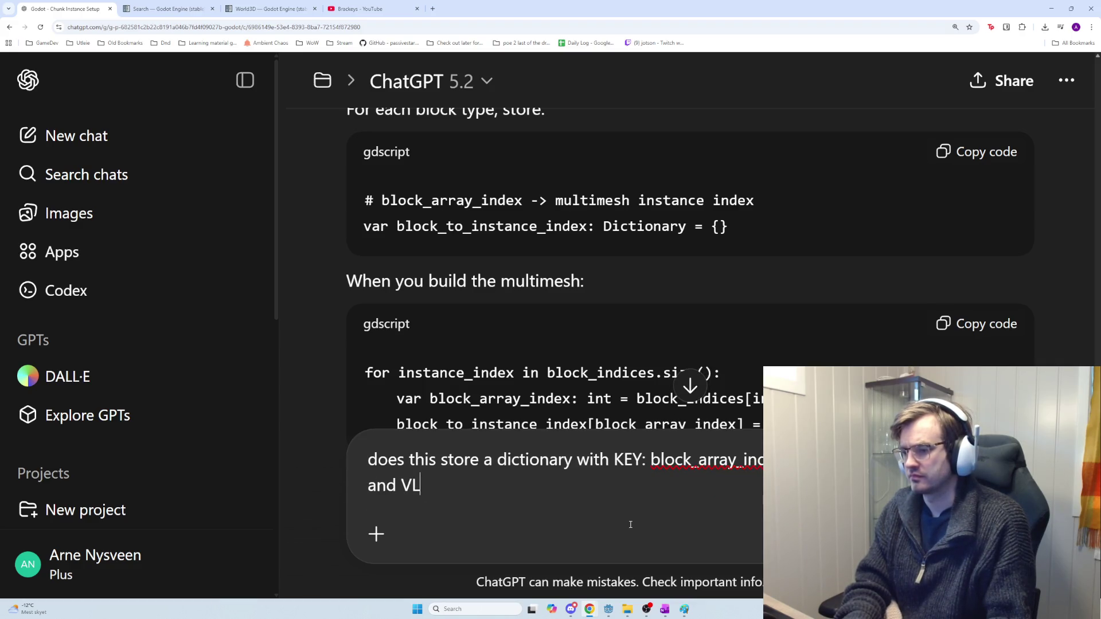
{"action": "key", "text": "BackSpace"}
{"action": "type", "text": "alue:"}
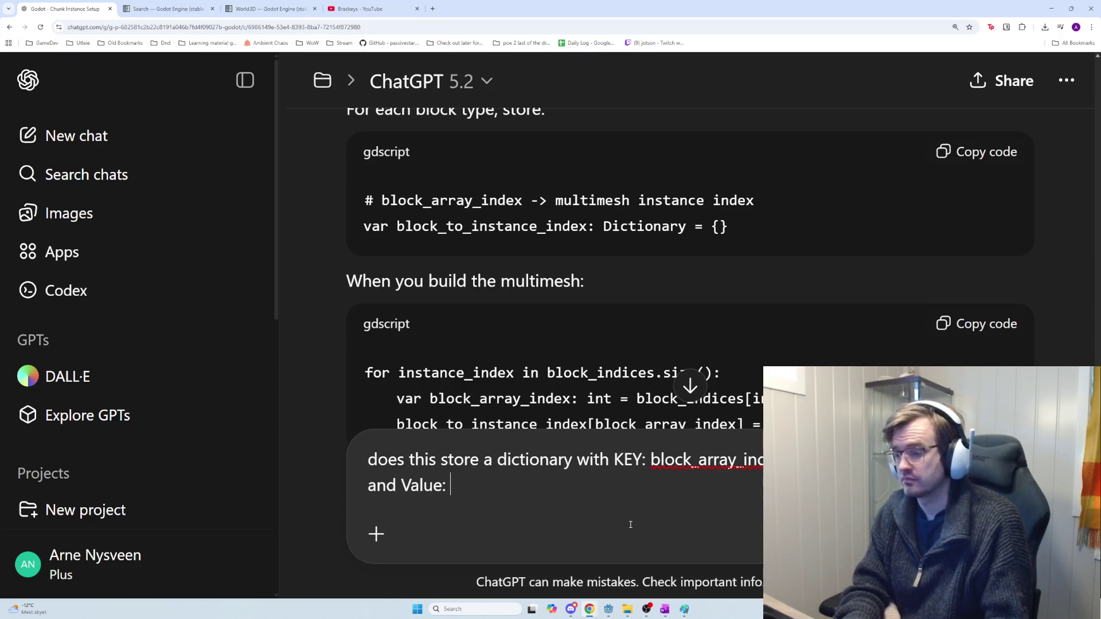
{"action": "type", "text": "the "}
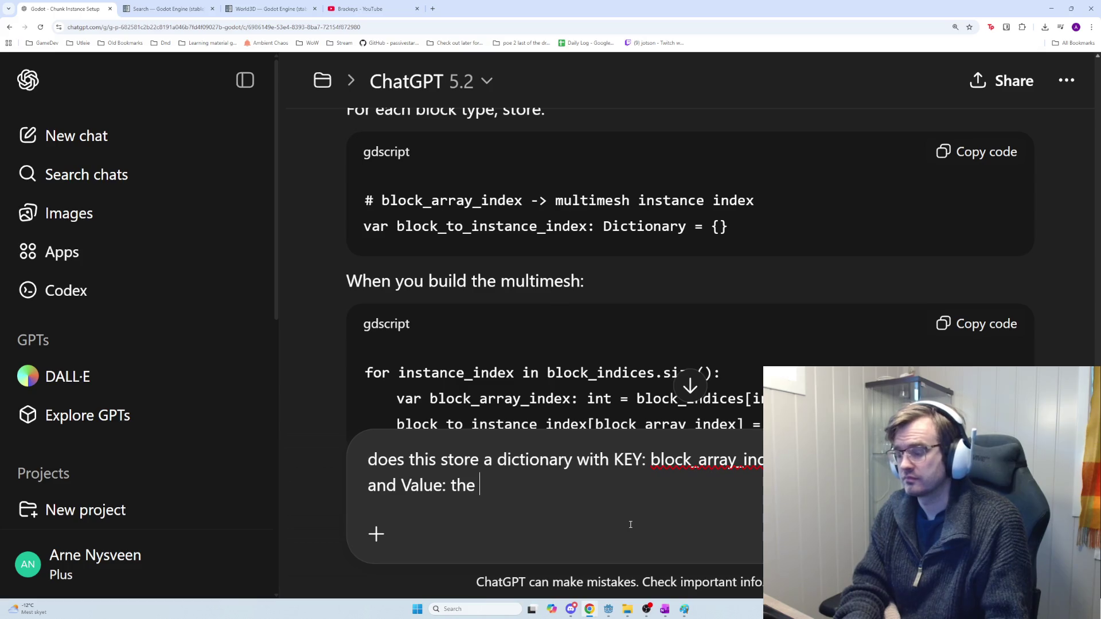
{"action": "type", "text": "instance number "}
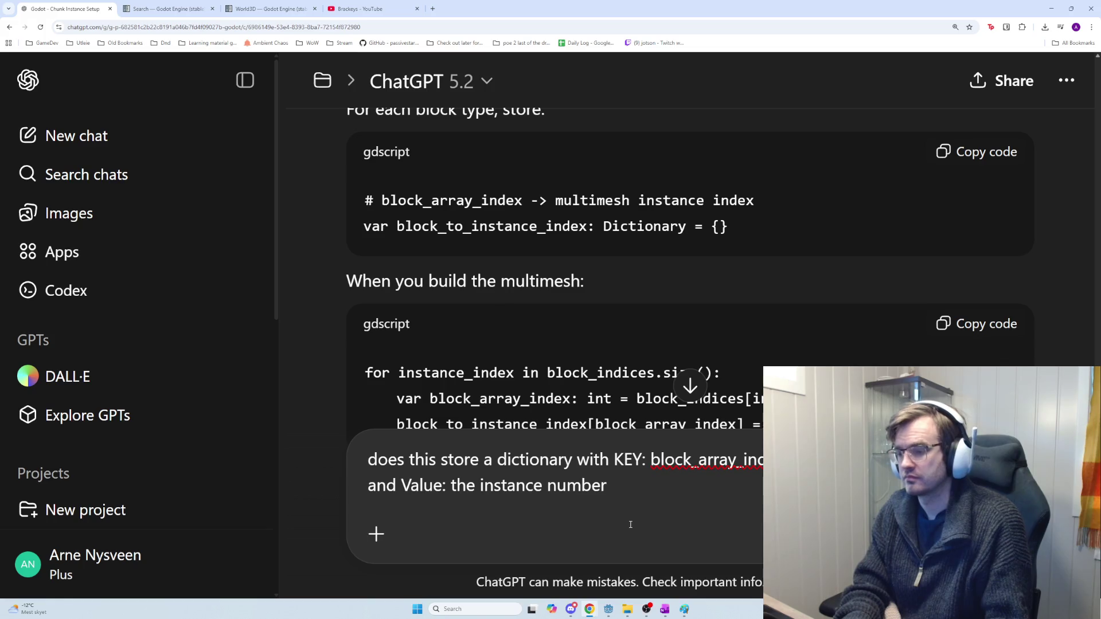
{"action": "type", "text": "as it was created"}
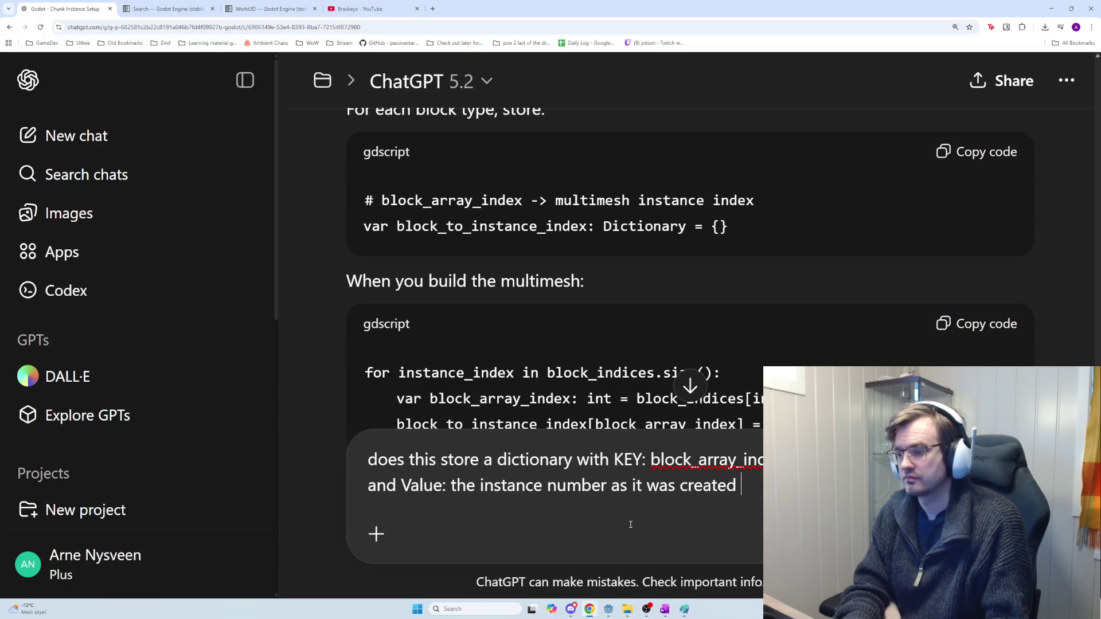
{"action": "type", "text": ", e.g"}
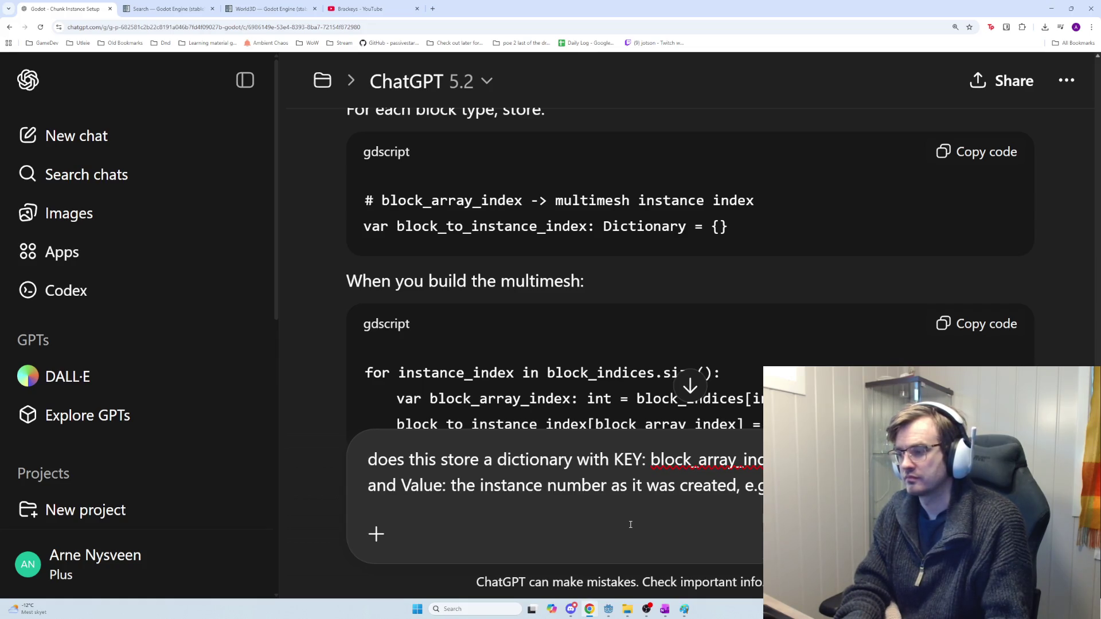
{"action": "type", "text": "instance "}
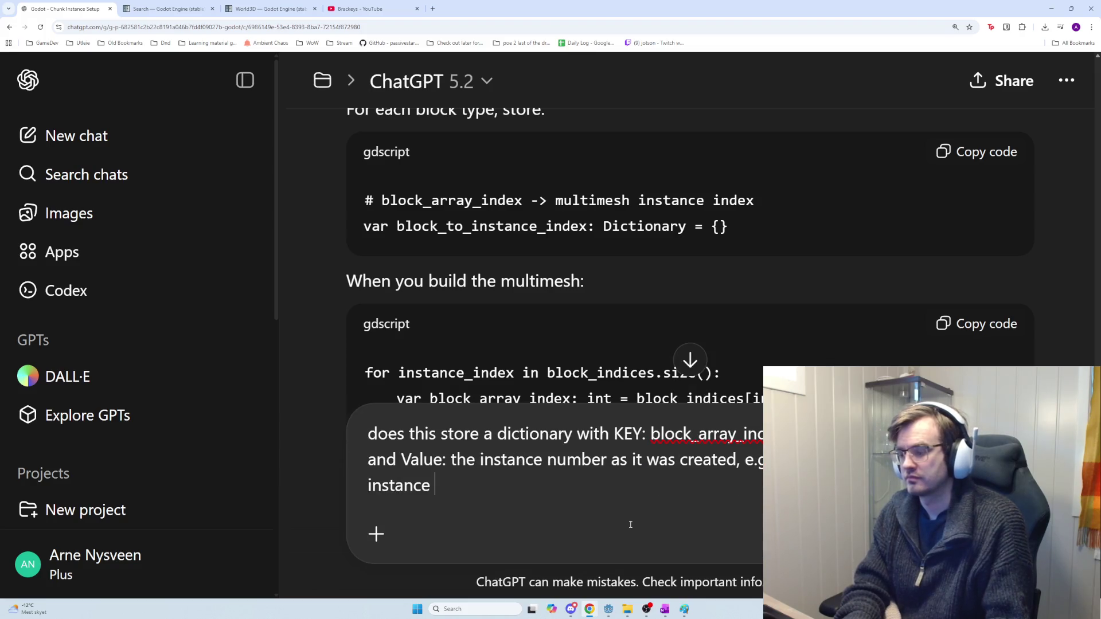
{"action": "type", "text": "3 "}
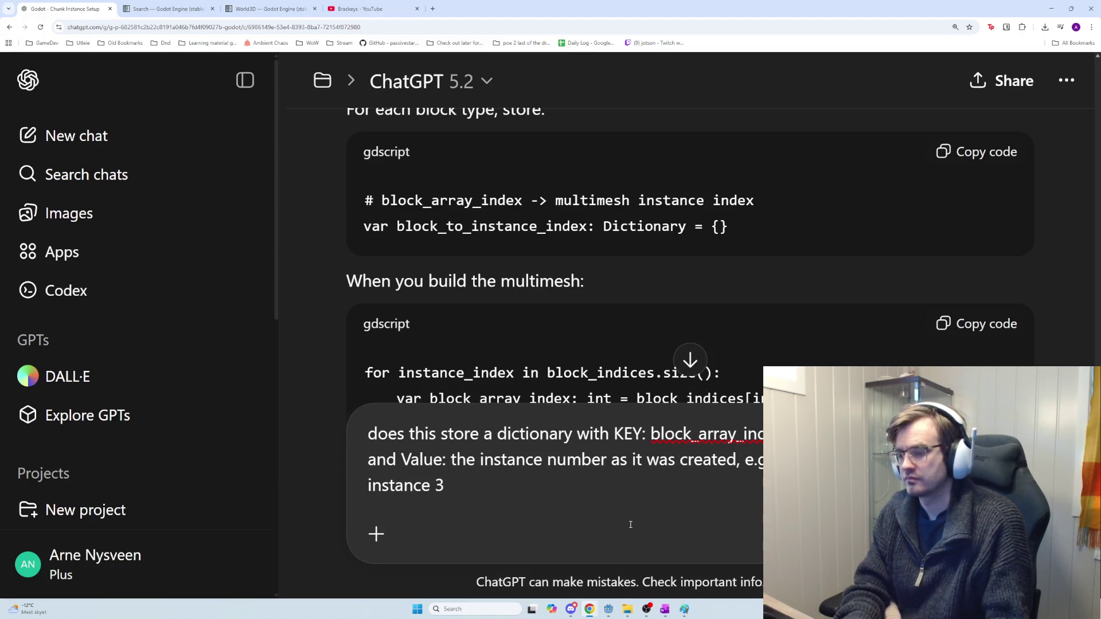
{"action": "type", "text": "probably?"}
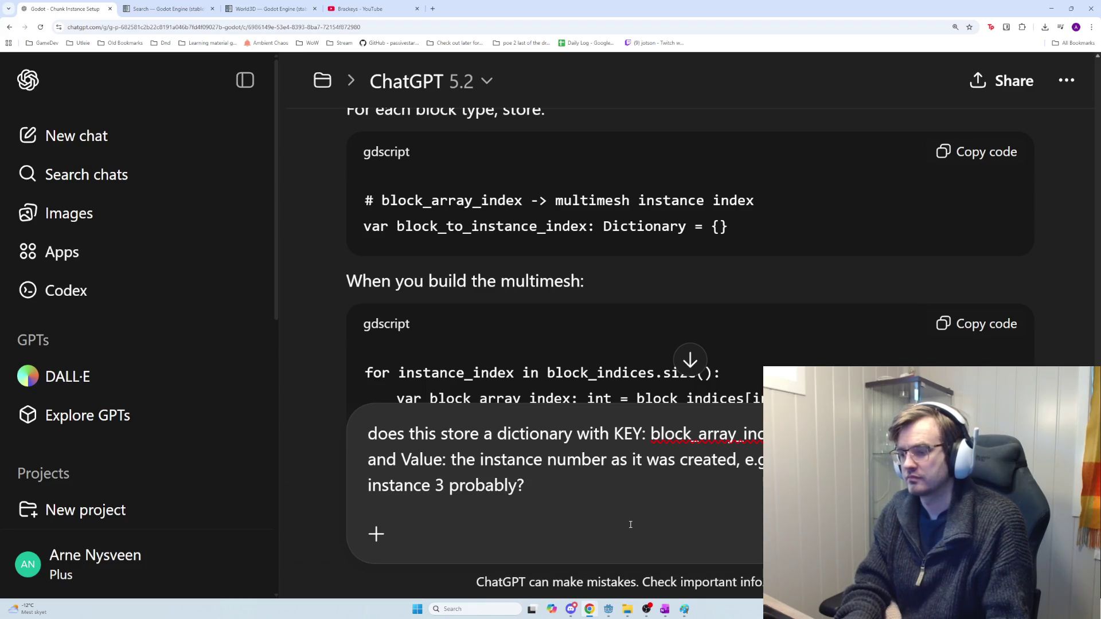
{"action": "key", "text": "BackSpace"}
{"action": "type", "text": "i"}
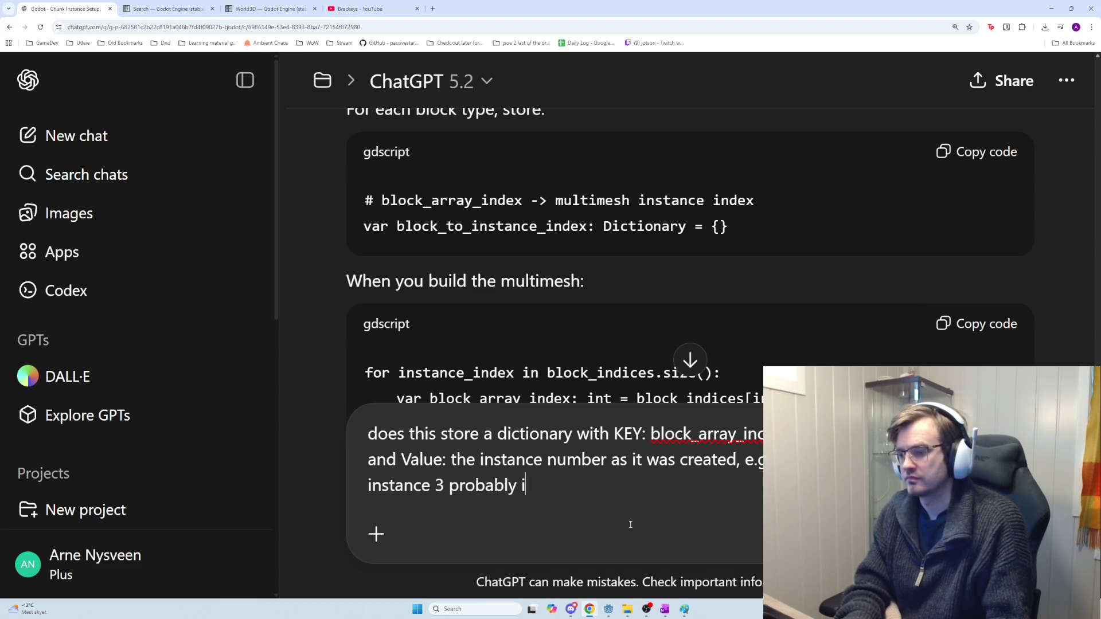
{"action": "type", "text": "f it starts at 0?"}
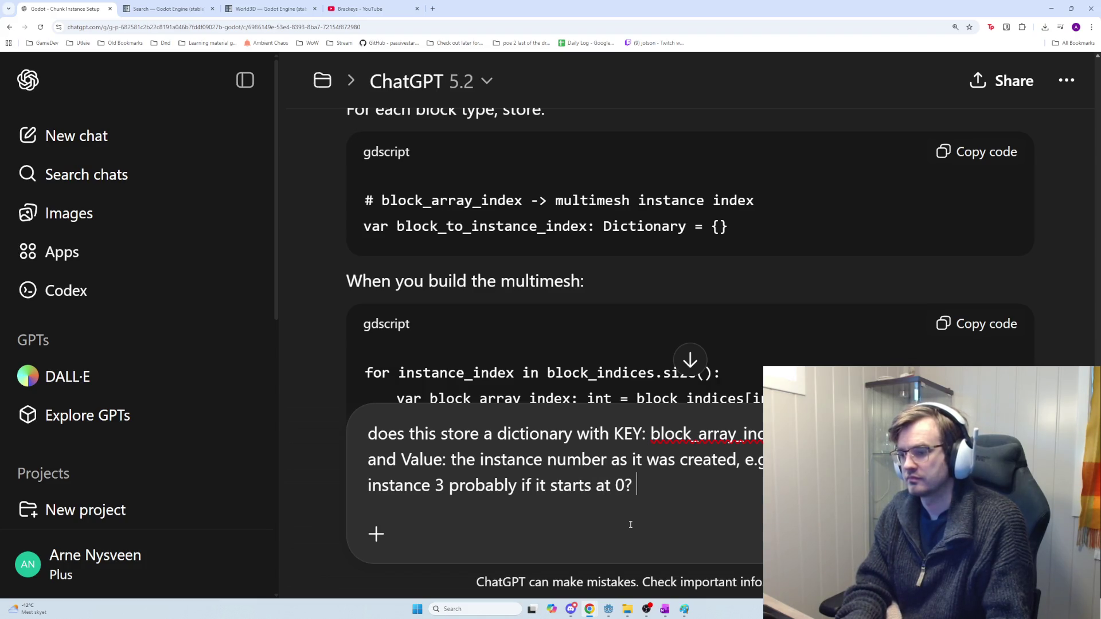
{"action": "key", "text": "shift+Return"}
{"action": "key", "text": "shift+Return"}
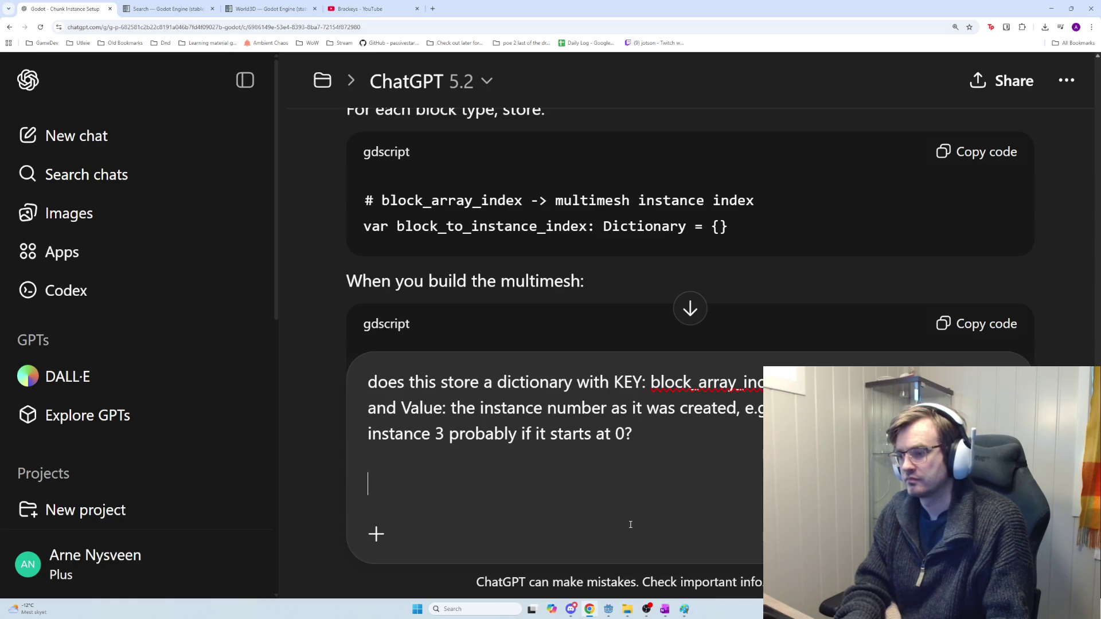
{"action": "key", "text": "BackSpace"}
{"action": "key", "text": "BackSpace"}
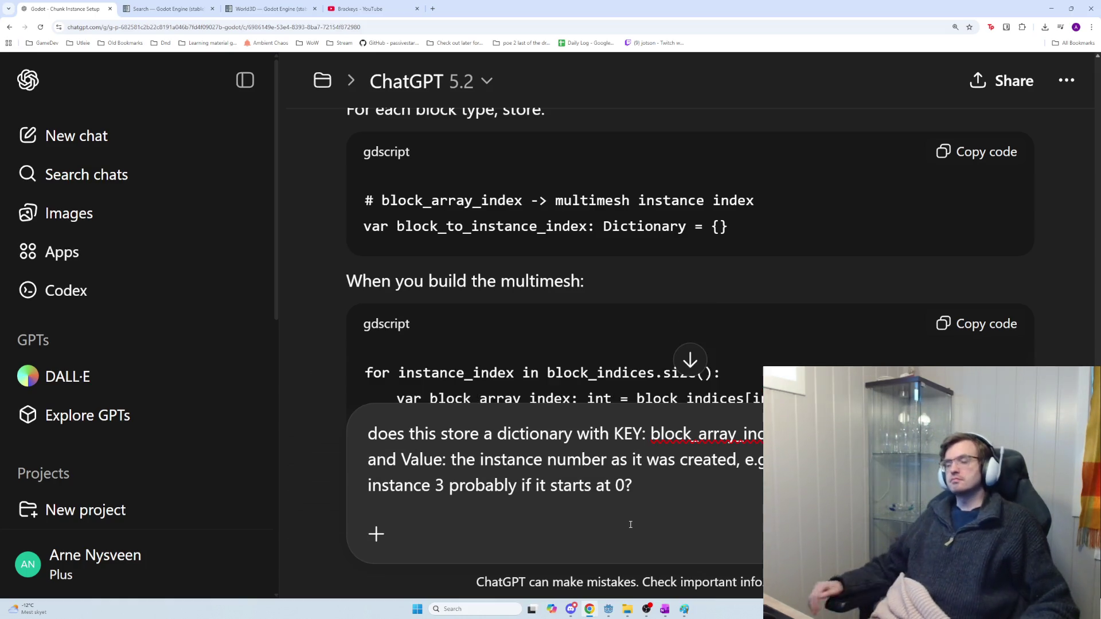
{"action": "key", "text": "Return"}
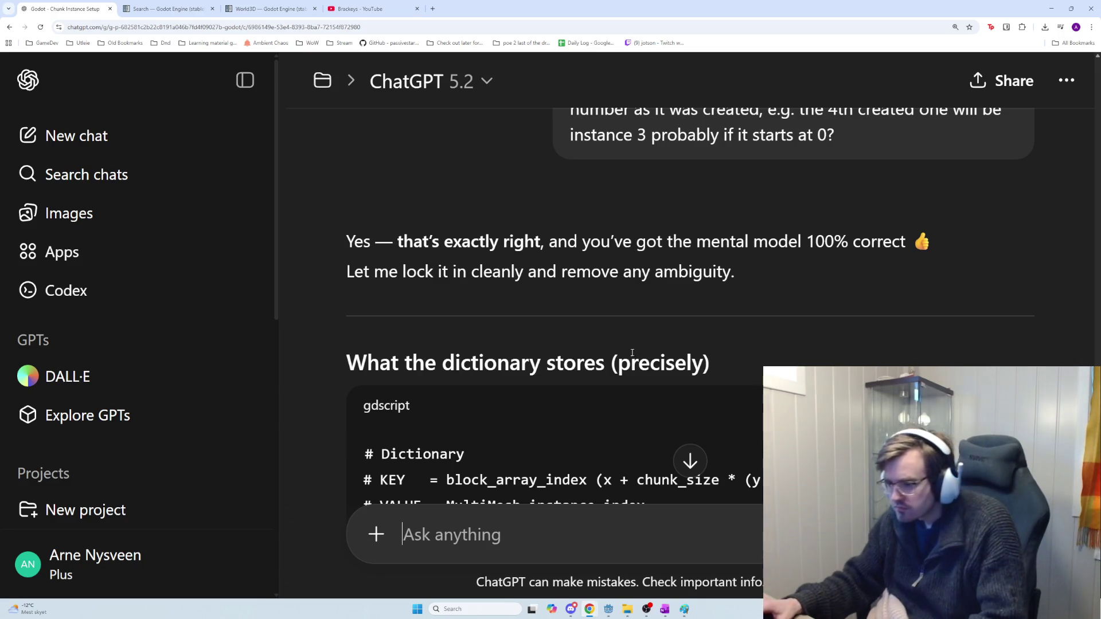
Step: Copy the KEY and VALUE comments plus the block_to_instance_index Dictionary declaration
{"action": "scroll", "coordinate": [632, 352], "scroll_direction": "down", "scroll_amount": 1}
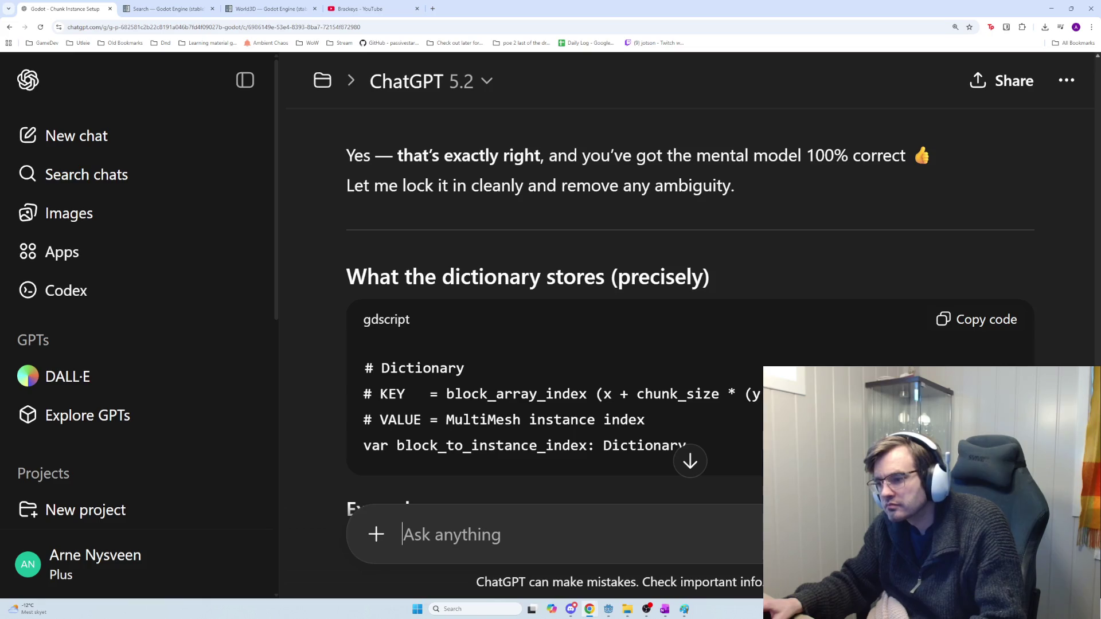
{"action": "left_click_drag", "start_coordinate": [440, 405], "coordinate": [686, 448]}
{"action": "left_click", "coordinate": [373, 381], "text": "shift"}
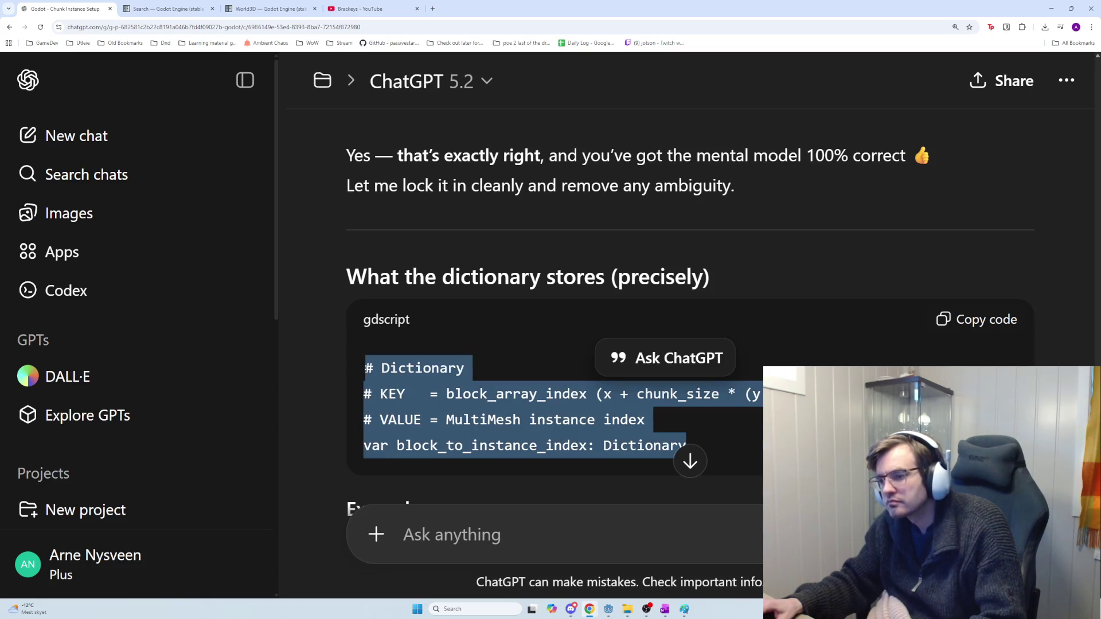
{"action": "left_click", "coordinate": [370, 387], "text": "shift"}
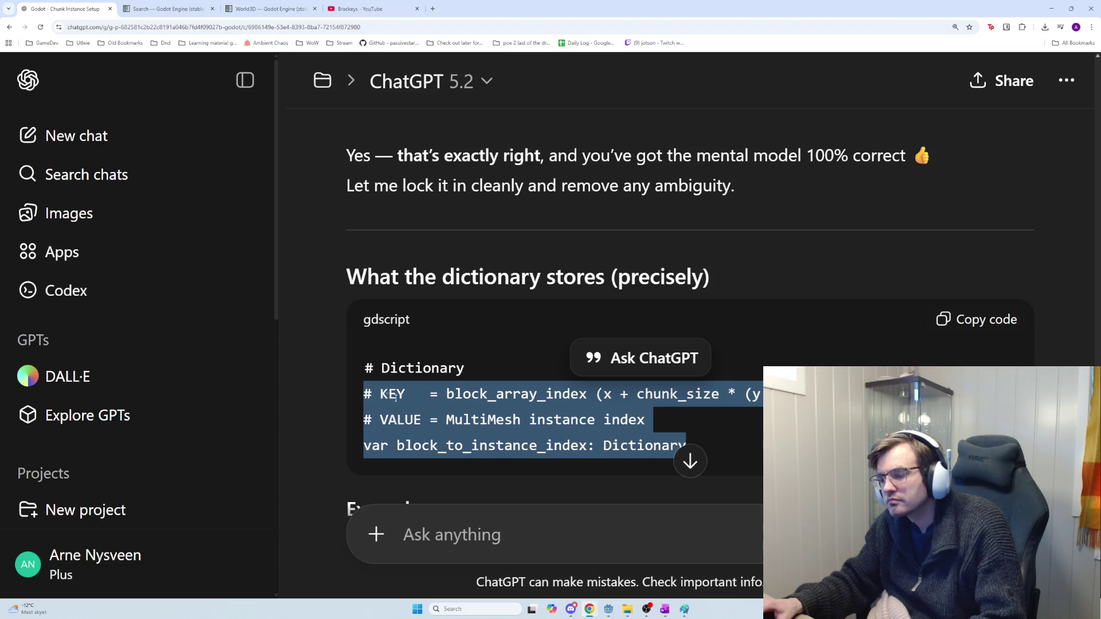
{"action": "key", "text": "alt+Tab"}
{"action": "scroll", "coordinate": [588, 327], "scroll_direction": "up", "scroll_amount": 3}
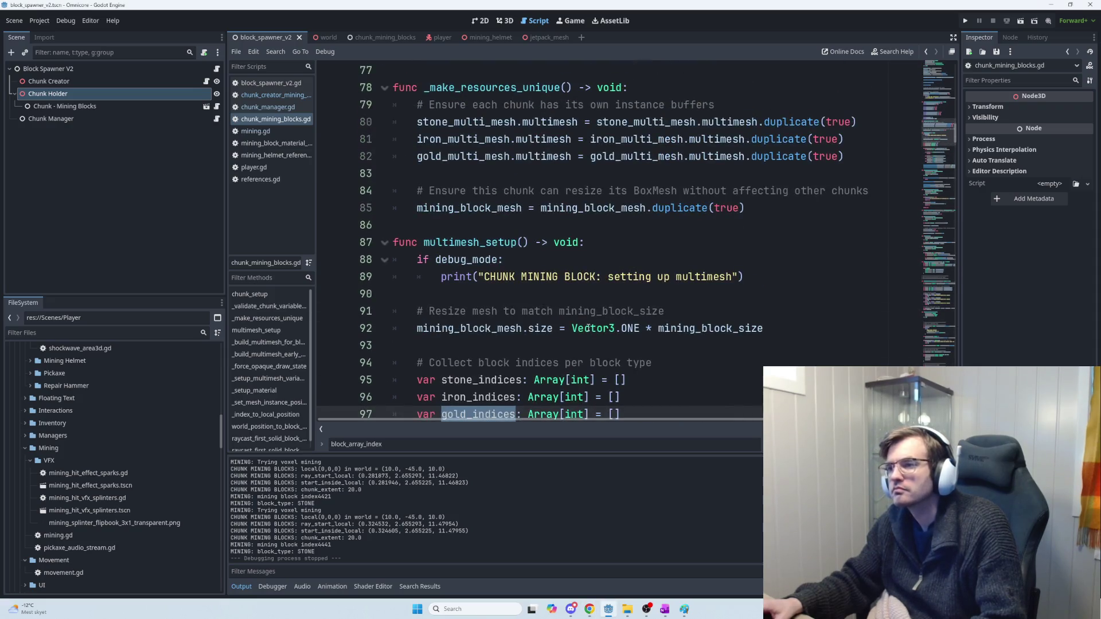
Step: Paste the block_to_instance_index declaration and comments below the block_health_array line
{"action": "key", "text": "ctrl+Home"}
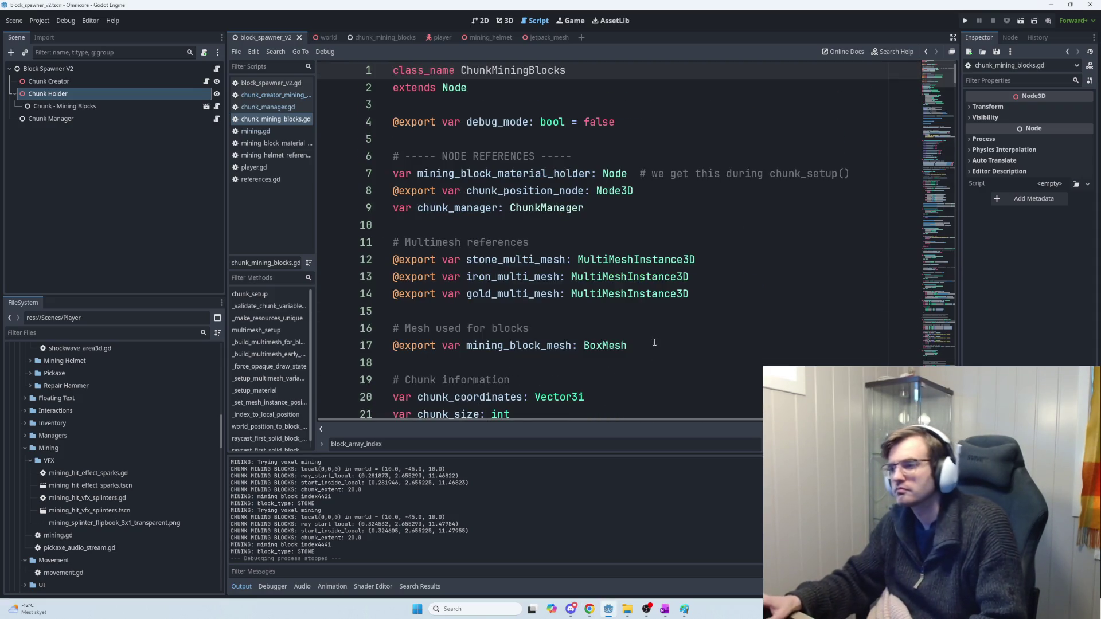
{"action": "scroll", "coordinate": [653, 343], "scroll_direction": "down", "scroll_amount": 3}
{"action": "left_click", "coordinate": [673, 325]}
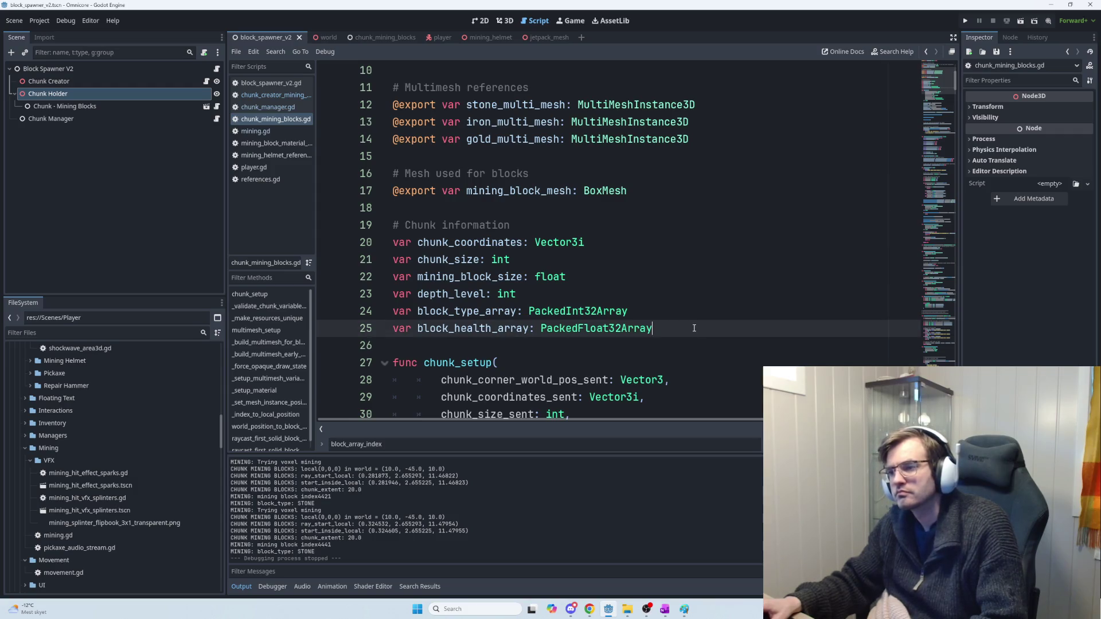
{"action": "key", "text": "Return"}
{"action": "type", "text": "# KEY   = block_array_index (x + chunk_size * (y + chunk_size * z)) # VALUE = MultiMesh instance index var block_to_instance_index: Dictionary"}
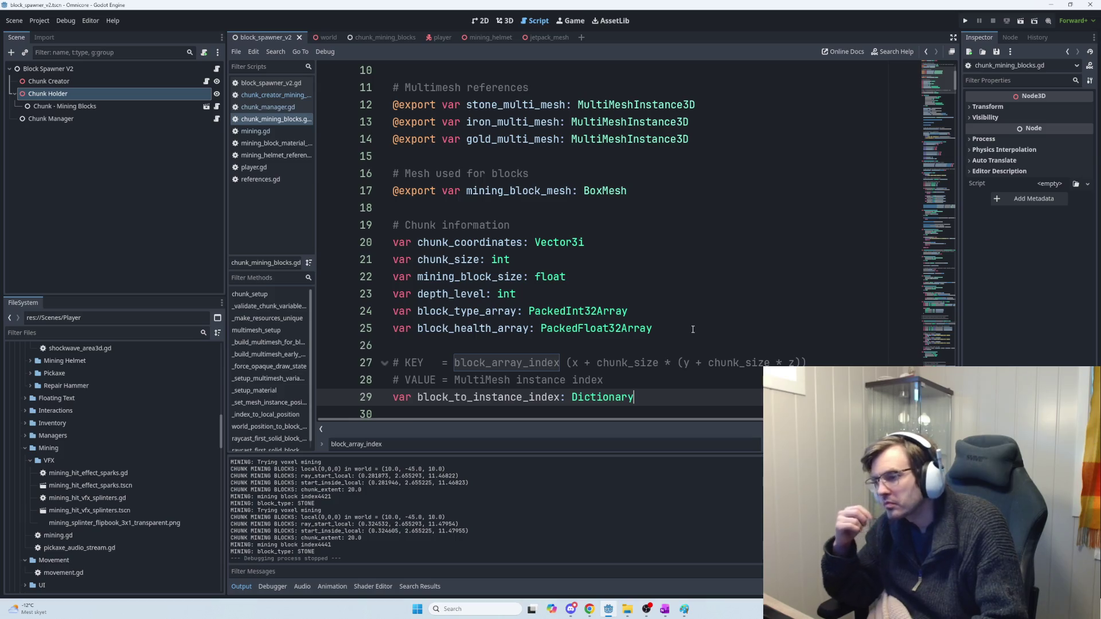
Step: Extend the VALUE comment with '(the instance number as it was created)'
{"action": "scroll", "coordinate": [676, 321], "scroll_direction": "down", "scroll_amount": 2}
{"action": "left_click", "coordinate": [629, 277]}
{"action": "mouse_move", "coordinate": [629, 277]}
{"action": "left_mouse_down"}
{"action": "mouse_move", "coordinate": [565, 261]}
{"action": "mouse_move", "coordinate": [450, 261]}
{"action": "left_mouse_up"}
{"action": "left_click", "coordinate": [748, 261]}
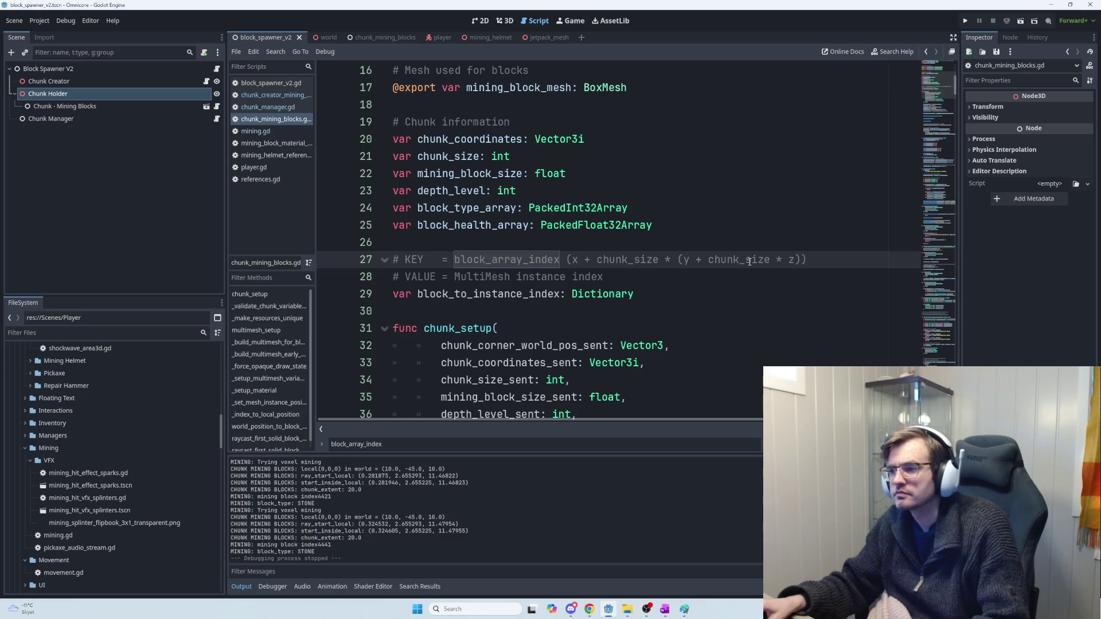
{"action": "left_click", "coordinate": [528, 277]}
{"action": "mouse_move", "coordinate": [457, 277]}
{"action": "left_mouse_down"}
{"action": "mouse_move", "coordinate": [630, 277]}
{"action": "mouse_move", "coordinate": [497, 278]}
{"action": "left_mouse_up"}
{"action": "left_click", "coordinate": [630, 277]}
{"action": "left_click", "coordinate": [618, 279]}
{"action": "key", "text": "BackSpace"}
{"action": "type", "text": "(the n"}
{"action": "type", "text": "umbe"}
{"action": "key", "text": "BackSpace"}
{"action": "key", "text": "BackSpace"}
{"action": "key", "text": "BackSpace"}
{"action": "type", "text": "instance number "}
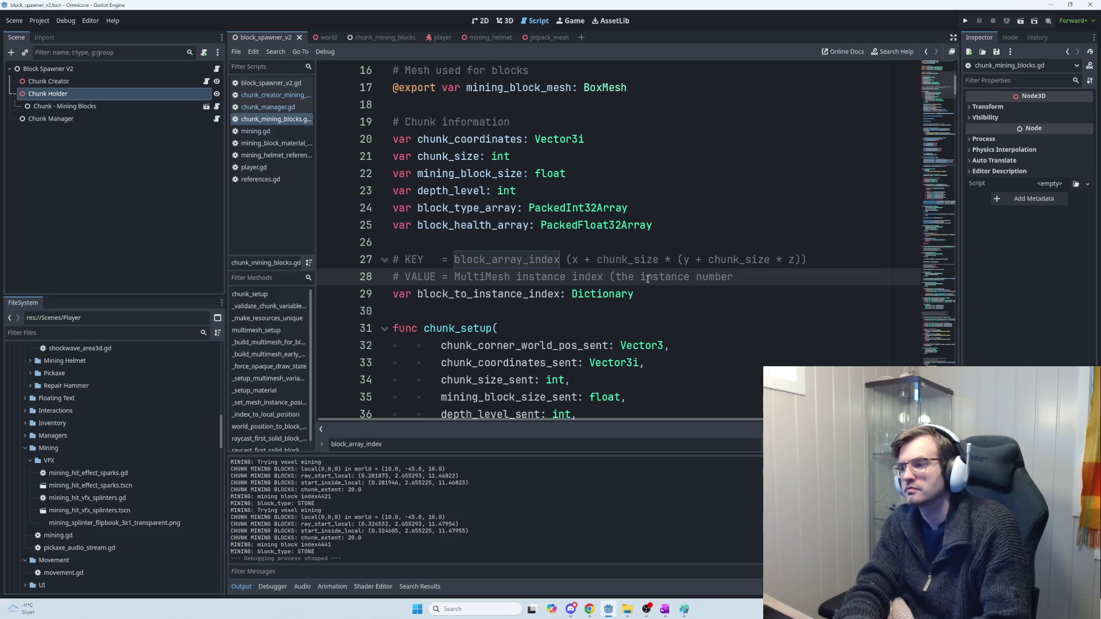
{"action": "type", "text": "as it was created)"}
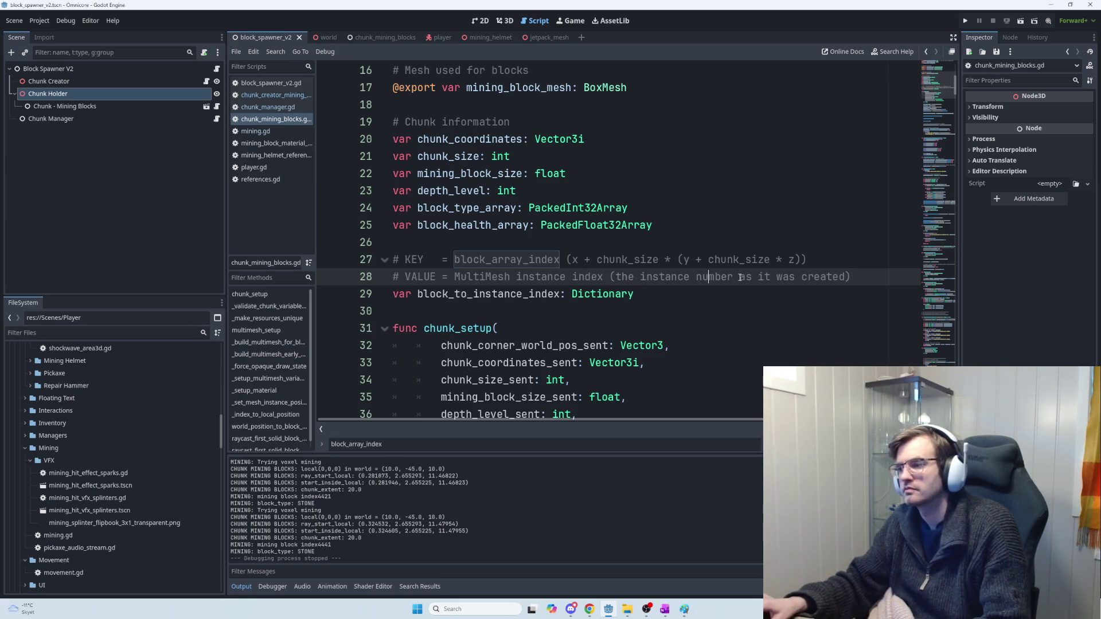
Step: Highlight the edited comments and the Dictionary type on the new declaration
{"action": "mouse_move", "coordinate": [855, 274]}
{"action": "left_mouse_down"}
{"action": "mouse_move", "coordinate": [430, 277]}
{"action": "mouse_move", "coordinate": [377, 264]}
{"action": "left_mouse_up"}
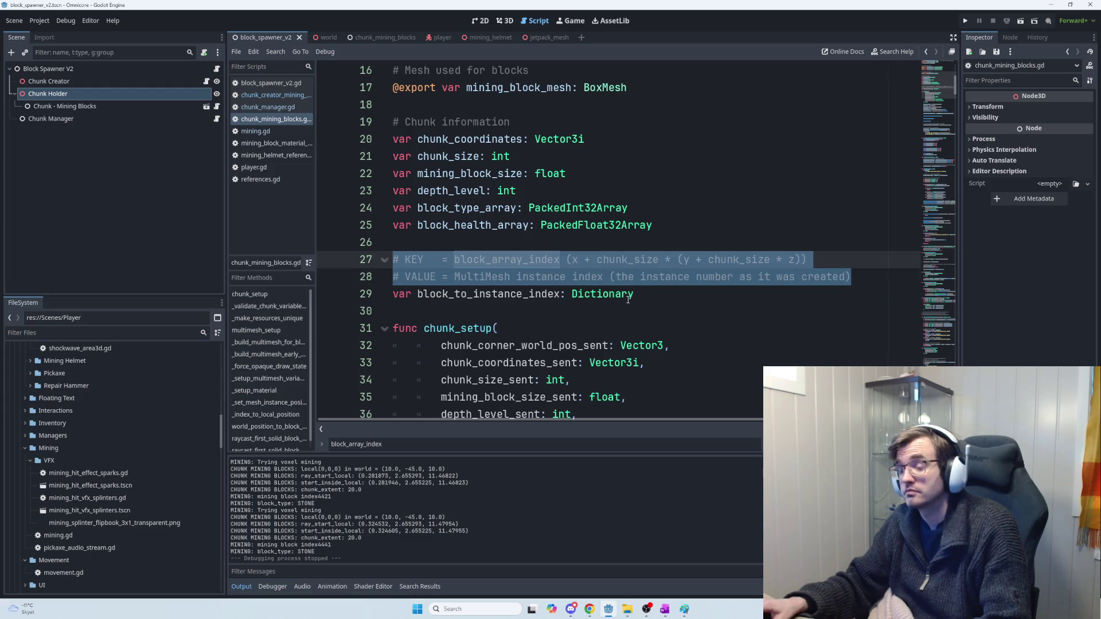
{"action": "double_click", "coordinate": [485, 293]}
{"action": "key", "text": "alt+Tab"}
{"action": "scroll", "coordinate": [641, 385], "scroll_direction": "down", "scroll_amount": 5}
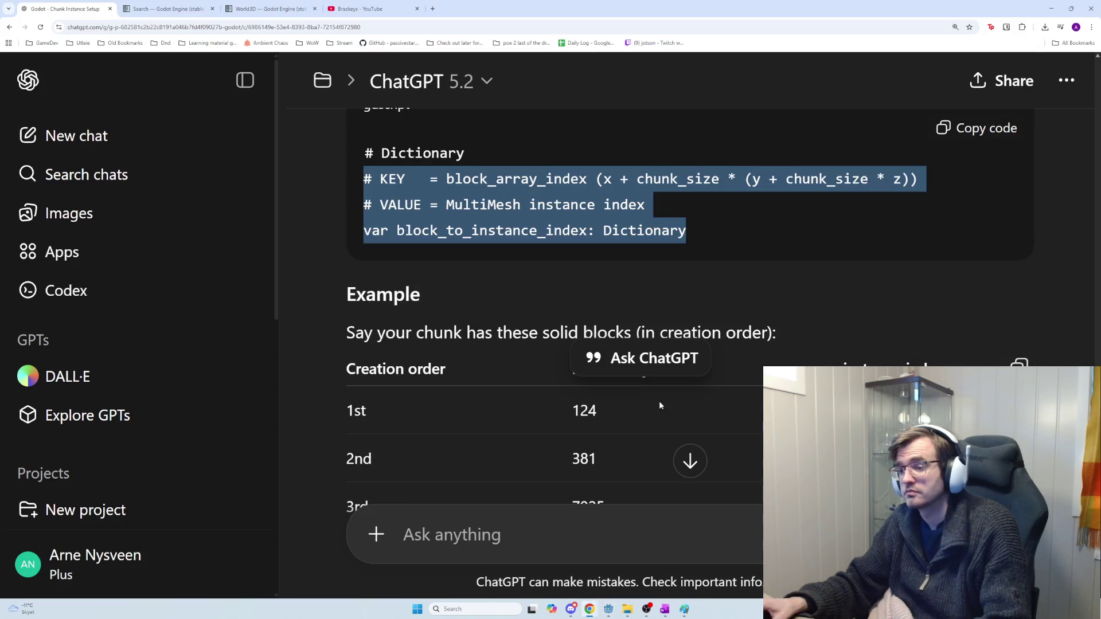
{"action": "scroll", "coordinate": [588, 373], "scroll_direction": "down", "scroll_amount": 2}
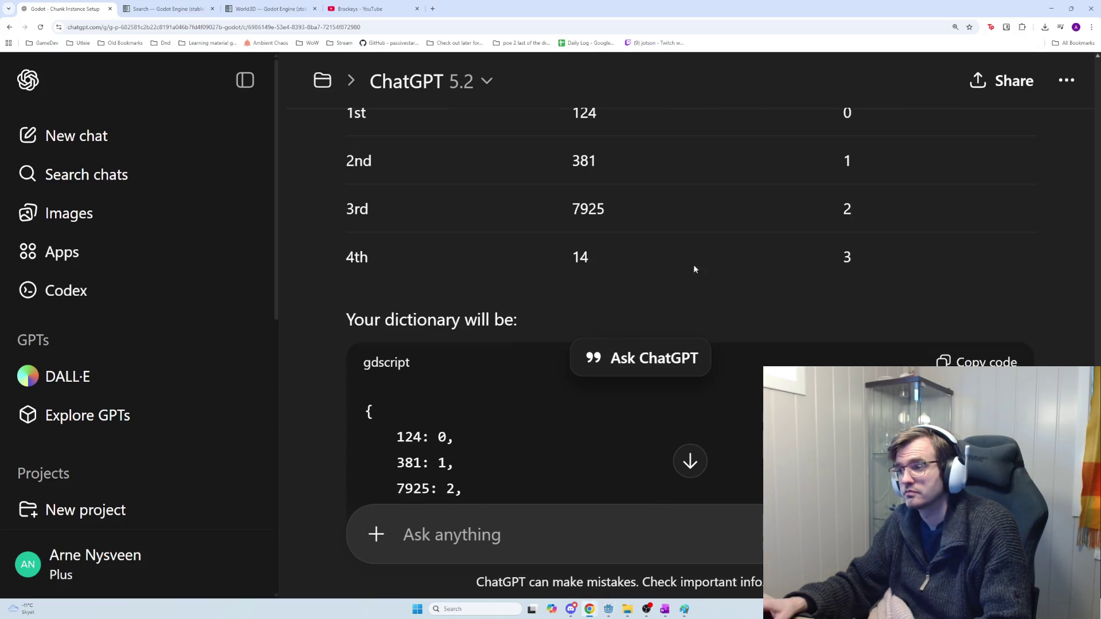
{"action": "double_click", "coordinate": [357, 250]}
{"action": "scroll", "coordinate": [590, 291], "scroll_direction": "down", "scroll_amount": 1}
{"action": "scroll", "coordinate": [676, 318], "scroll_direction": "down", "scroll_amount": 1}
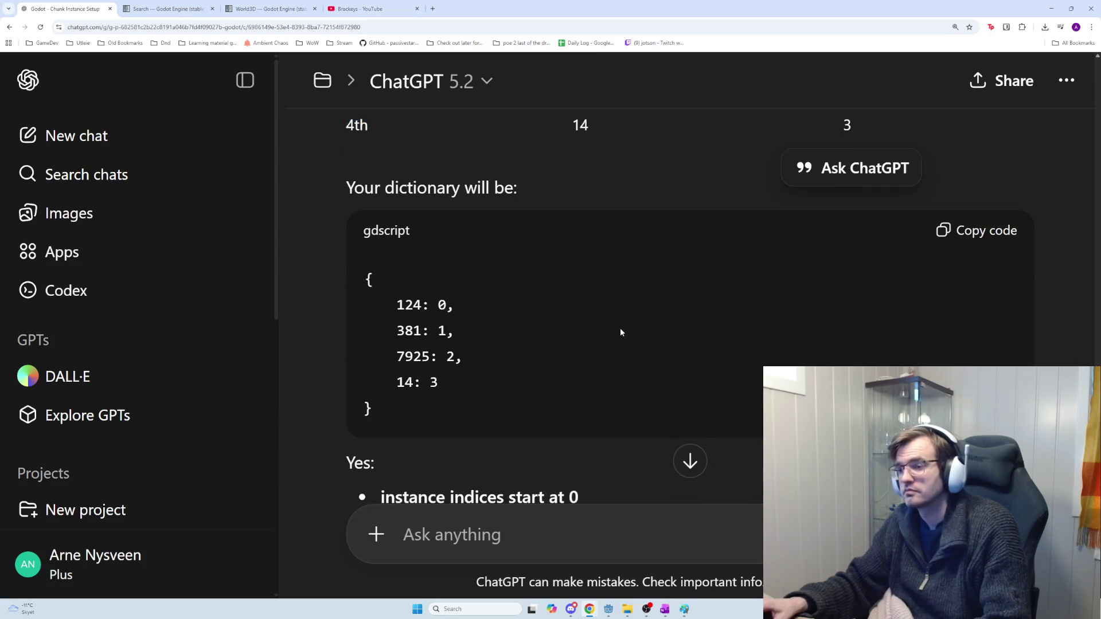
{"action": "mouse_move", "coordinate": [514, 394]}
{"action": "left_mouse_down"}
{"action": "mouse_move", "coordinate": [397, 379]}
{"action": "mouse_move", "coordinate": [487, 415]}
{"action": "left_mouse_up"}
{"action": "scroll", "coordinate": [488, 419], "scroll_direction": "down", "scroll_amount": 7}
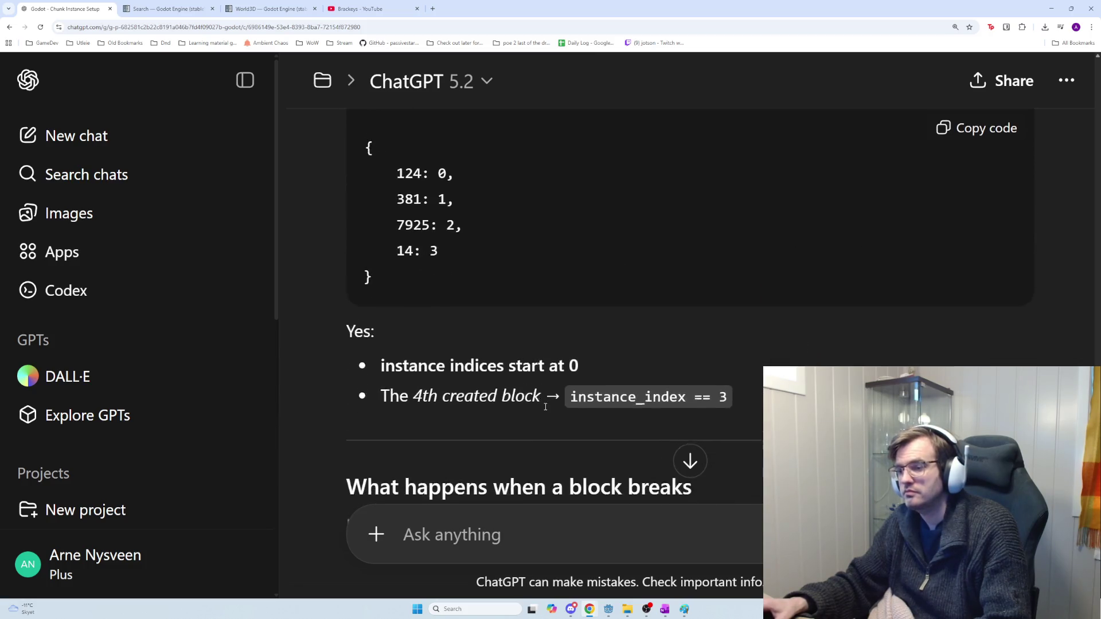
{"action": "scroll", "coordinate": [545, 392], "scroll_direction": "down", "scroll_amount": 5}
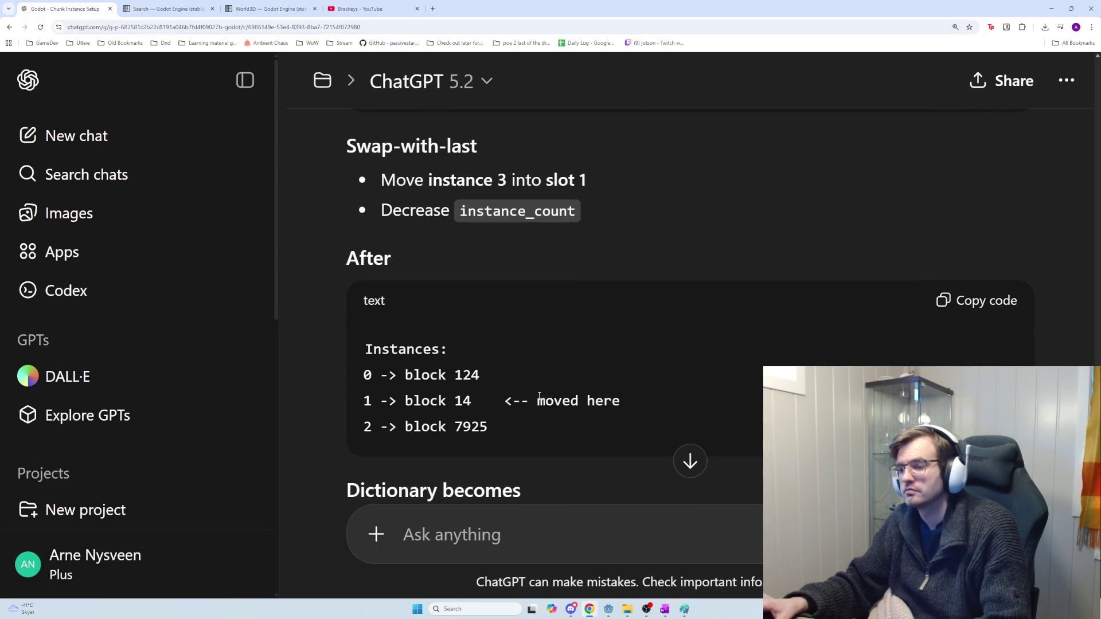
{"action": "scroll", "coordinate": [542, 395], "scroll_direction": "up", "scroll_amount": 3}
{"action": "scroll", "coordinate": [539, 400], "scroll_direction": "down", "scroll_amount": 1}
{"action": "scroll", "coordinate": [539, 399], "scroll_direction": "down", "scroll_amount": 1}
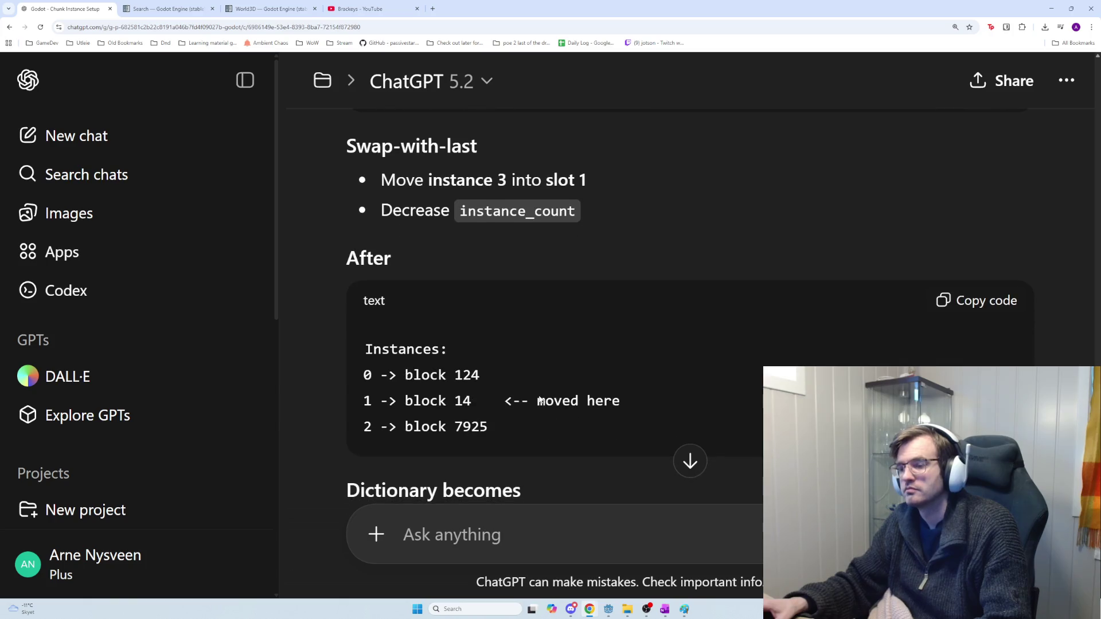
{"action": "scroll", "coordinate": [556, 421], "scroll_direction": "up", "scroll_amount": 2}
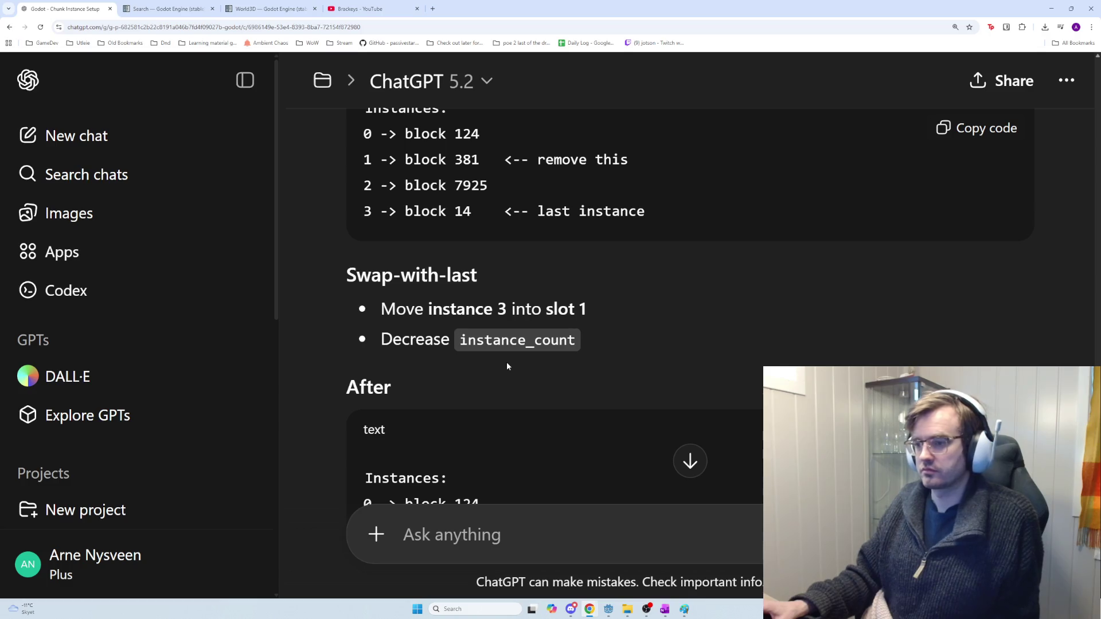
{"action": "scroll", "coordinate": [507, 367], "scroll_direction": "up", "scroll_amount": 1}
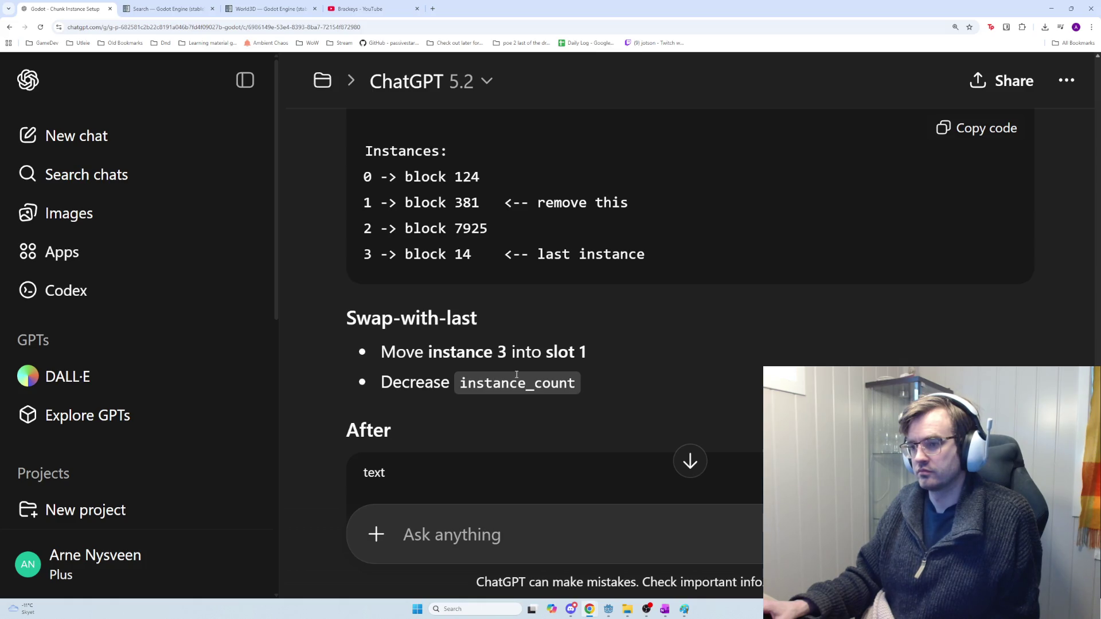
{"action": "scroll", "coordinate": [516, 374], "scroll_direction": "down", "scroll_amount": 5}
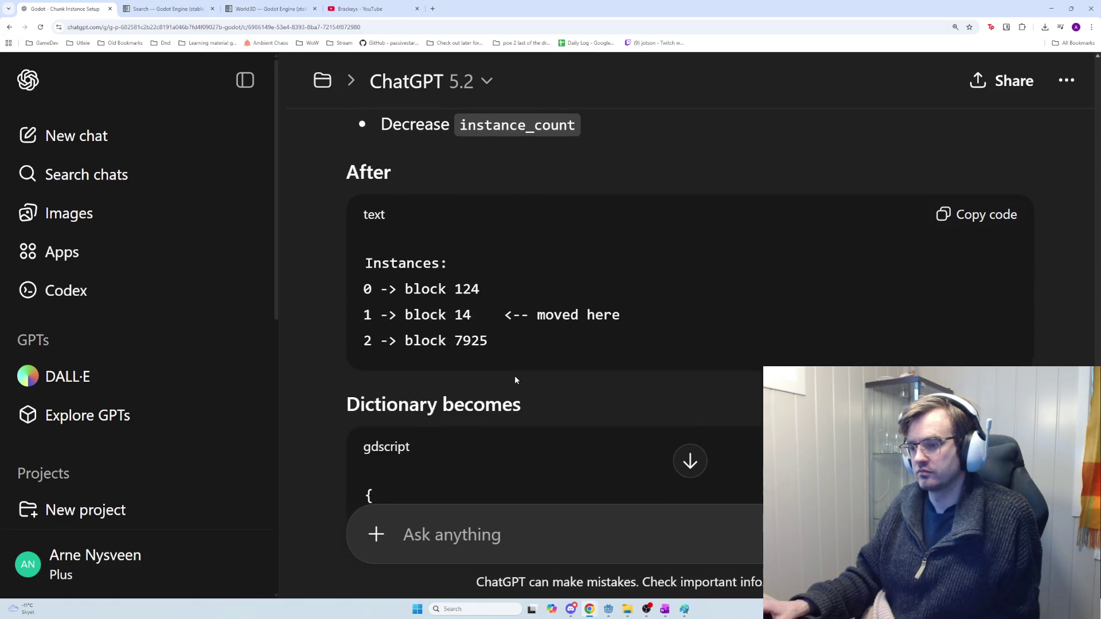
{"action": "scroll", "coordinate": [514, 379], "scroll_direction": "down", "scroll_amount": 12}
{"action": "scroll", "coordinate": [513, 385], "scroll_direction": "down", "scroll_amount": 5}
{"action": "scroll", "coordinate": [514, 392], "scroll_direction": "up", "scroll_amount": 4}
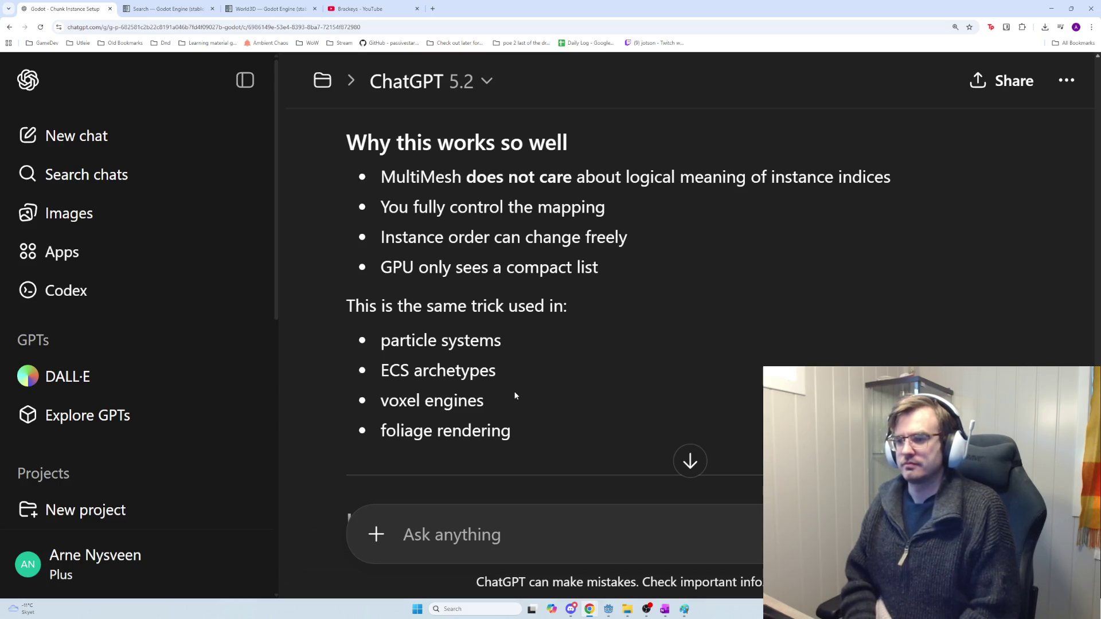
{"action": "scroll", "coordinate": [429, 330], "scroll_direction": "down", "scroll_amount": 1}
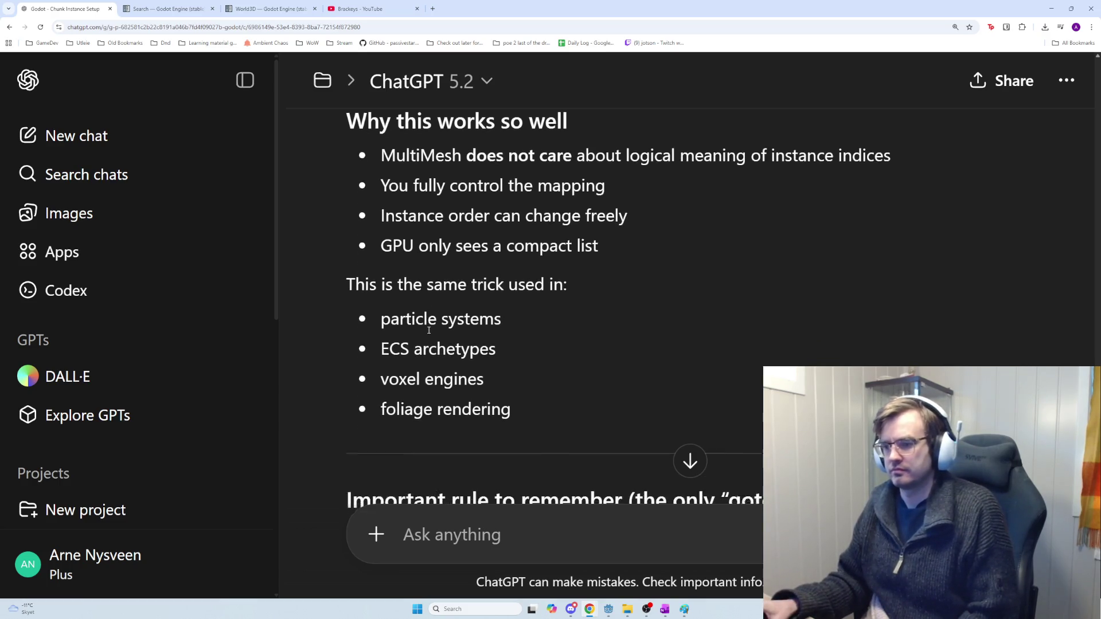
{"action": "scroll", "coordinate": [428, 330], "scroll_direction": "down", "scroll_amount": 1}
{"action": "mouse_move", "coordinate": [363, 296]}
{"action": "left_mouse_down"}
{"action": "mouse_move", "coordinate": [515, 331]}
{"action": "mouse_move", "coordinate": [567, 396]}
{"action": "left_mouse_up"}
{"action": "scroll", "coordinate": [566, 397], "scroll_direction": "down", "scroll_amount": 3}
{"action": "scroll", "coordinate": [566, 400], "scroll_direction": "down", "scroll_amount": 2}
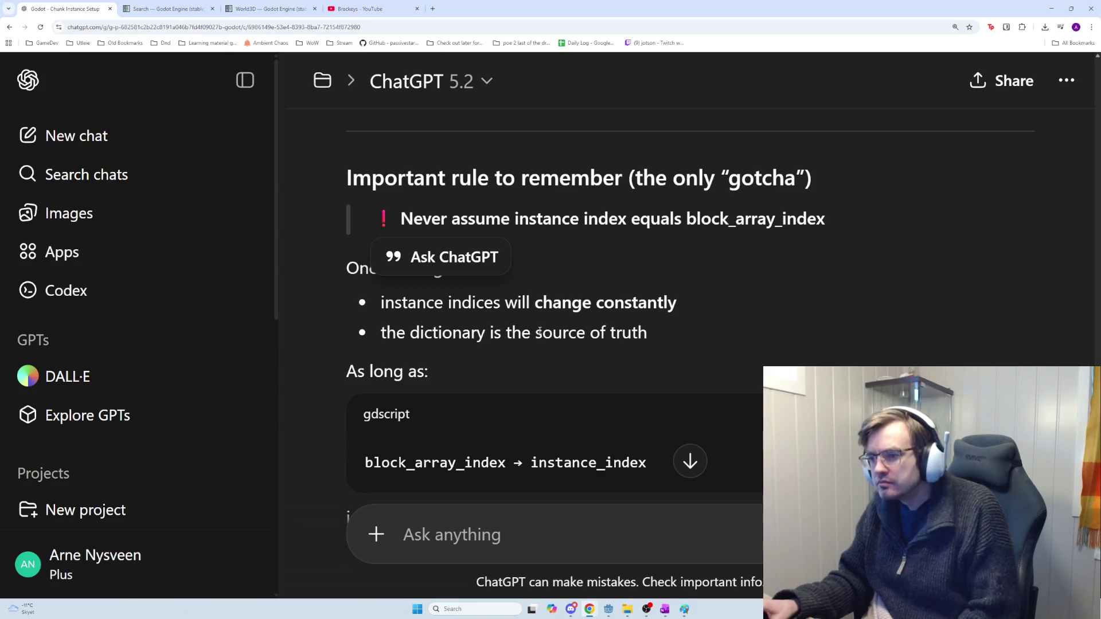
Step: Read the reply's bullets about the dictionary being the source of truth
{"action": "scroll", "coordinate": [536, 330], "scroll_direction": "up", "scroll_amount": 1}
{"action": "left_click_drag", "start_coordinate": [562, 263], "coordinate": [816, 275]}
{"action": "scroll", "coordinate": [605, 312], "scroll_direction": "down", "scroll_amount": 3}
{"action": "left_click", "coordinate": [511, 278]}
{"action": "scroll", "coordinate": [476, 294], "scroll_direction": "up", "scroll_amount": 1}
{"action": "mouse_move", "coordinate": [401, 259]}
{"action": "left_mouse_down"}
{"action": "mouse_move", "coordinate": [746, 307]}
{"action": "mouse_move", "coordinate": [762, 294]}
{"action": "mouse_move", "coordinate": [409, 289]}
{"action": "mouse_move", "coordinate": [375, 259]}
{"action": "left_mouse_up"}
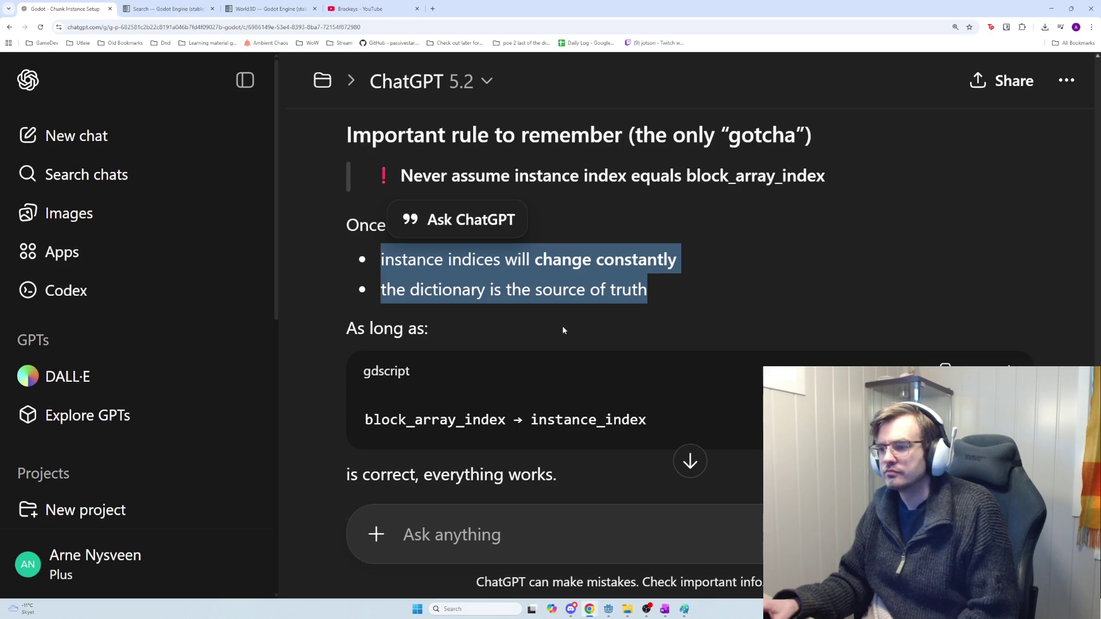
{"action": "scroll", "coordinate": [563, 330], "scroll_direction": "down", "scroll_amount": 1}
{"action": "left_click_drag", "start_coordinate": [646, 334], "coordinate": [364, 335]}
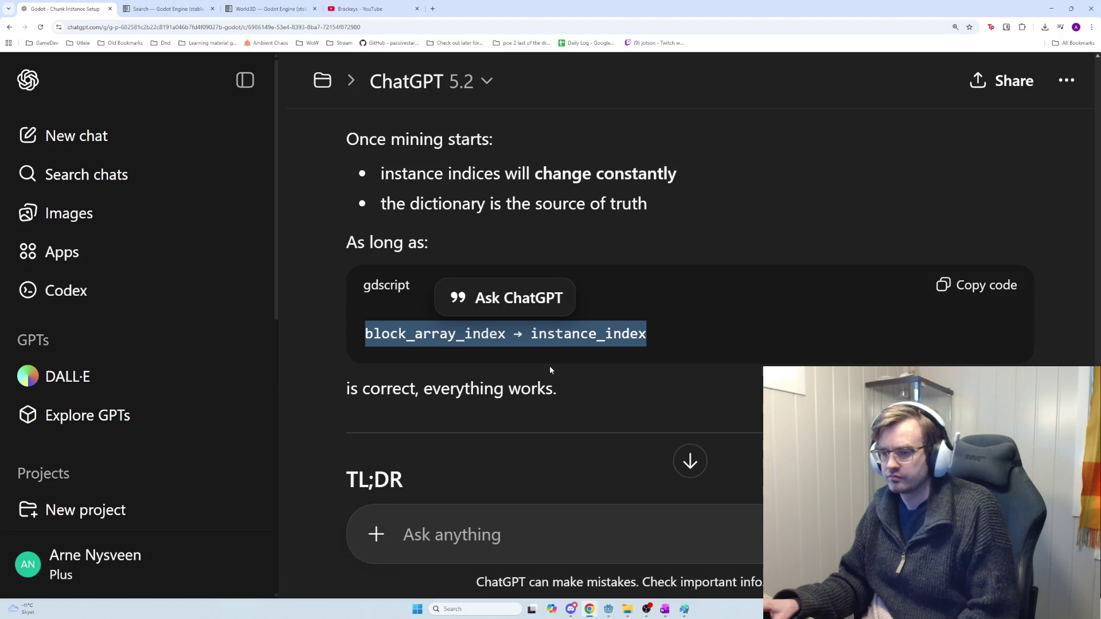
Step: Copy the remove_block code under 'Removing a block (this is the core)'
{"action": "scroll", "coordinate": [603, 364], "scroll_direction": "down", "scroll_amount": 8}
{"action": "scroll", "coordinate": [603, 368], "scroll_direction": "up", "scroll_amount": 10}
{"action": "scroll", "coordinate": [786, 160], "scroll_direction": "up", "scroll_amount": 10}
{"action": "scroll", "coordinate": [781, 147], "scroll_direction": "up", "scroll_amount": 10}
{"action": "scroll", "coordinate": [727, 197], "scroll_direction": "down", "scroll_amount": 3}
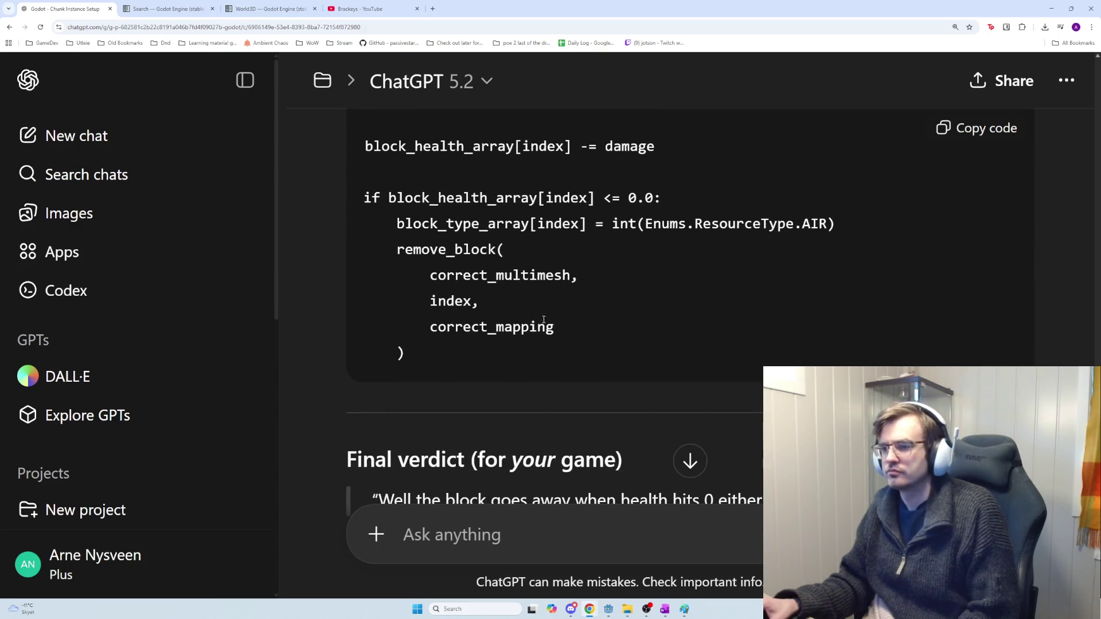
{"action": "scroll", "coordinate": [510, 332], "scroll_direction": "up", "scroll_amount": 5}
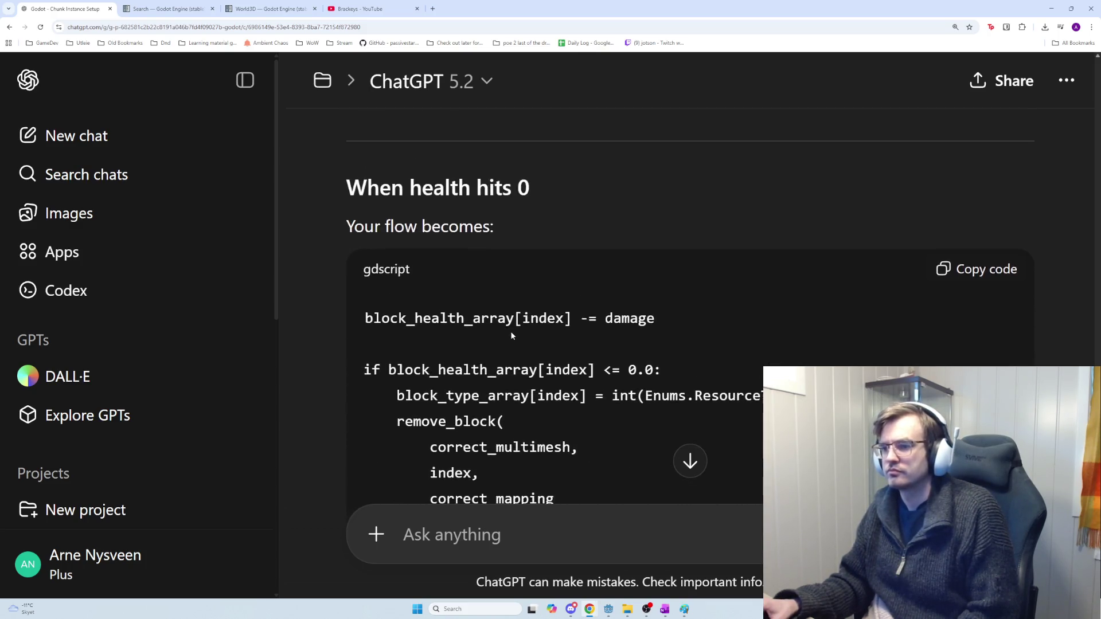
{"action": "scroll", "coordinate": [514, 335], "scroll_direction": "up", "scroll_amount": 2}
{"action": "scroll", "coordinate": [516, 337], "scroll_direction": "up", "scroll_amount": 2}
{"action": "scroll", "coordinate": [517, 336], "scroll_direction": "down", "scroll_amount": 1}
{"action": "scroll", "coordinate": [522, 336], "scroll_direction": "up", "scroll_amount": 4}
{"action": "scroll", "coordinate": [525, 336], "scroll_direction": "up", "scroll_amount": 8}
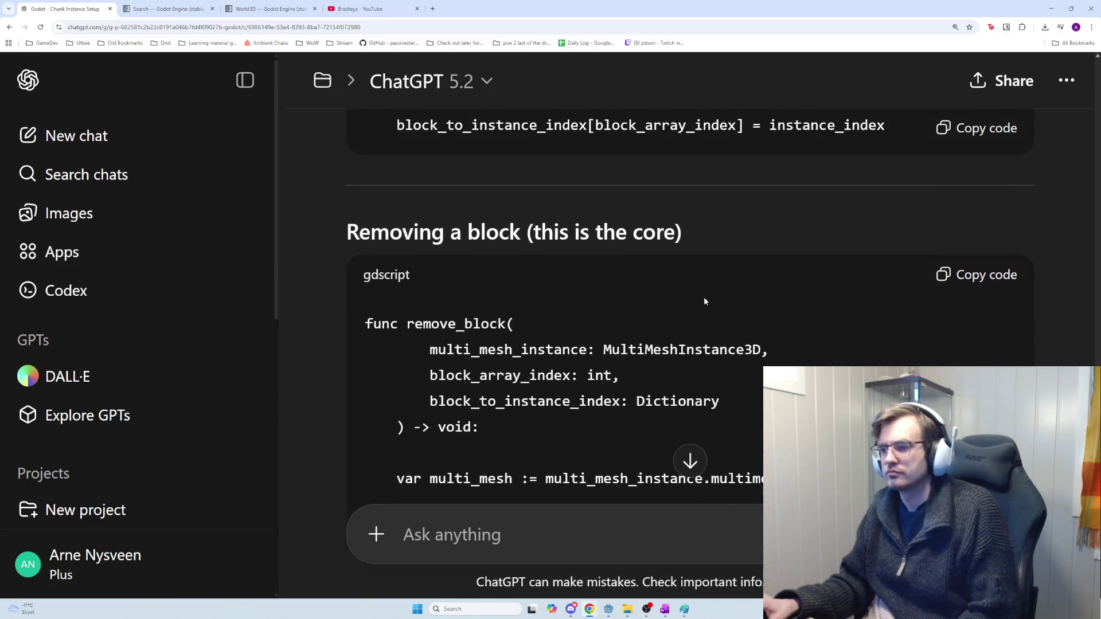
{"action": "left_click", "coordinate": [962, 276]}
Step: Return to chunk_mining_blocks.gd at the block_to_instance_index declaration on line 29
{"action": "scroll", "coordinate": [679, 329], "scroll_direction": "down", "scroll_amount": 5}
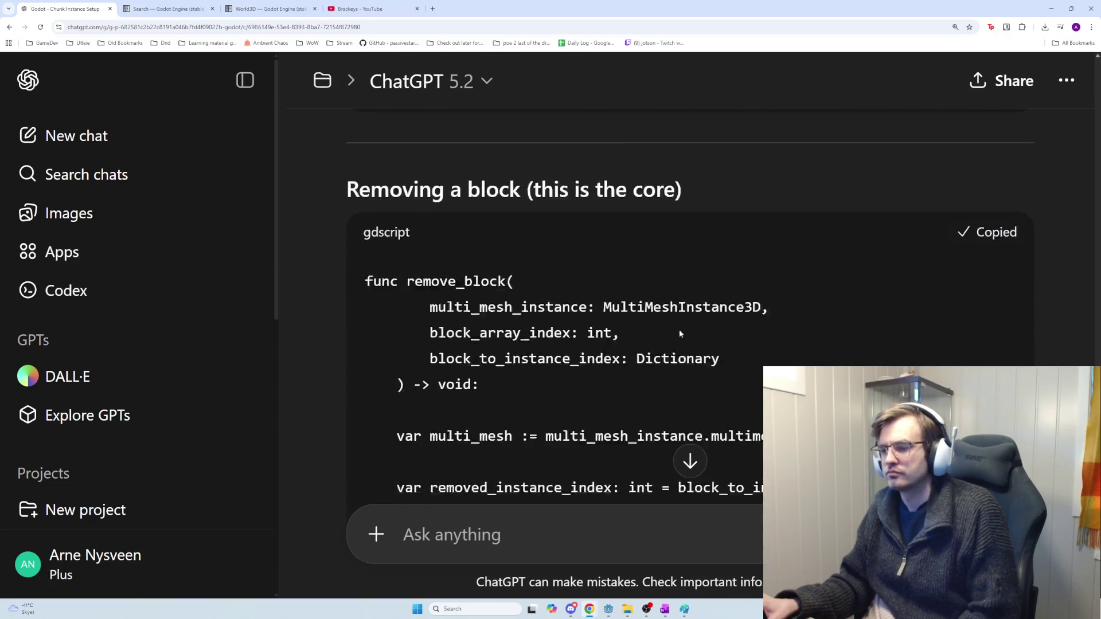
{"action": "scroll", "coordinate": [663, 329], "scroll_direction": "down", "scroll_amount": 5}
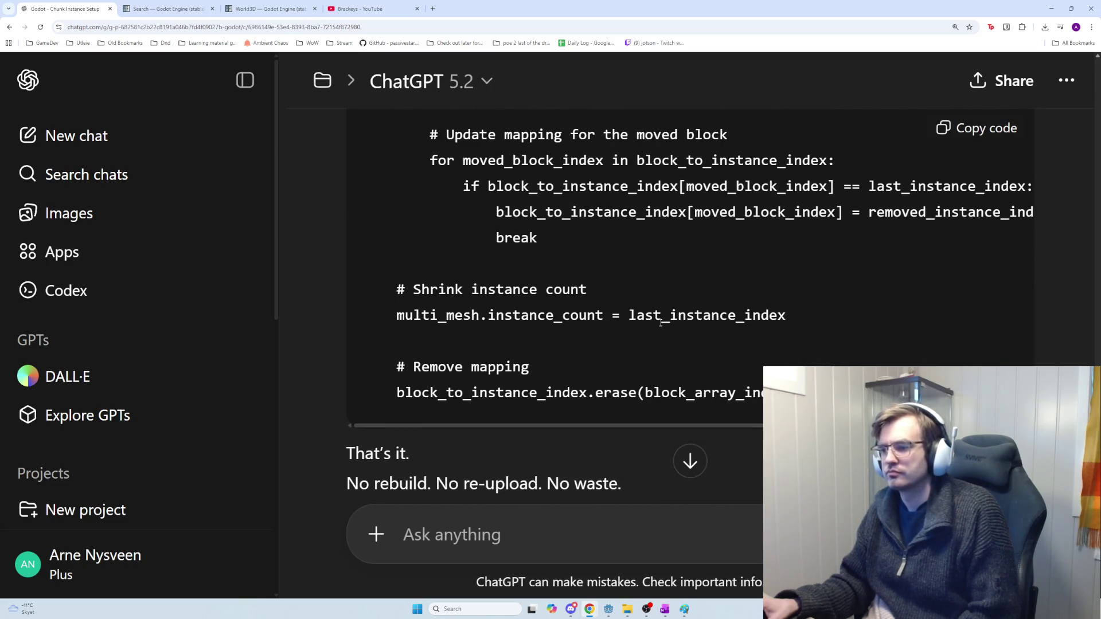
{"action": "scroll", "coordinate": [661, 324], "scroll_direction": "up", "scroll_amount": 4}
{"action": "scroll", "coordinate": [661, 324], "scroll_direction": "up", "scroll_amount": 4}
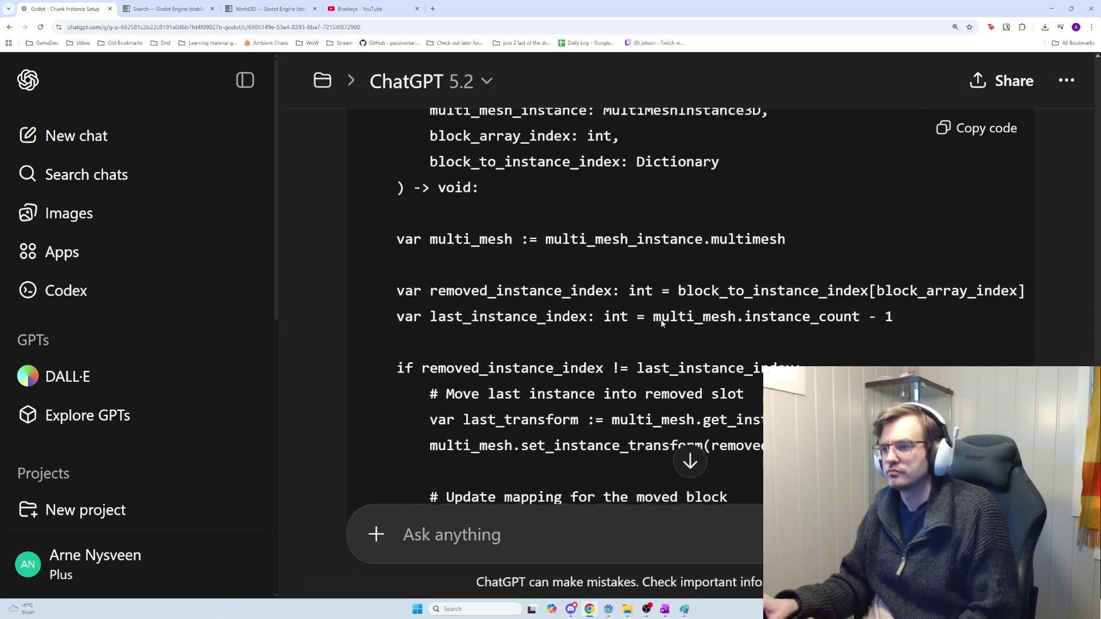
{"action": "key", "text": "alt+Tab"}
{"action": "left_click", "coordinate": [644, 300]}
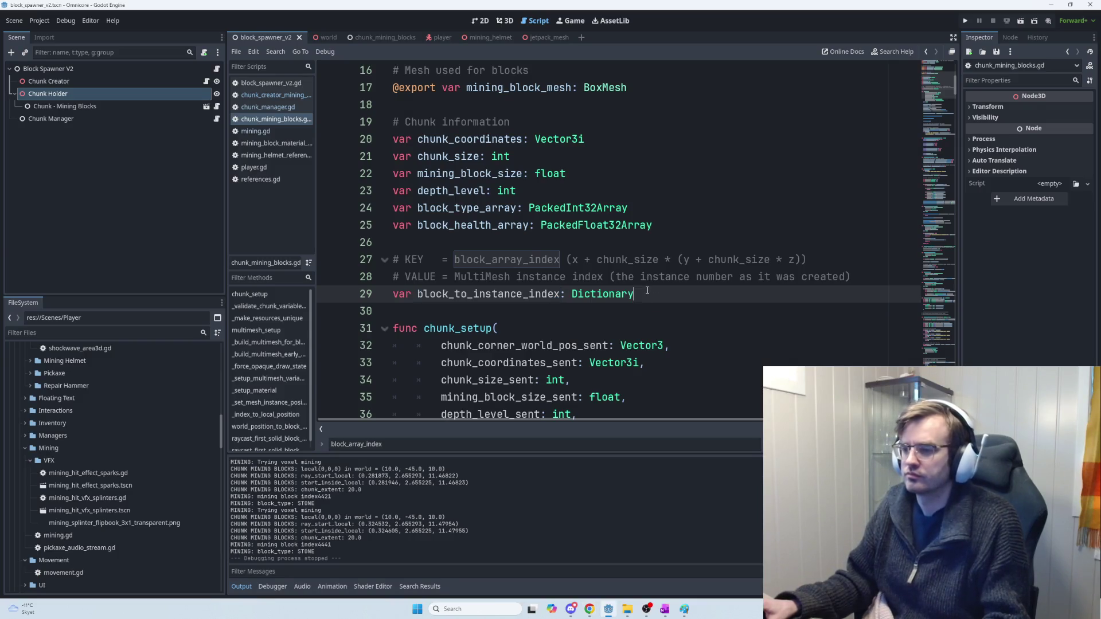
Step: Paste the remove_block function at the end of chunk_mining_blocks.gd
{"action": "key", "text": "ctrl+End"}
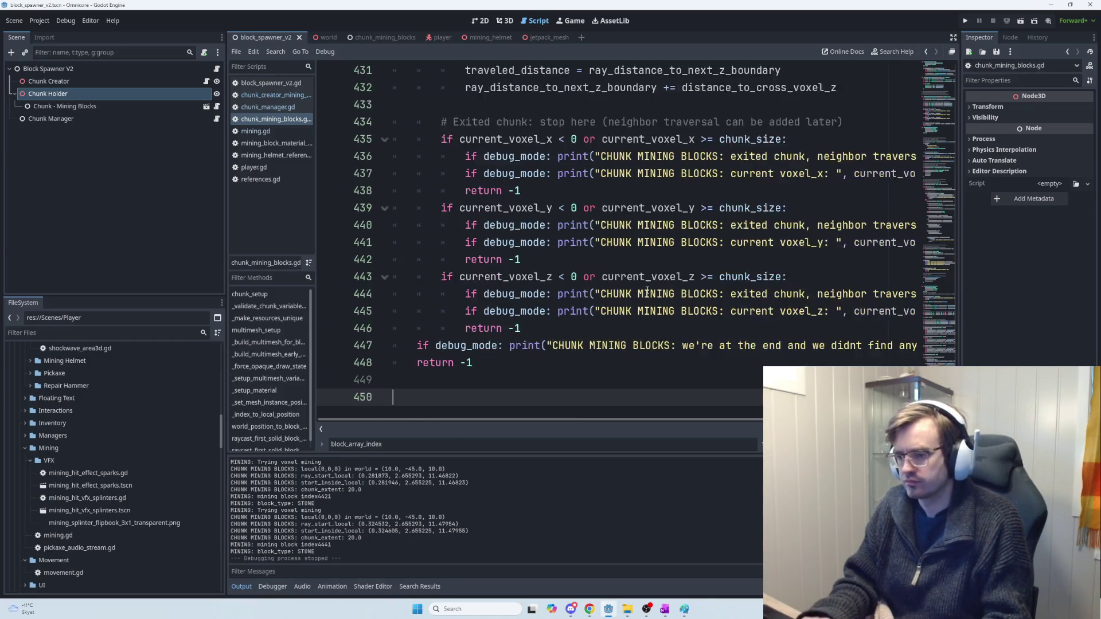
{"action": "key", "text": "ctrl+v"}
{"action": "scroll", "coordinate": [631, 282], "scroll_direction": "up", "scroll_amount": 6}
{"action": "left_click", "coordinate": [499, 143]}
{"action": "key", "text": "Down"}
{"action": "key", "text": "Down"}
{"action": "key", "text": "Down"}
Step: Add the comment '# --Called when block health <= 0 --' above remove_block
{"action": "left_click", "coordinate": [458, 129]}
{"action": "type", "text": "# -"}
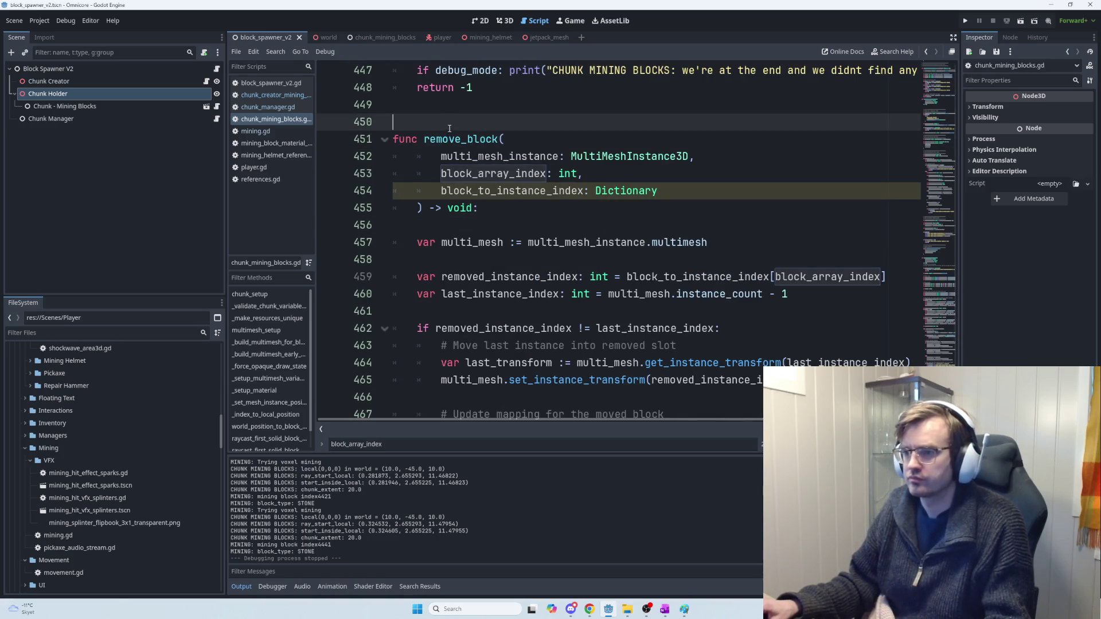
{"action": "type", "text": "--"}
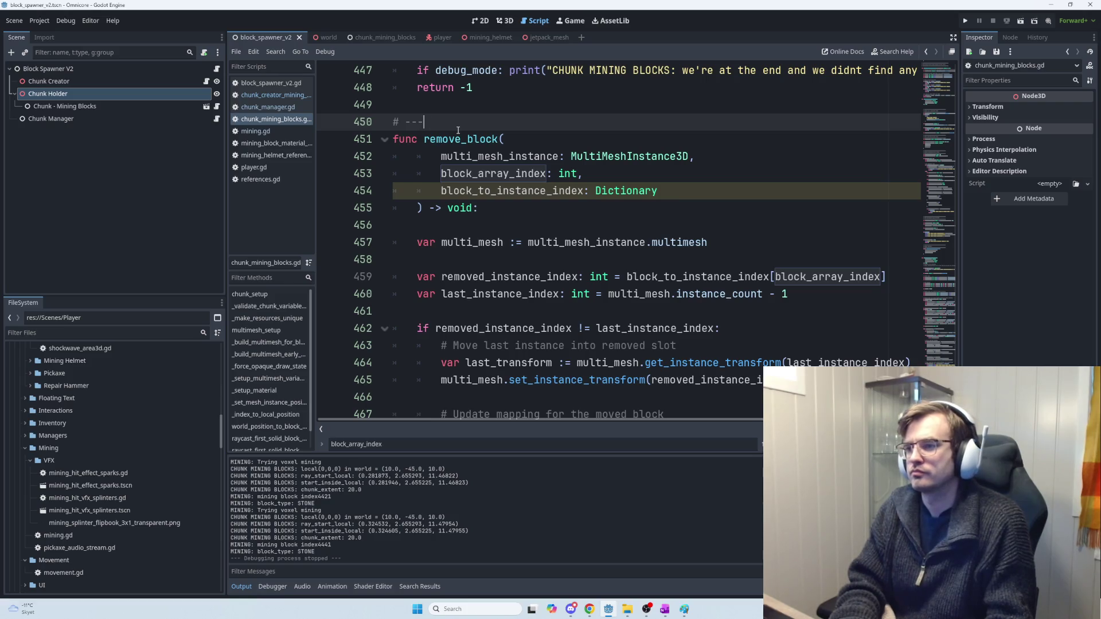
{"action": "type", "text": "-- Called wh"}
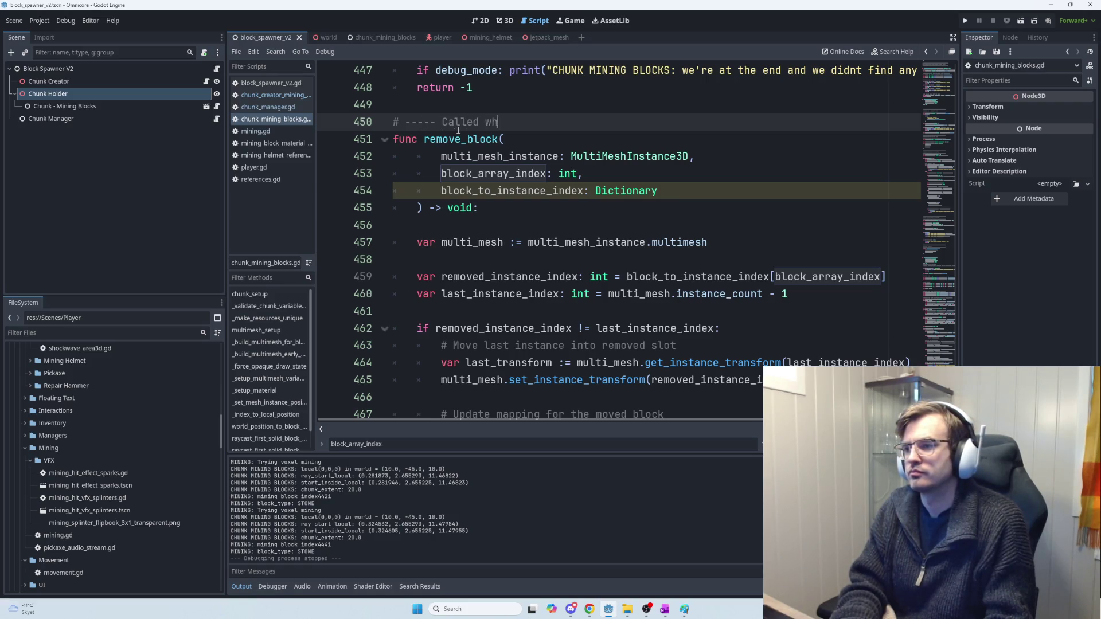
{"action": "type", "text": "en heatlh "}
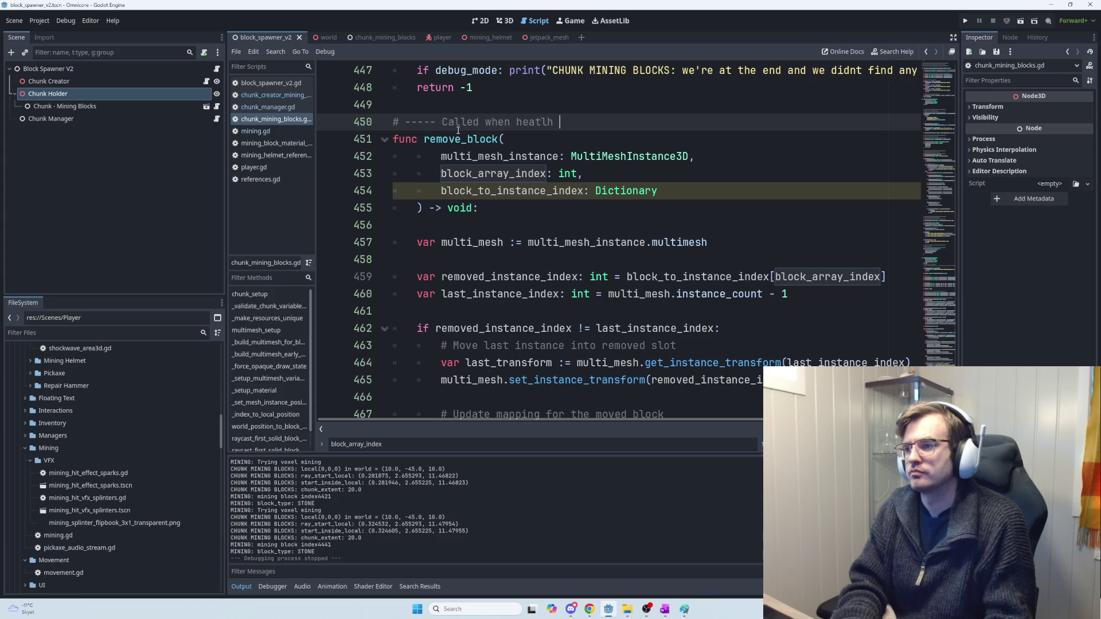
{"action": "type", "text": "ck heal"}
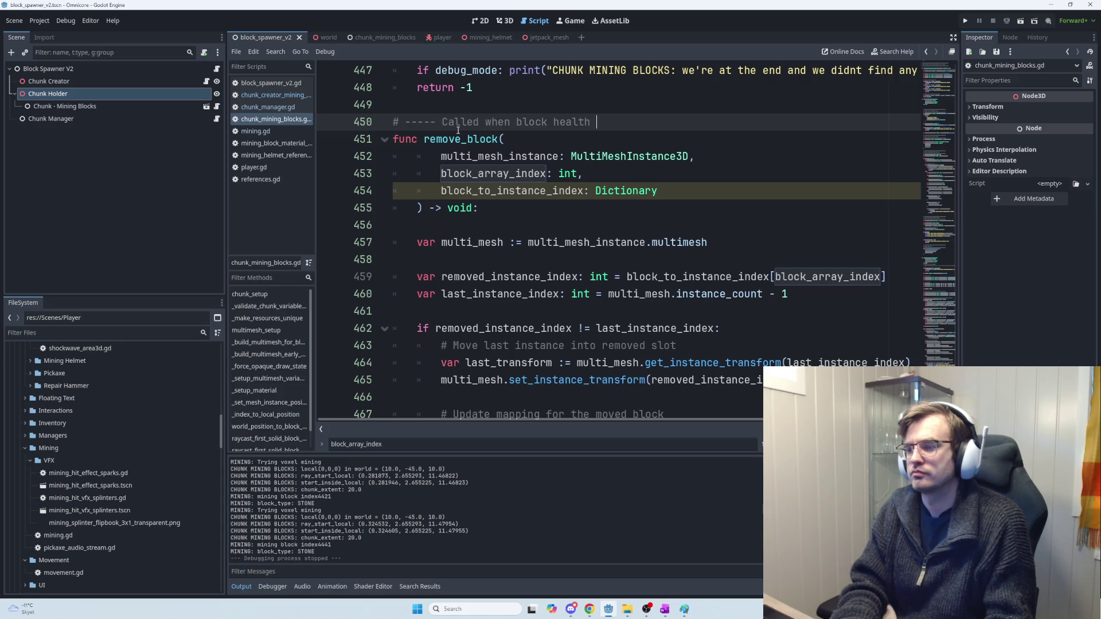
{"action": "type", "text": " -----"}
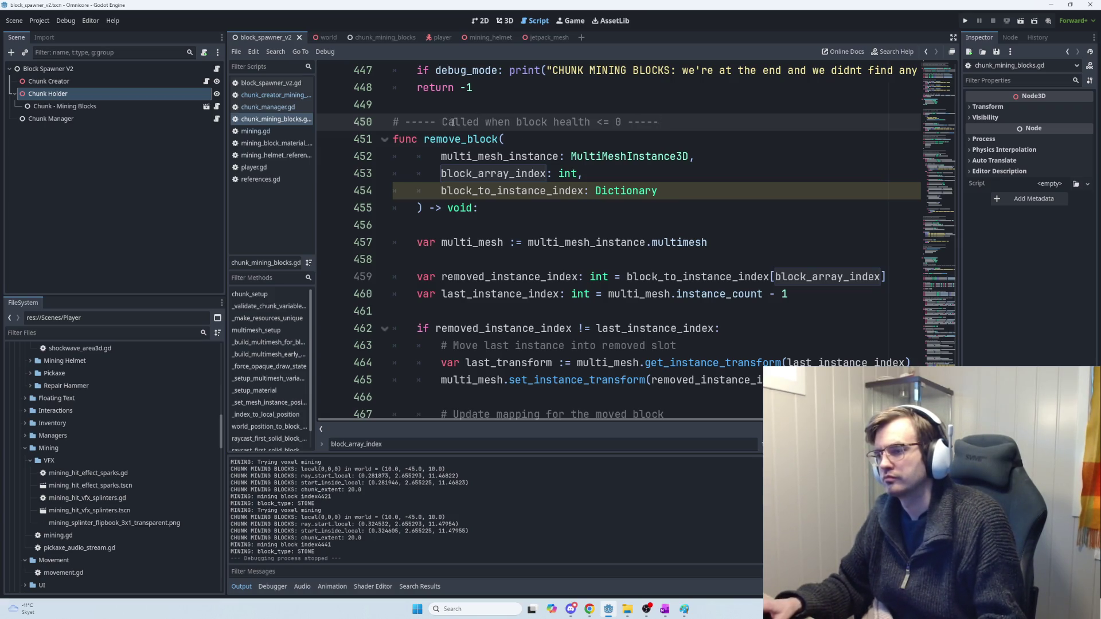
{"action": "left_click_drag", "start_coordinate": [416, 121], "coordinate": [442, 122]}
{"action": "key", "text": "BackSpace"}
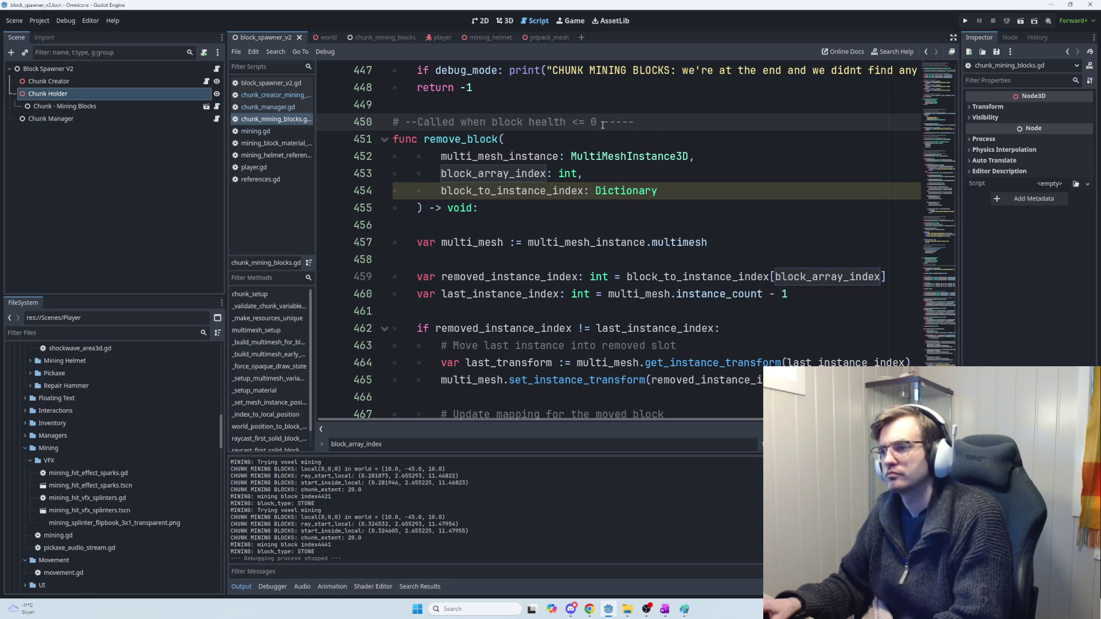
{"action": "left_click_drag", "start_coordinate": [611, 122], "coordinate": [633, 122]}
{"action": "key", "text": "BackSpace"}
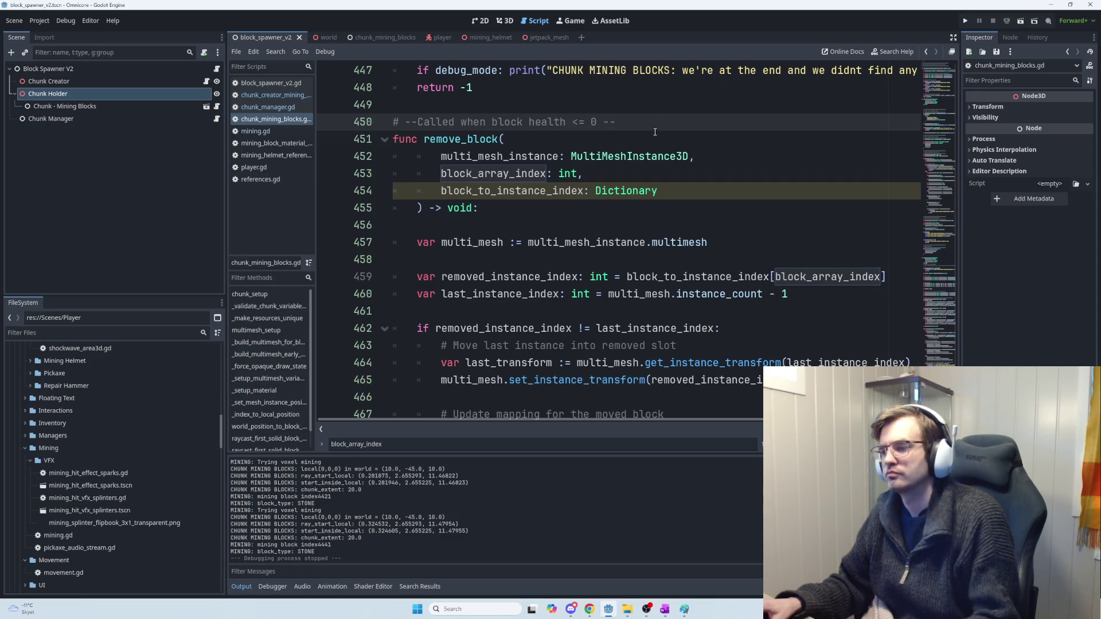
Step: Check the uses of the block_to_instance_index parameter against ChatGPT's reply
{"action": "scroll", "coordinate": [556, 193], "scroll_direction": "up", "scroll_amount": 2}
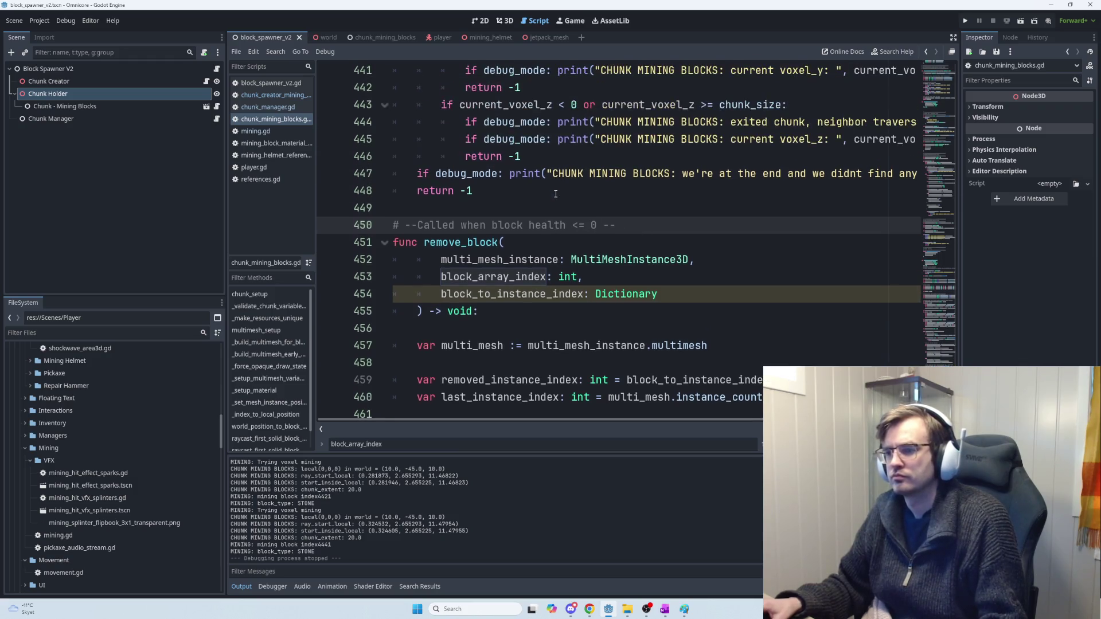
{"action": "scroll", "coordinate": [573, 212], "scroll_direction": "up", "scroll_amount": 1}
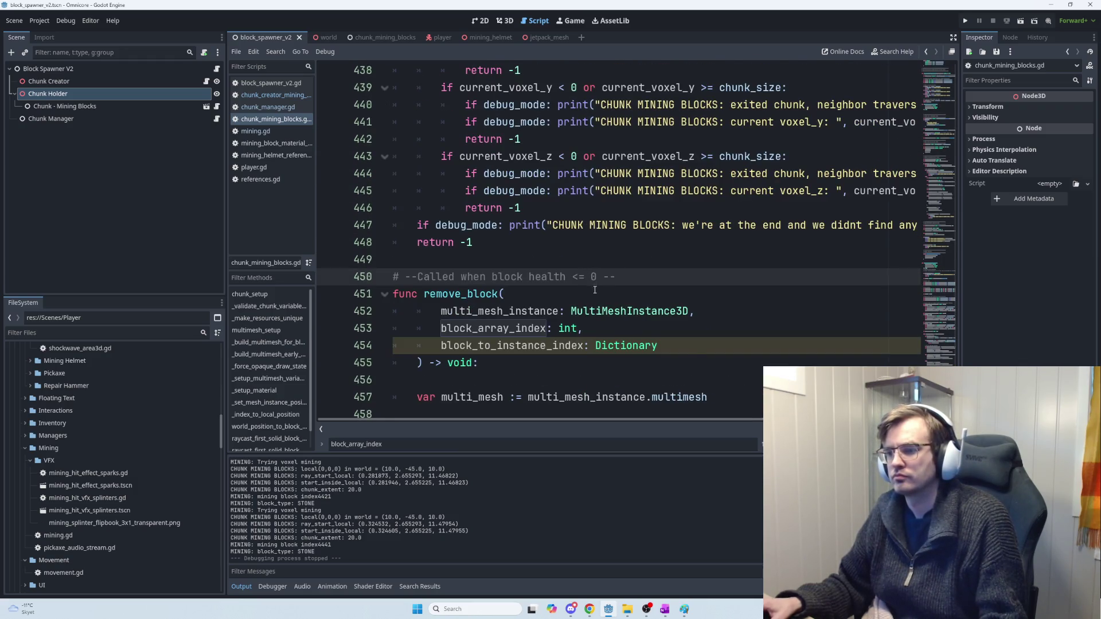
{"action": "scroll", "coordinate": [594, 289], "scroll_direction": "down", "scroll_amount": 3}
{"action": "double_click", "coordinate": [537, 192]}
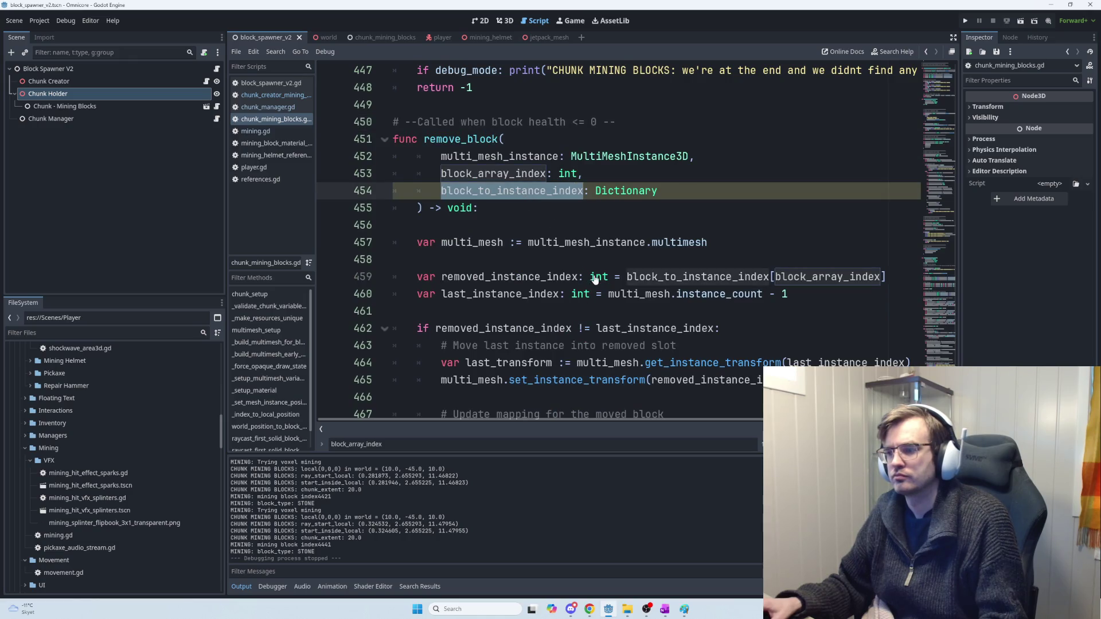
{"action": "scroll", "coordinate": [664, 310], "scroll_direction": "down", "scroll_amount": 4}
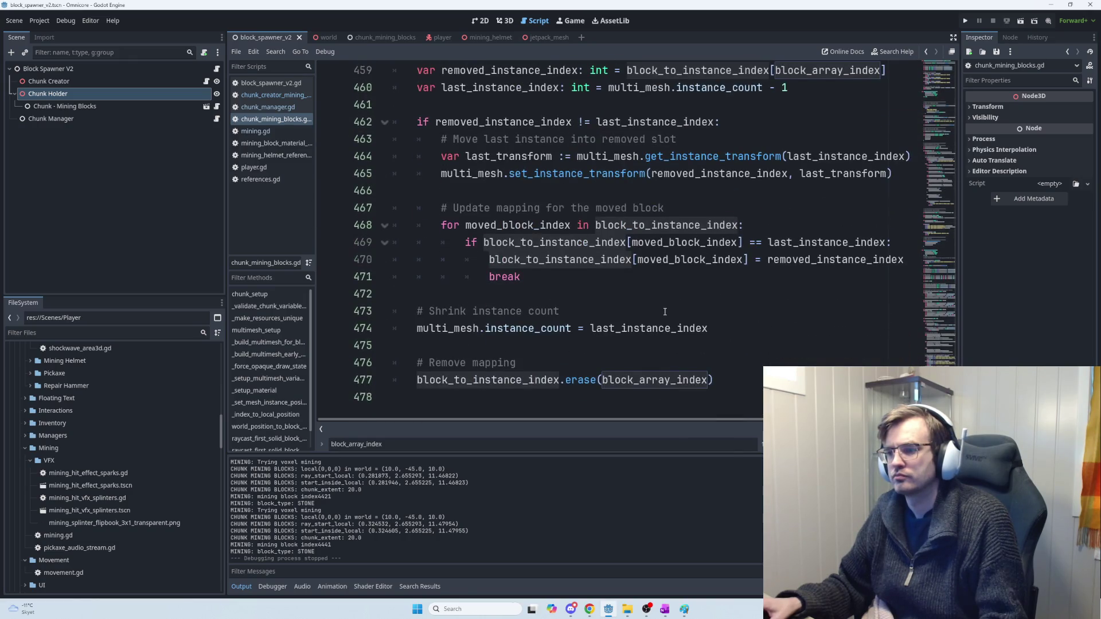
{"action": "scroll", "coordinate": [664, 312], "scroll_direction": "up", "scroll_amount": 4}
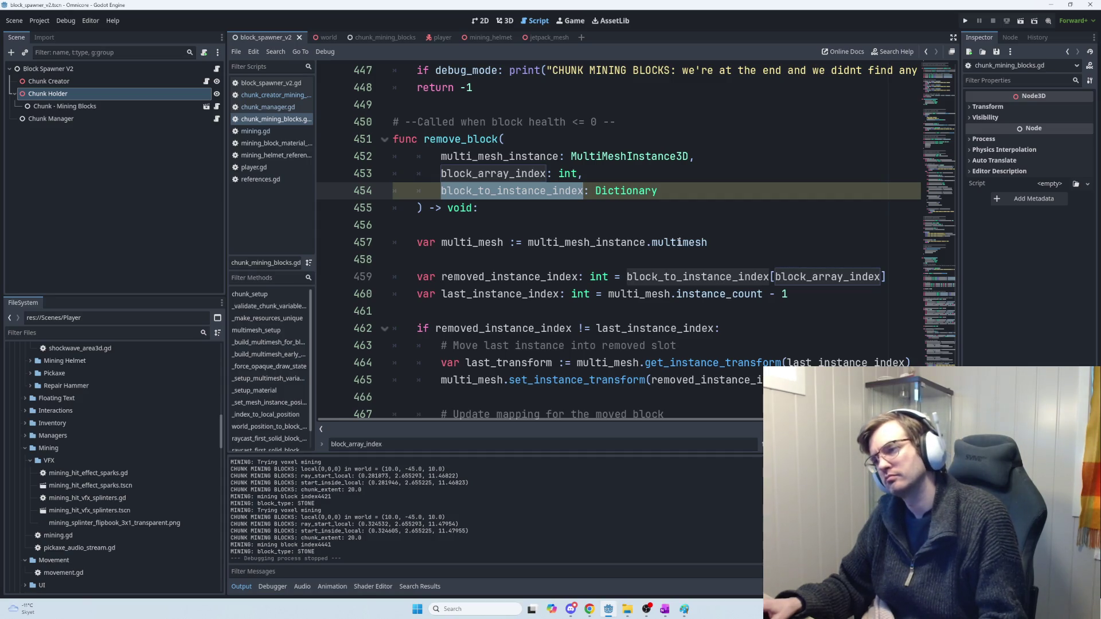
{"action": "key", "text": "alt+Tab"}
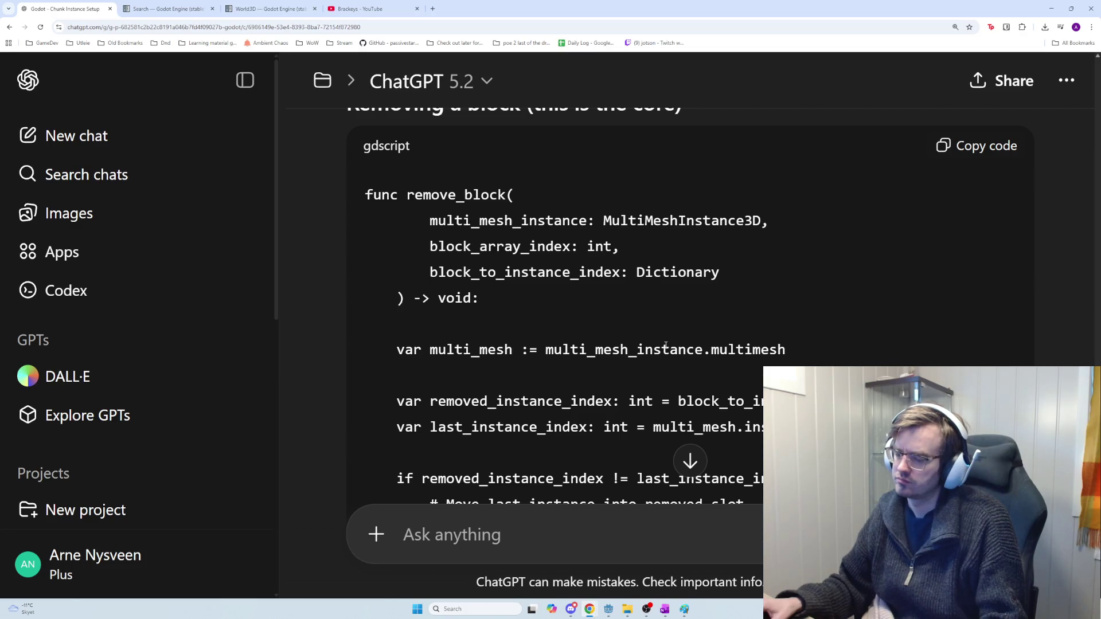
{"action": "key", "text": "alt+Tab"}
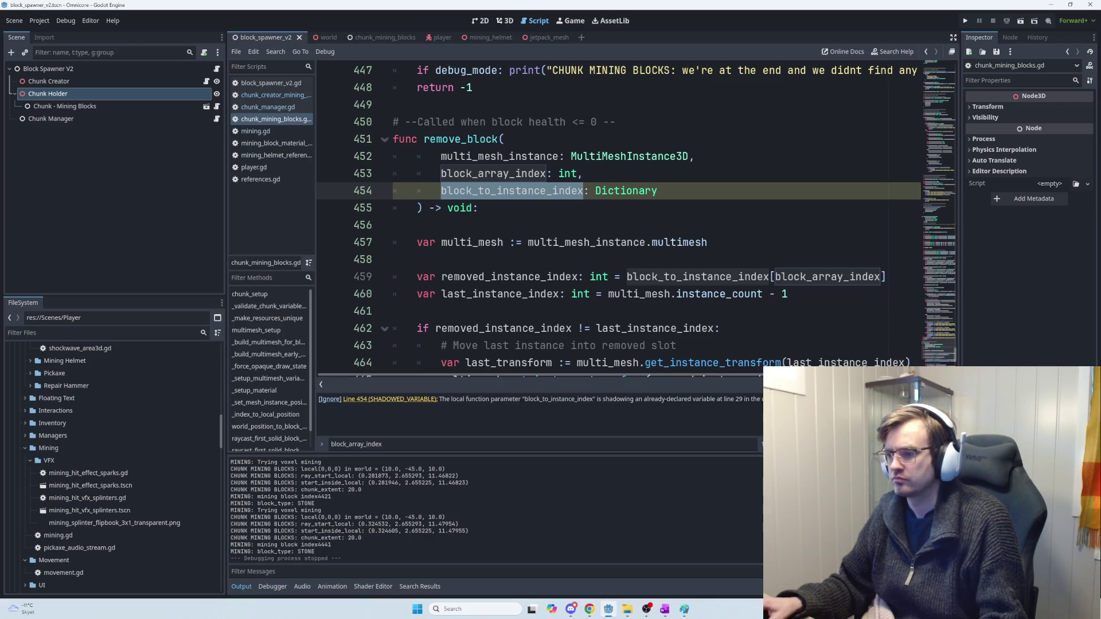
Step: Rename the parameter to block_to_instance_index_dictionary and apply the new name on line 459
{"action": "left_click_drag", "start_coordinate": [580, 408], "coordinate": [684, 403]}
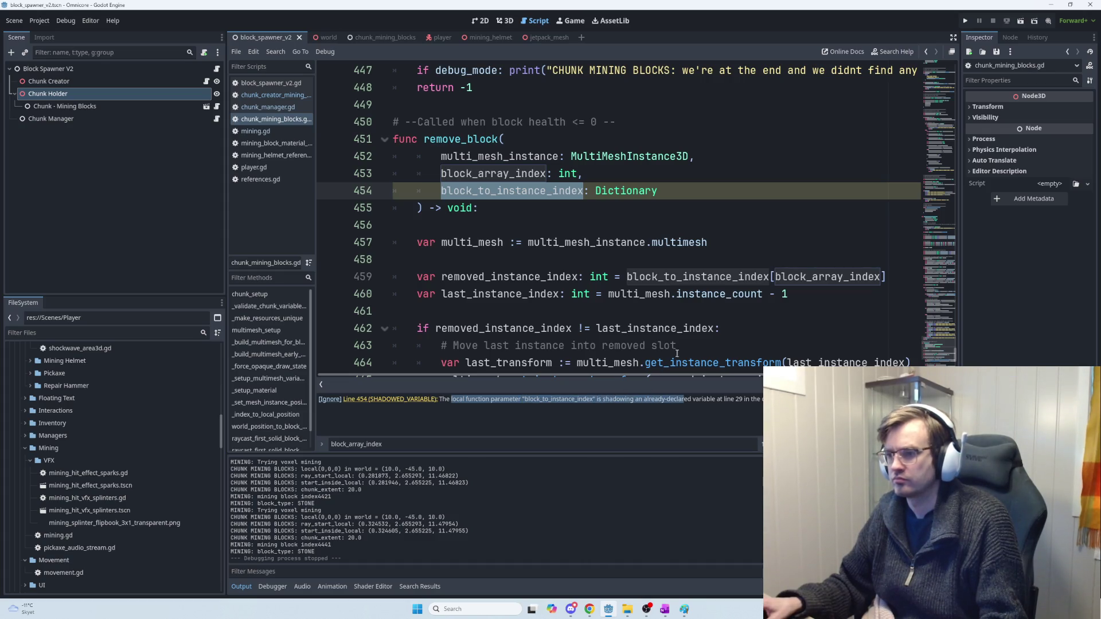
{"action": "left_click", "coordinate": [507, 196]}
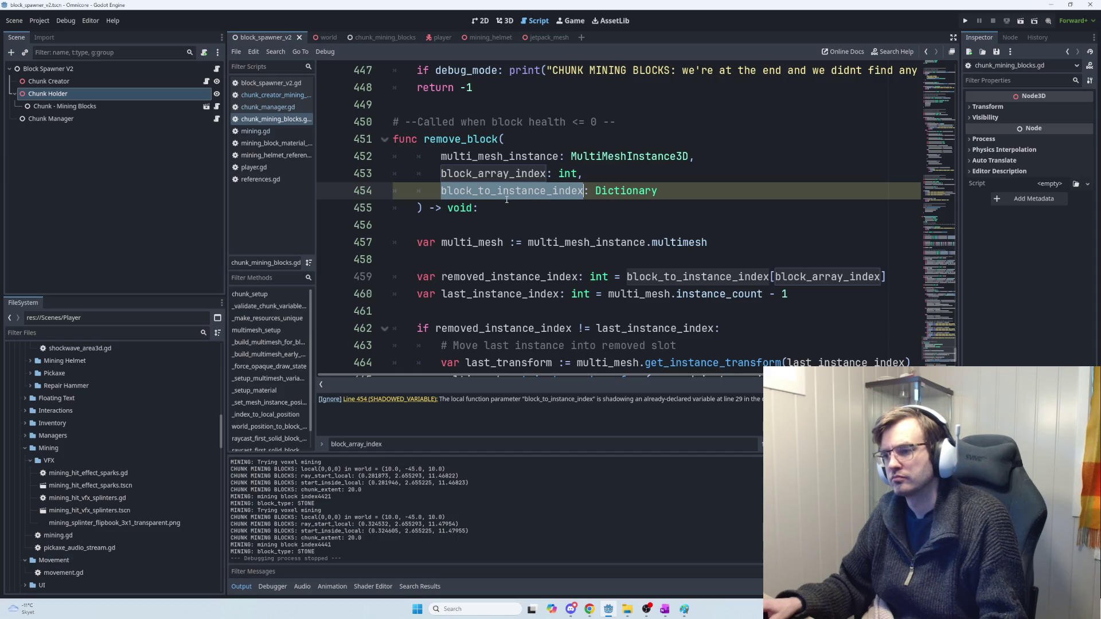
{"action": "left_click", "coordinate": [507, 195]}
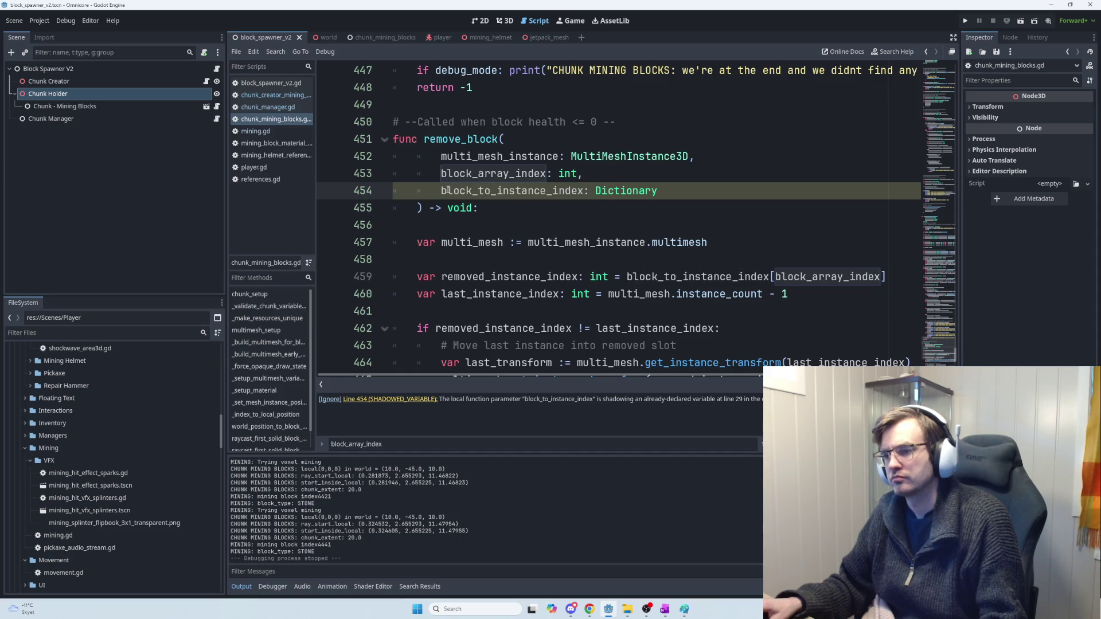
{"action": "left_click", "coordinate": [584, 190]}
{"action": "type", "text": "_dictionary"}
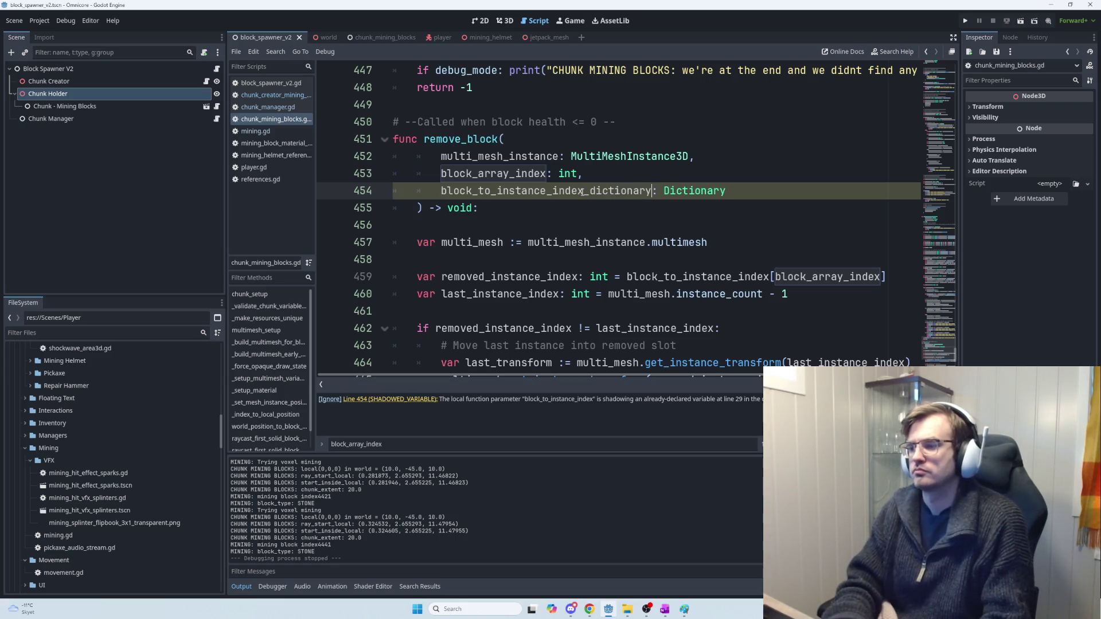
{"action": "double_click", "coordinate": [608, 192]}
{"action": "key", "text": "ctrl+c"}
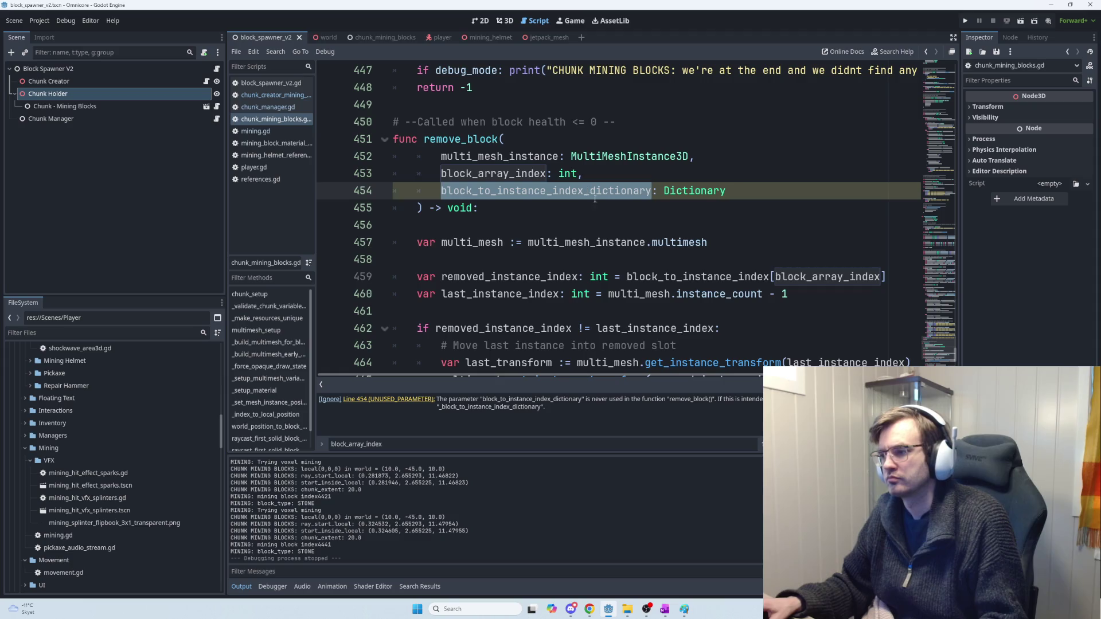
{"action": "scroll", "coordinate": [766, 281], "scroll_direction": "down", "scroll_amount": 1}
{"action": "scroll", "coordinate": [766, 281], "scroll_direction": "down", "scroll_amount": 1}
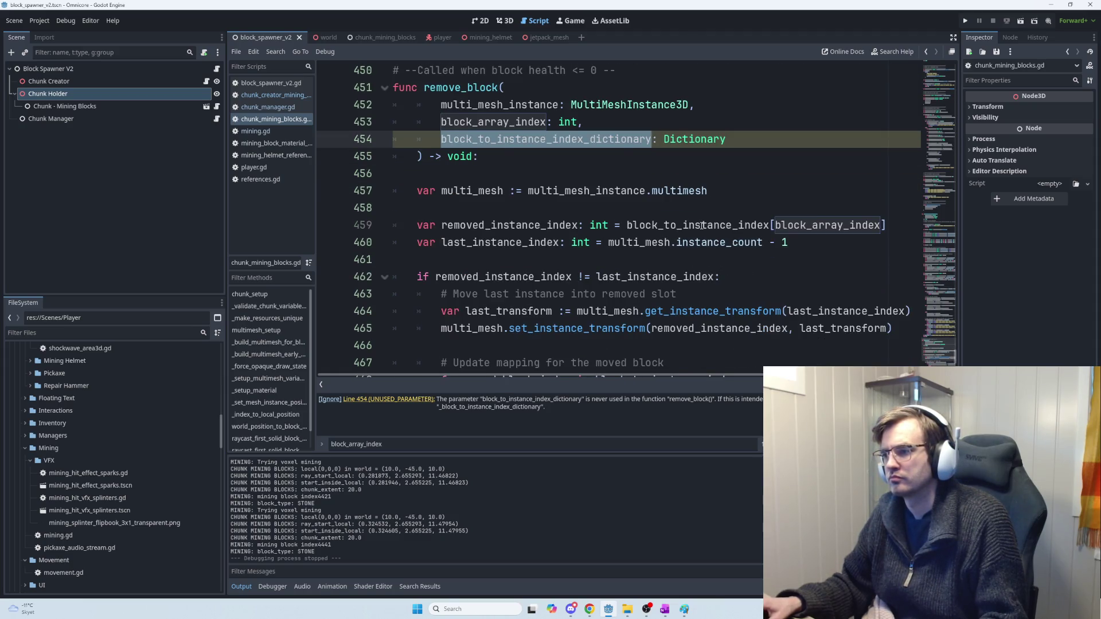
{"action": "double_click", "coordinate": [702, 225]}
{"action": "key", "text": "ctrl+v"}
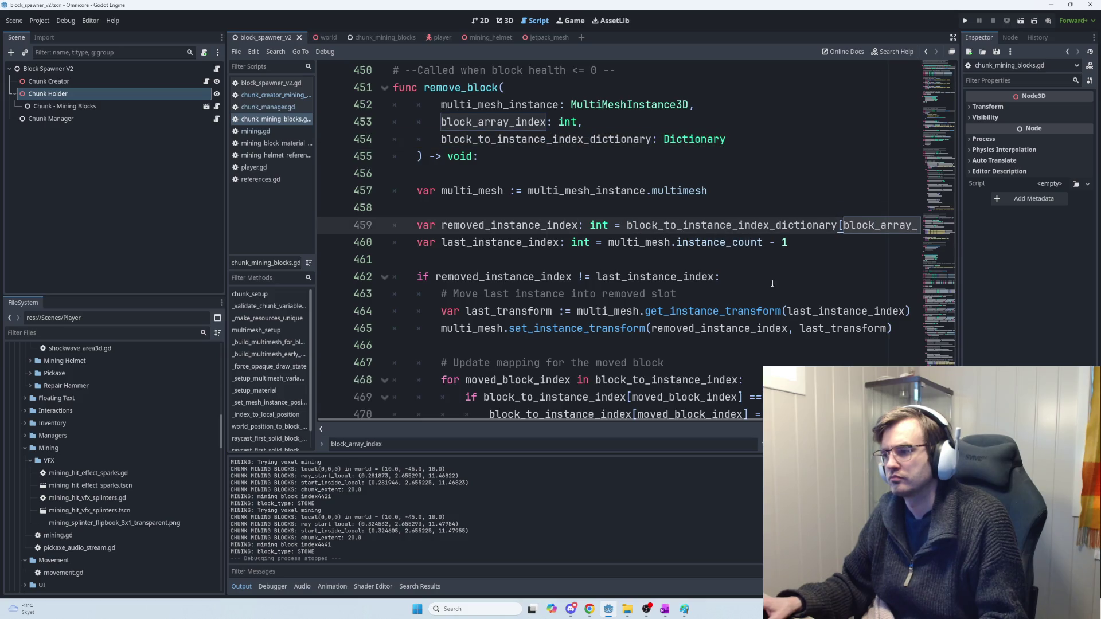
Step: Undo the line 459 rename and remove the dictionary parameter from remove_block
{"action": "scroll", "coordinate": [801, 311], "scroll_direction": "down", "scroll_amount": 2}
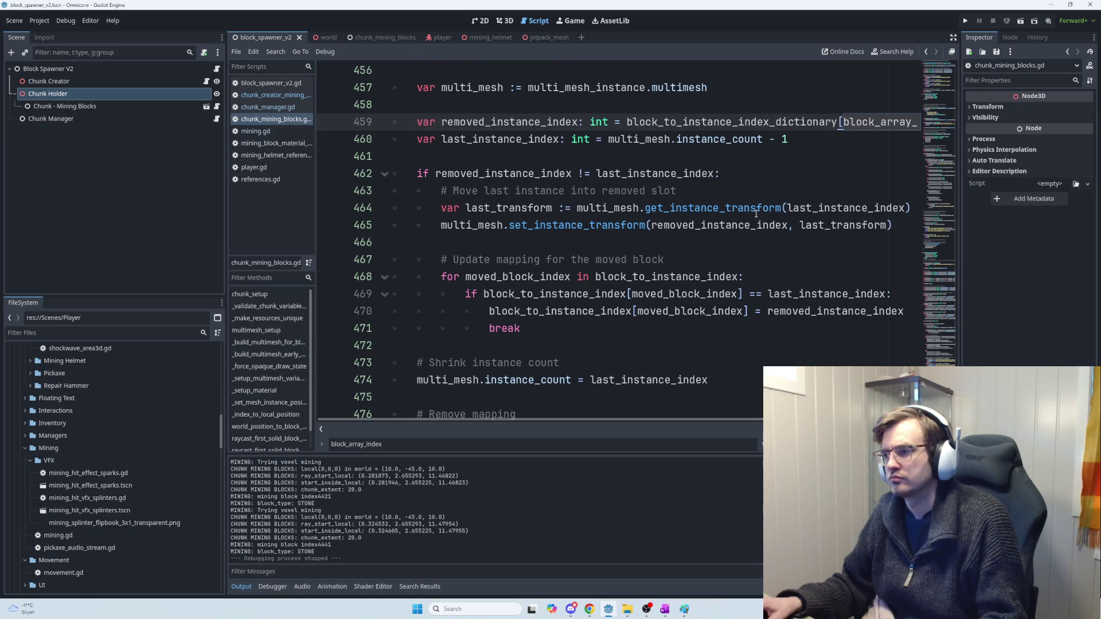
{"action": "mouse_move", "coordinate": [756, 212]}
{"action": "scroll", "coordinate": [717, 194], "scroll_direction": "up", "scroll_amount": 1}
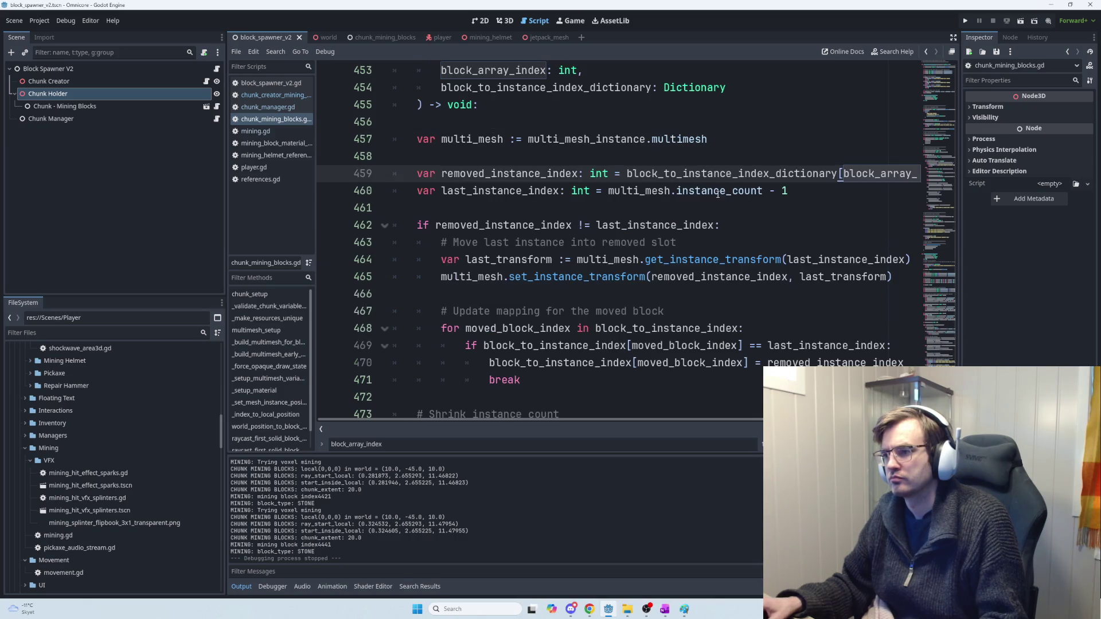
{"action": "scroll", "coordinate": [738, 218], "scroll_direction": "up", "scroll_amount": 1}
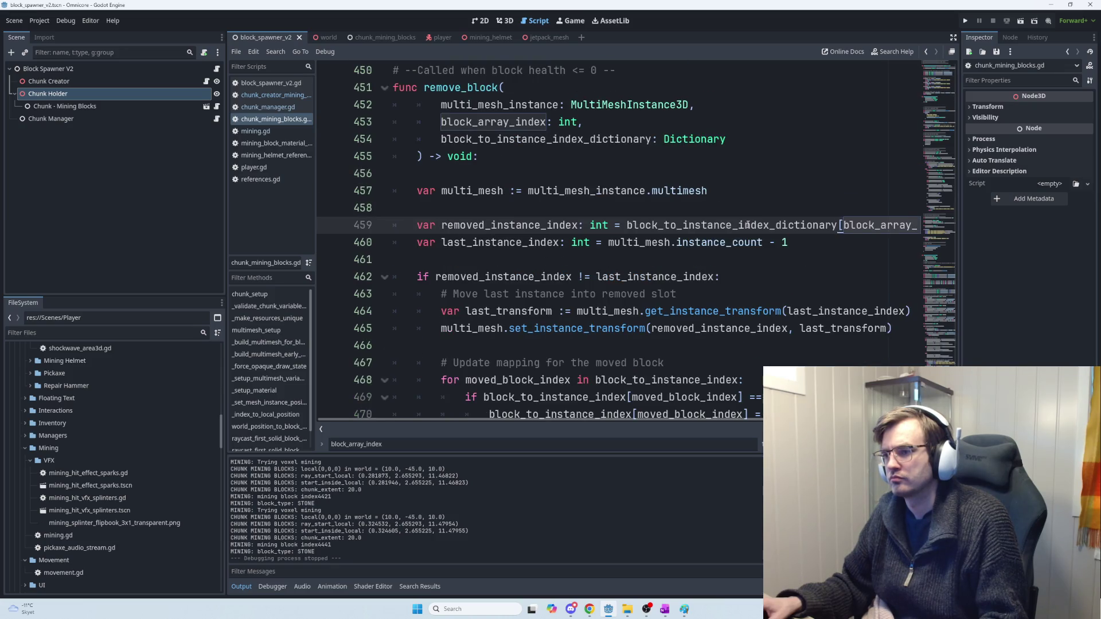
{"action": "key", "text": "ctrl+z"}
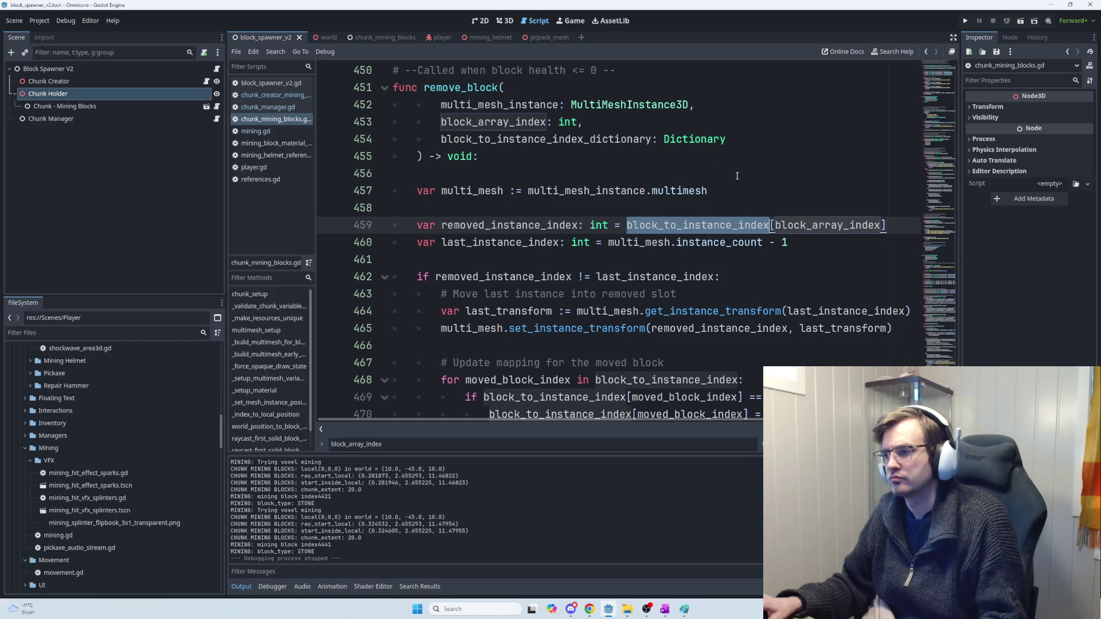
{"action": "left_click", "coordinate": [768, 232], "text": "ctrl"}
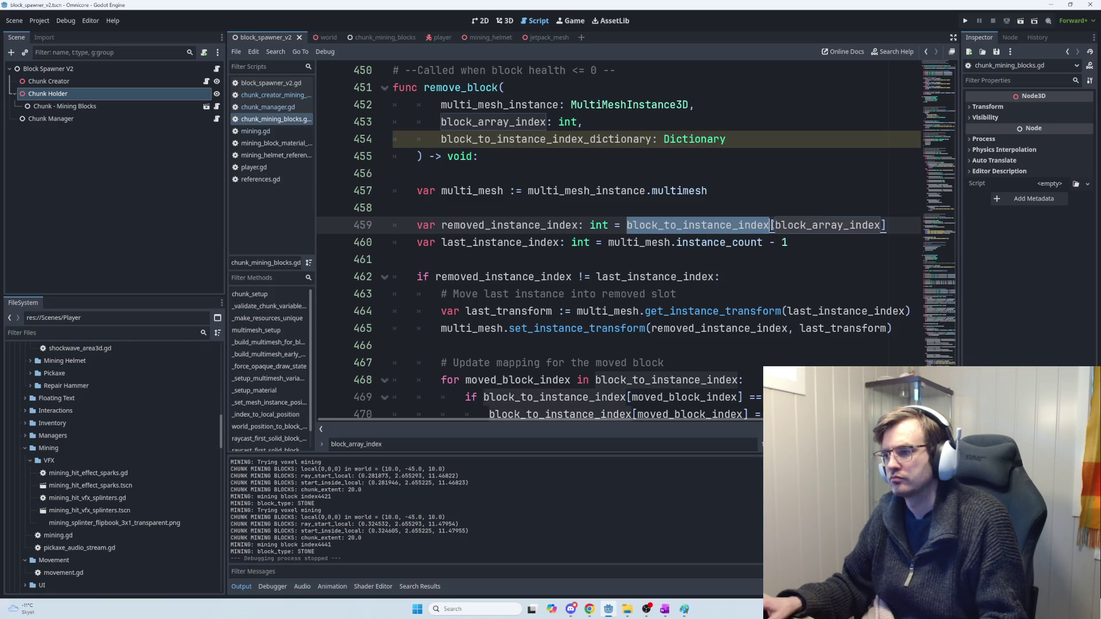
{"action": "mouse_move", "coordinate": [749, 139]}
{"action": "left_mouse_down"}
{"action": "mouse_move", "coordinate": [476, 123]}
{"action": "mouse_move", "coordinate": [402, 133]}
{"action": "left_mouse_up"}
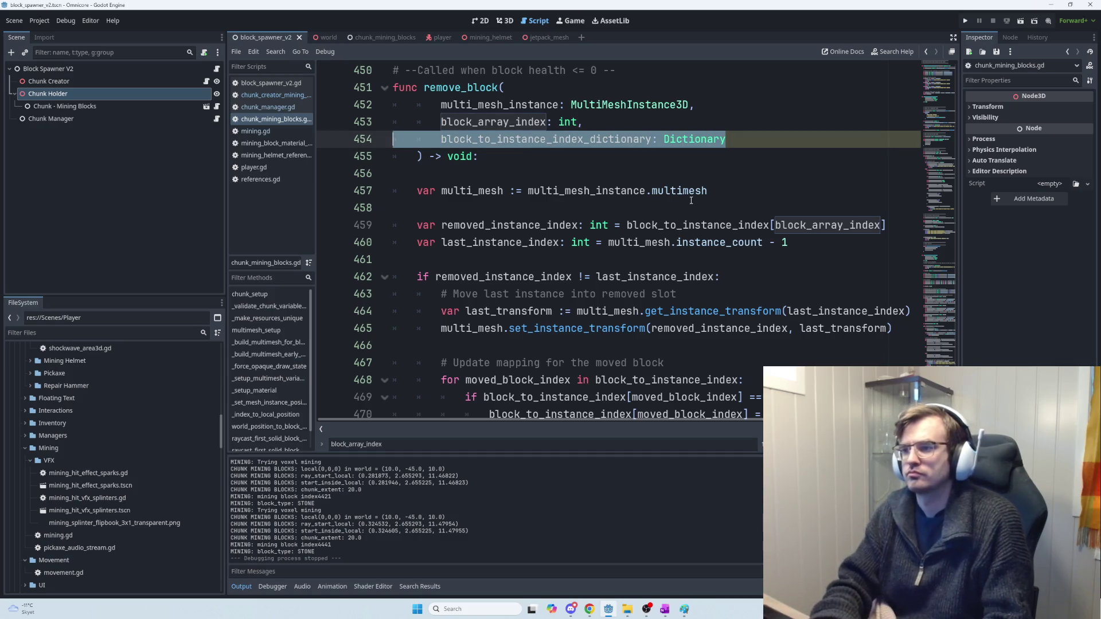
{"action": "key", "text": "BackSpace"}
{"action": "key", "text": "BackSpace"}
{"action": "key", "text": "BackSpace"}
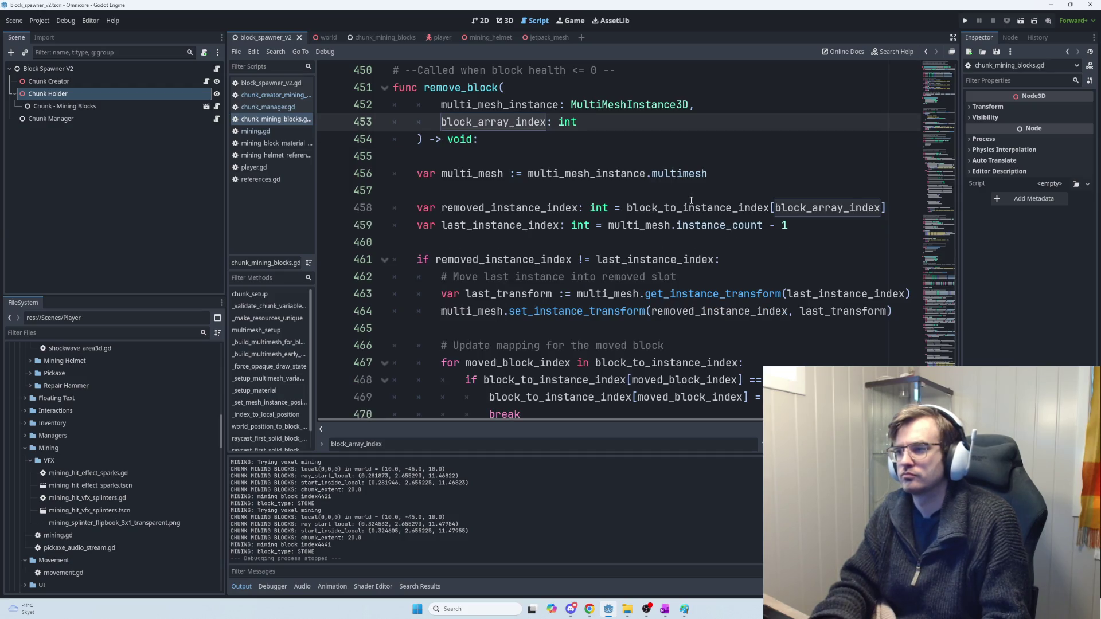
{"action": "double_click", "coordinate": [758, 212]}
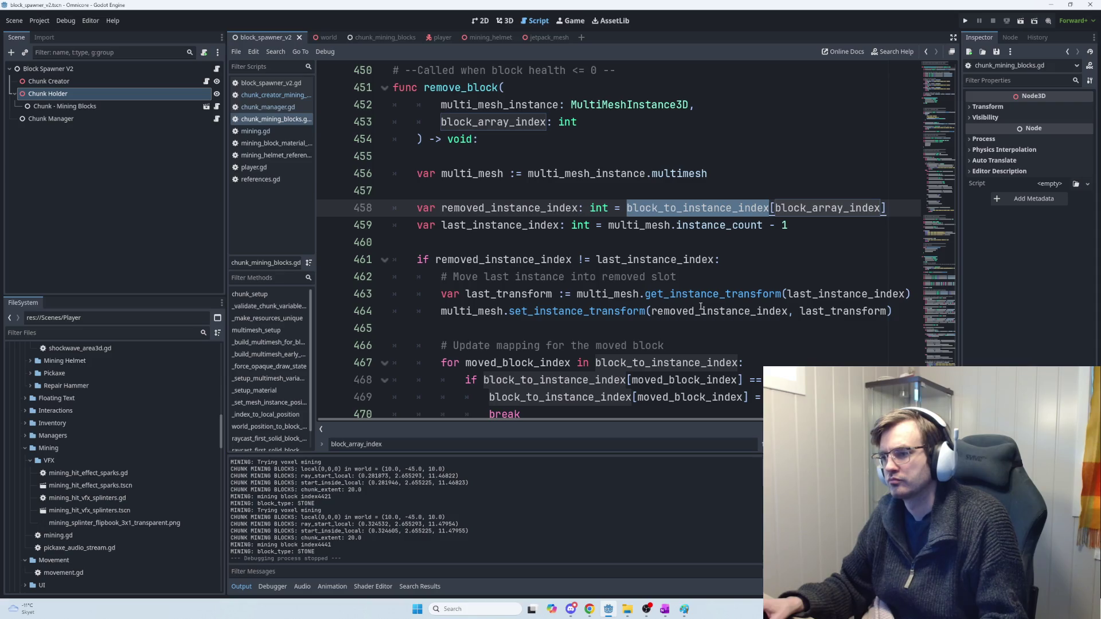
Step: Select ChatGPT's loop that fills block_to_instance_index when building the multimesh
{"action": "key", "text": "alt+Tab"}
{"action": "scroll", "coordinate": [694, 323], "scroll_direction": "up", "scroll_amount": 5}
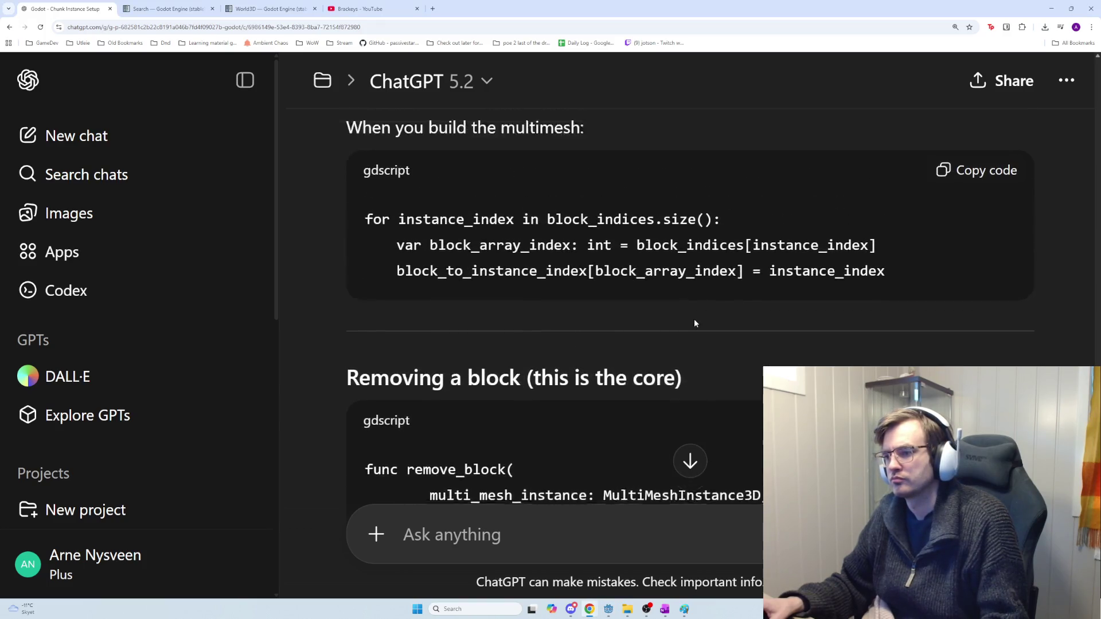
{"action": "left_click_drag", "start_coordinate": [889, 297], "coordinate": [365, 245]}
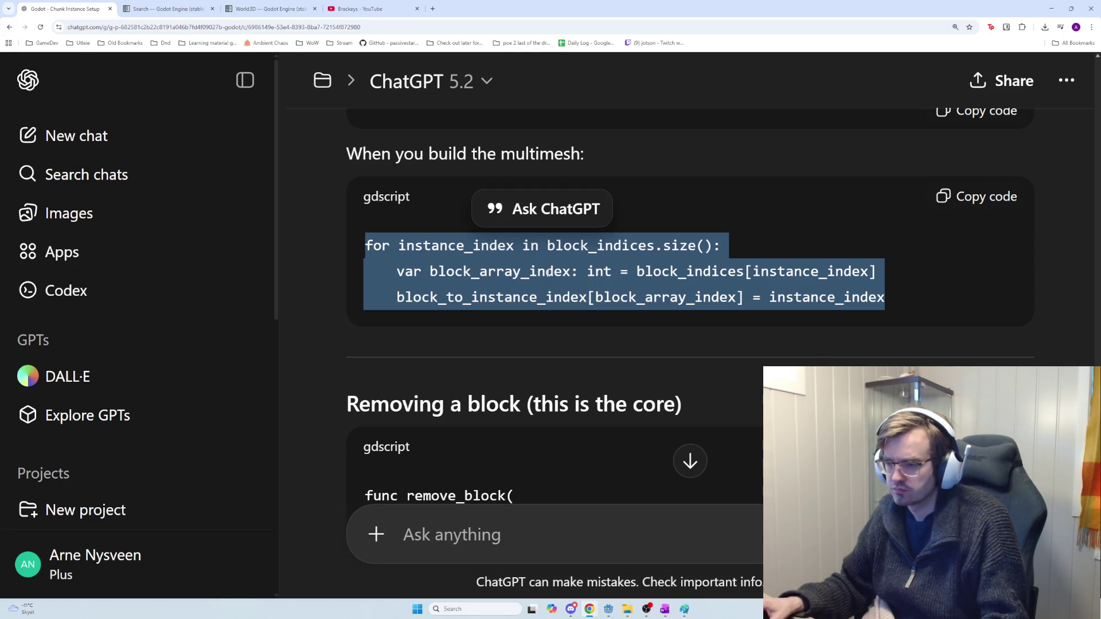
{"action": "key", "text": "alt+Tab"}
Step: Search the script for block_indices to find the block-sorting loop
{"action": "key", "text": "ctrl+f"}
{"action": "type", "text": "b"}
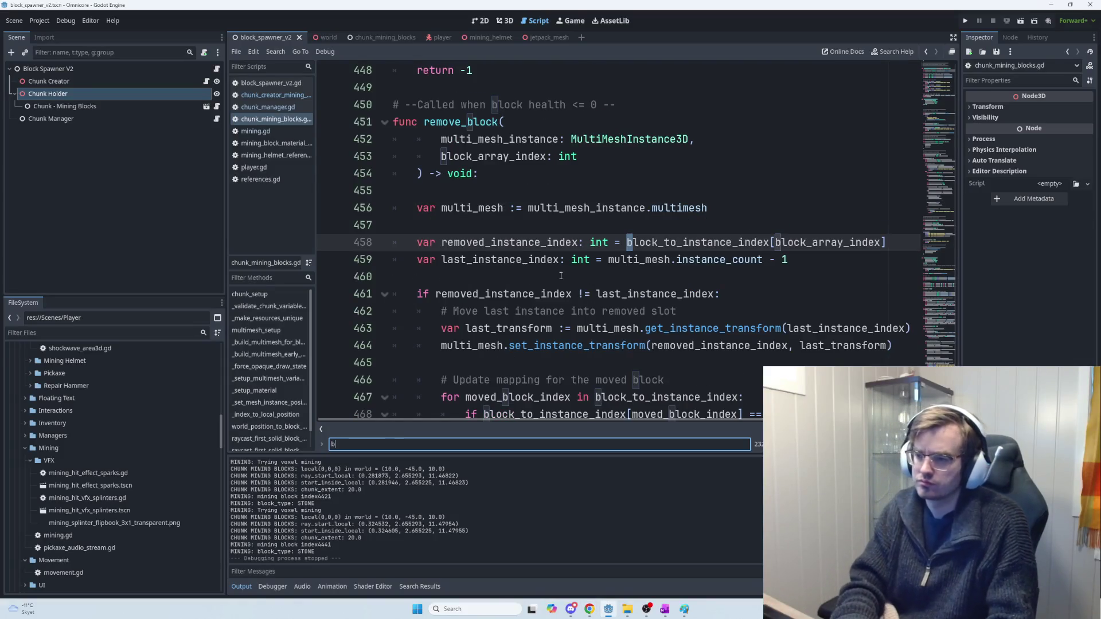
{"action": "type", "text": "lock_in"}
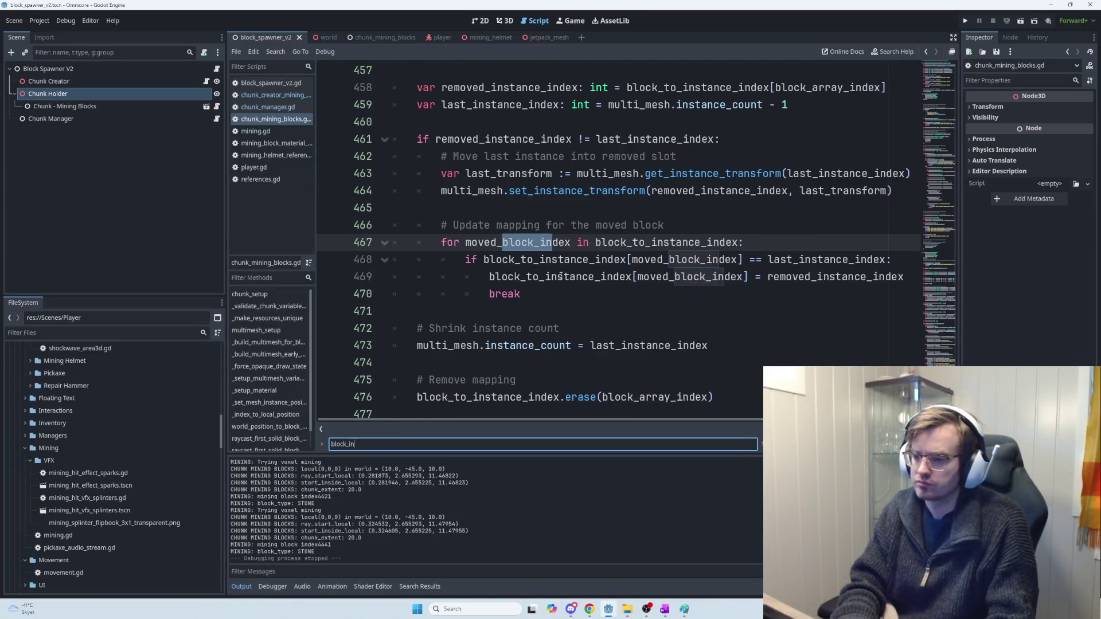
{"action": "type", "text": "dices"}
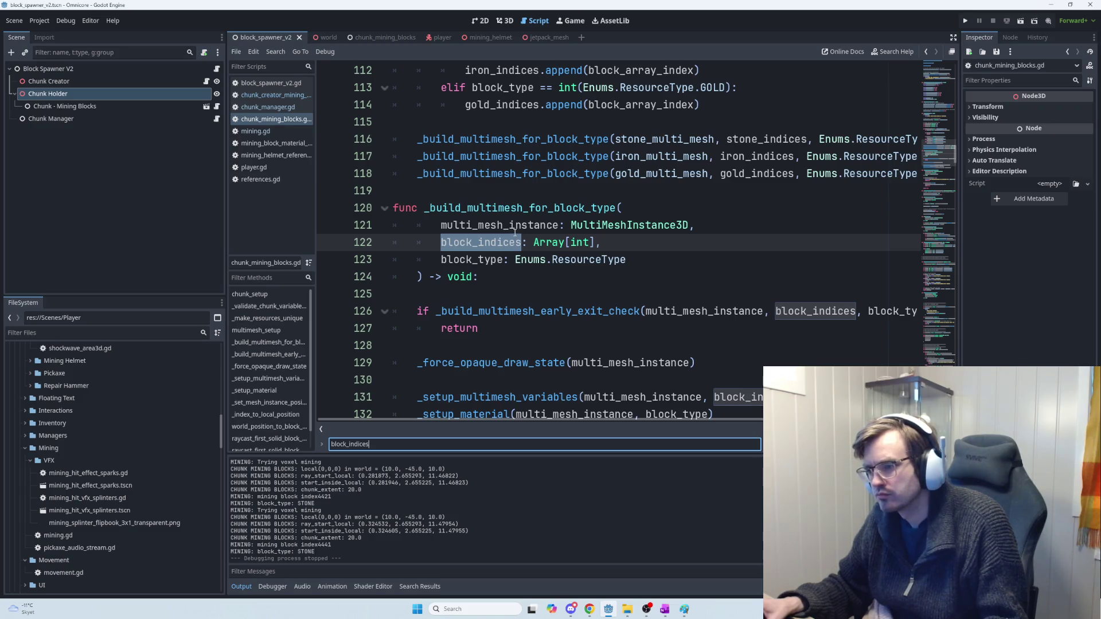
{"action": "scroll", "coordinate": [514, 232], "scroll_direction": "up", "scroll_amount": 2}
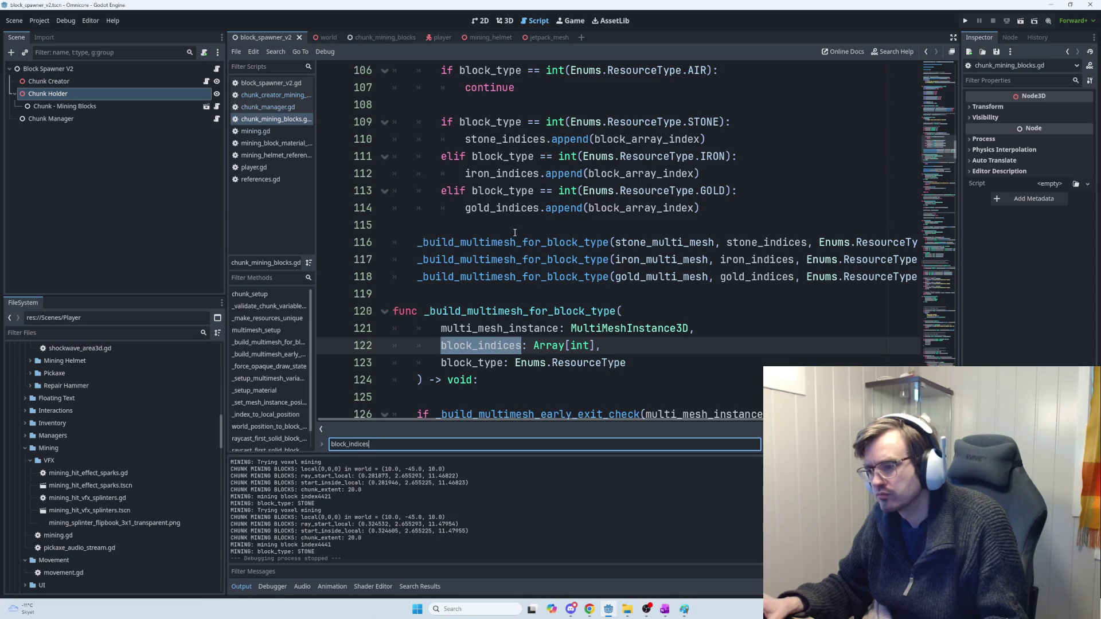
{"action": "scroll", "coordinate": [514, 232], "scroll_direction": "up", "scroll_amount": 1}
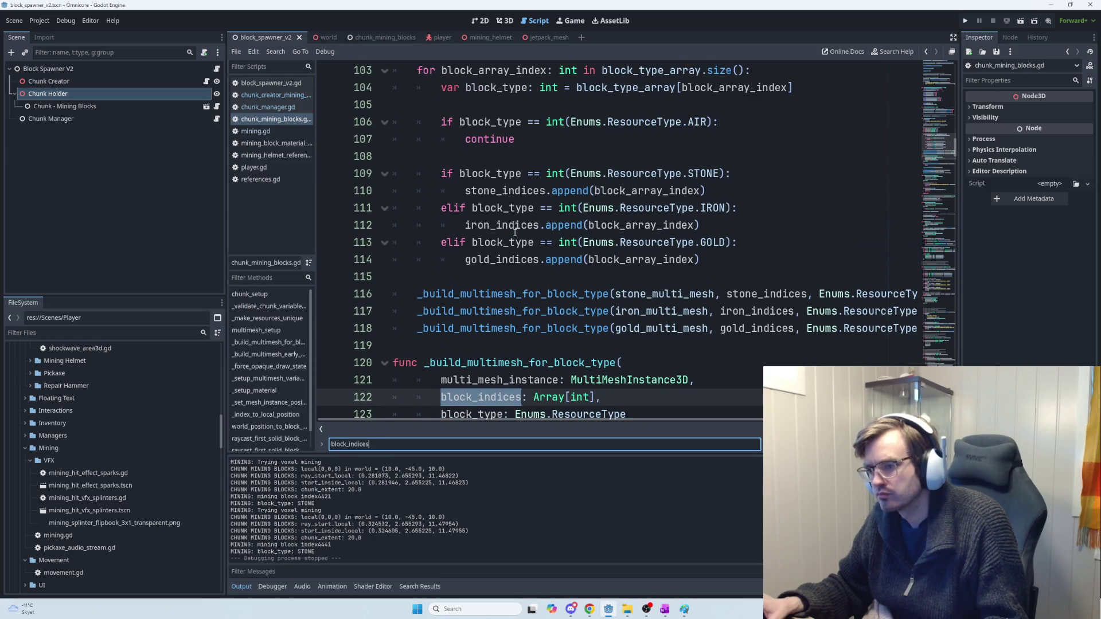
{"action": "scroll", "coordinate": [514, 233], "scroll_direction": "up", "scroll_amount": 1}
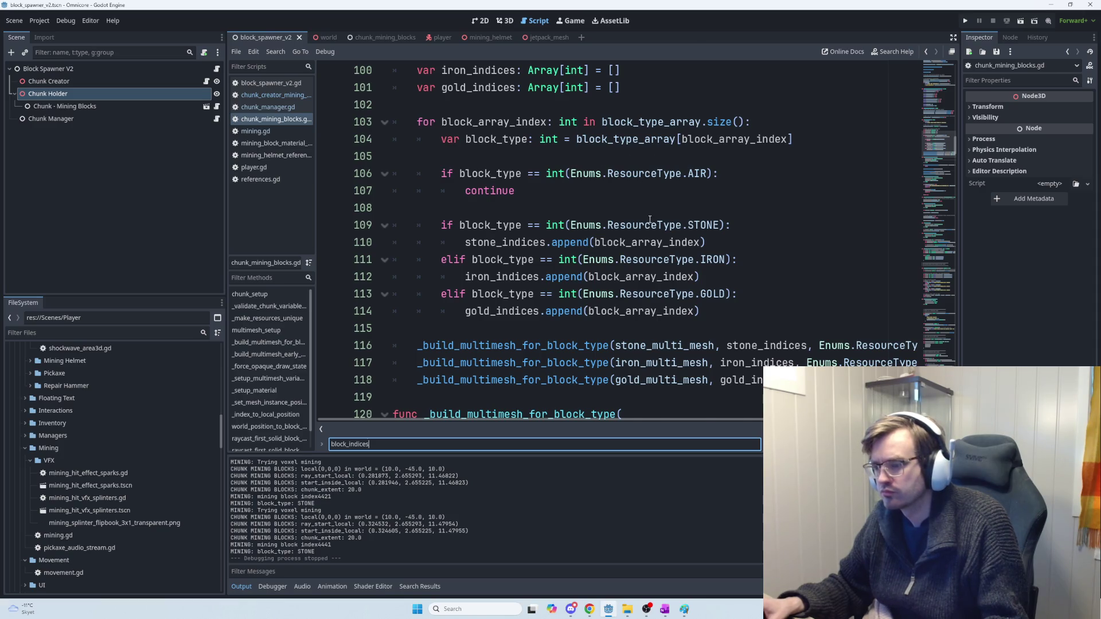
{"action": "scroll", "coordinate": [660, 227], "scroll_direction": "up", "scroll_amount": 2}
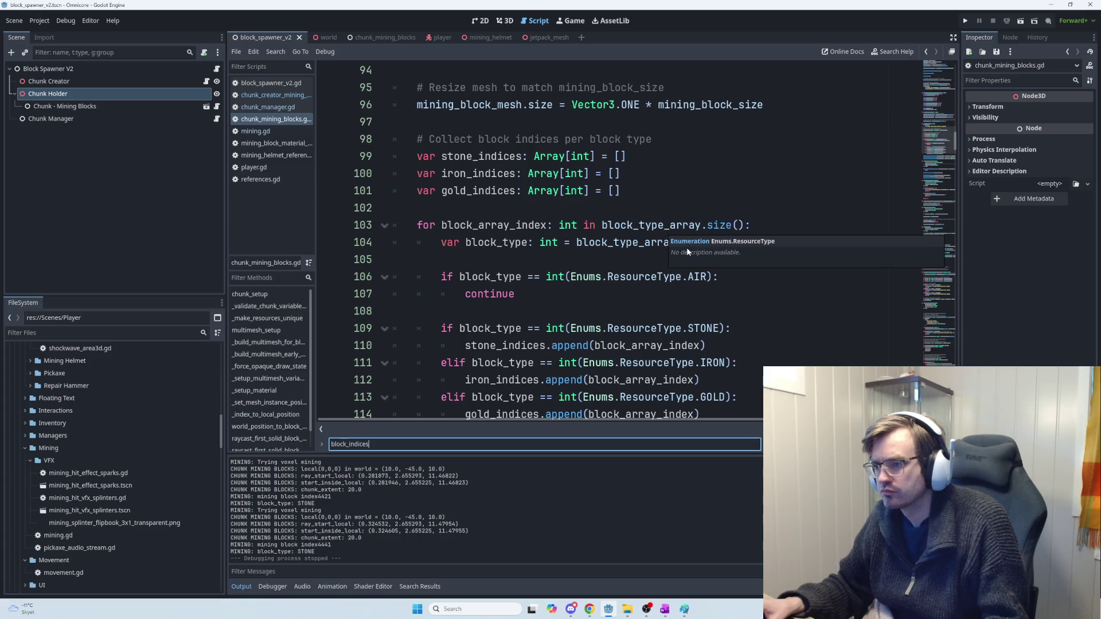
{"action": "scroll", "coordinate": [673, 305], "scroll_direction": "down", "scroll_amount": 1}
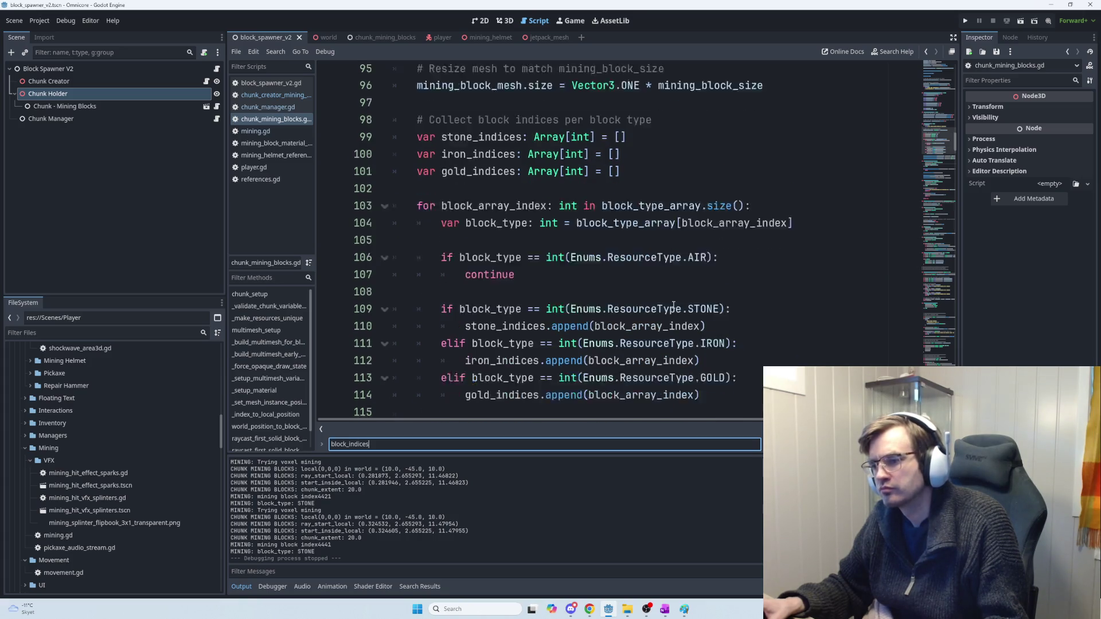
{"action": "scroll", "coordinate": [673, 306], "scroll_direction": "down", "scroll_amount": 1}
Step: Open a blank line after the sorting loop on line 114, discarding the misindented pasted loop
{"action": "left_click", "coordinate": [726, 357]}
{"action": "key", "text": "Return"}
{"action": "key", "text": "Return"}
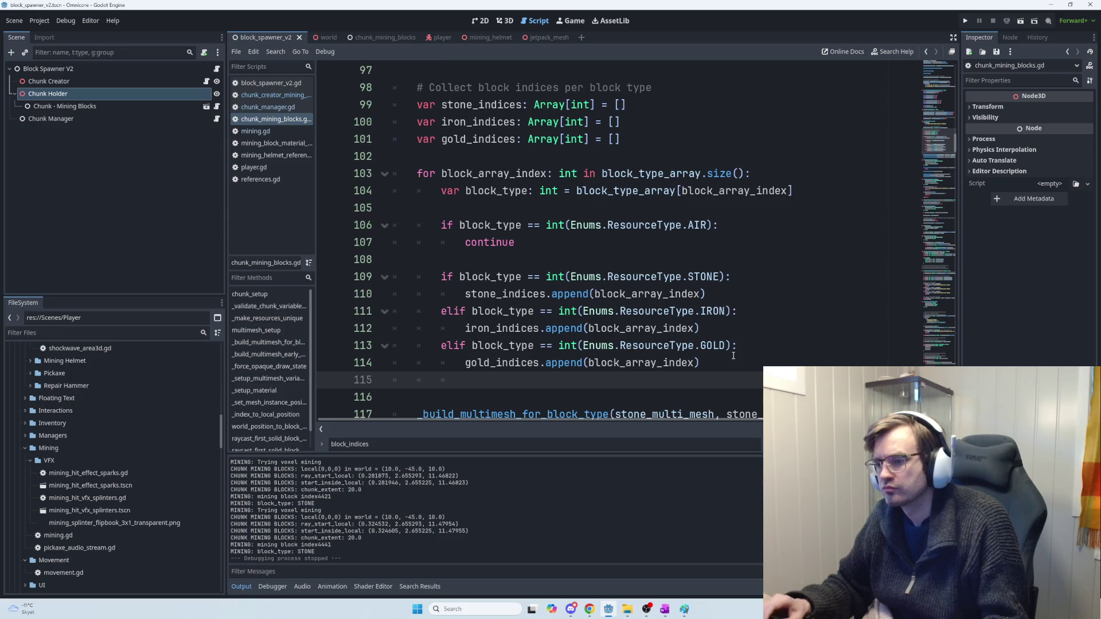
{"action": "key", "text": "ctrl+v"}
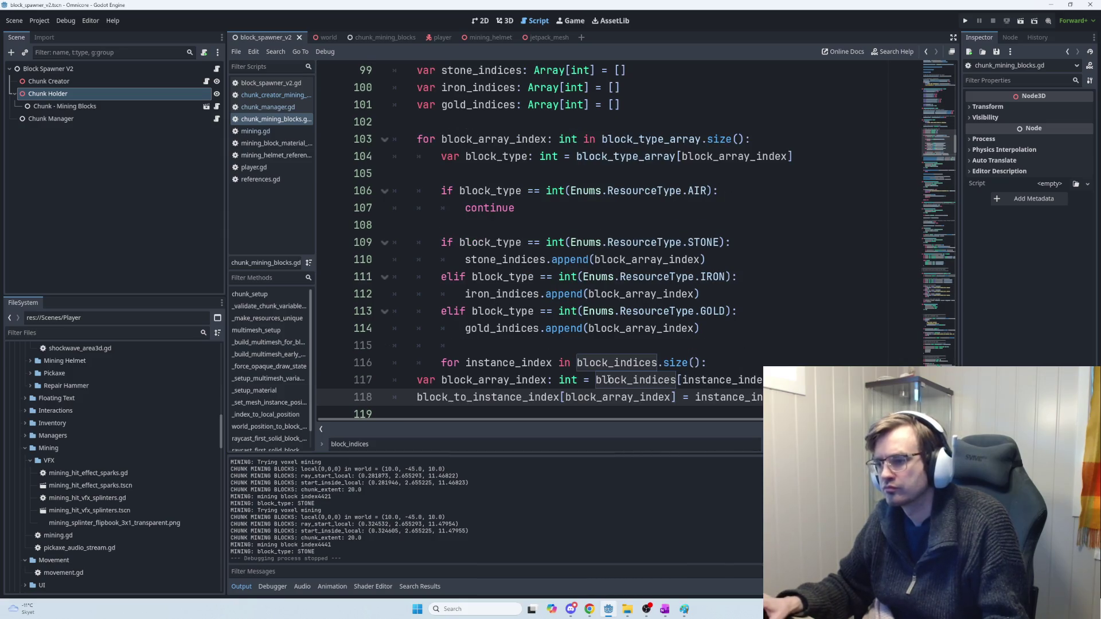
{"action": "key", "text": "ctrl+z"}
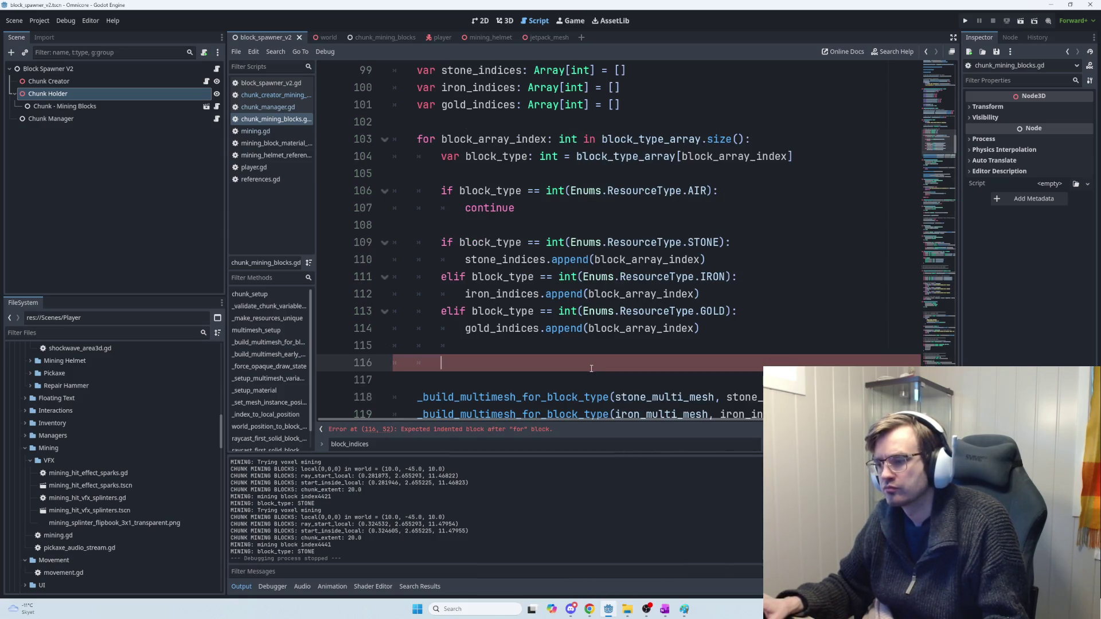
{"action": "scroll", "coordinate": [596, 355], "scroll_direction": "up", "scroll_amount": 4}
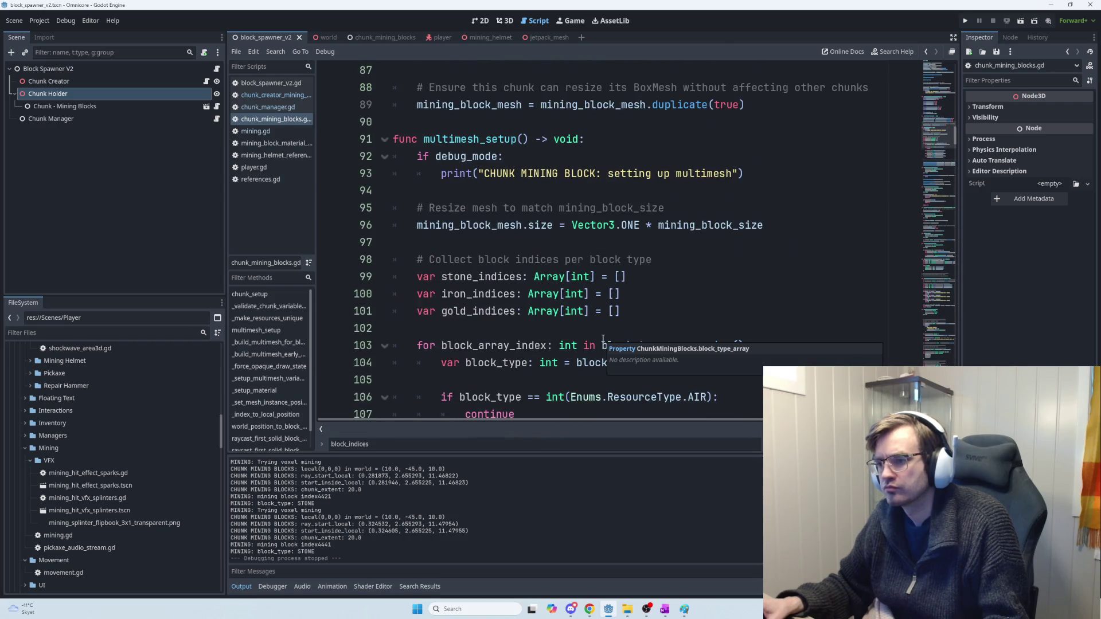
{"action": "scroll", "coordinate": [602, 342], "scroll_direction": "down", "scroll_amount": 2}
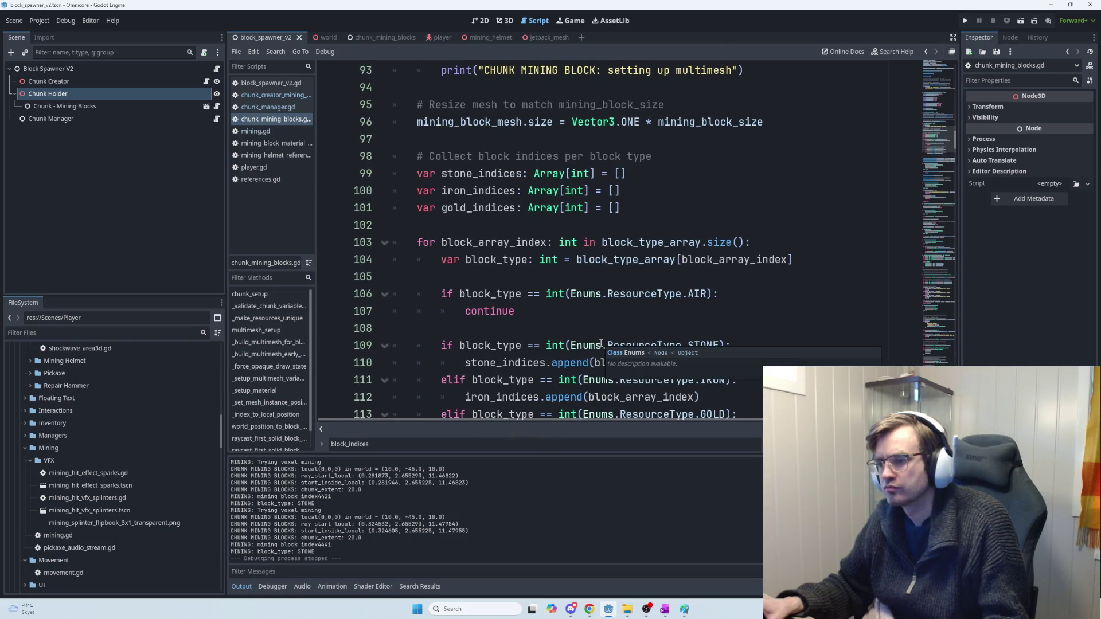
{"action": "scroll", "coordinate": [600, 342], "scroll_direction": "up", "scroll_amount": 1}
{"action": "scroll", "coordinate": [599, 343], "scroll_direction": "up", "scroll_amount": 1}
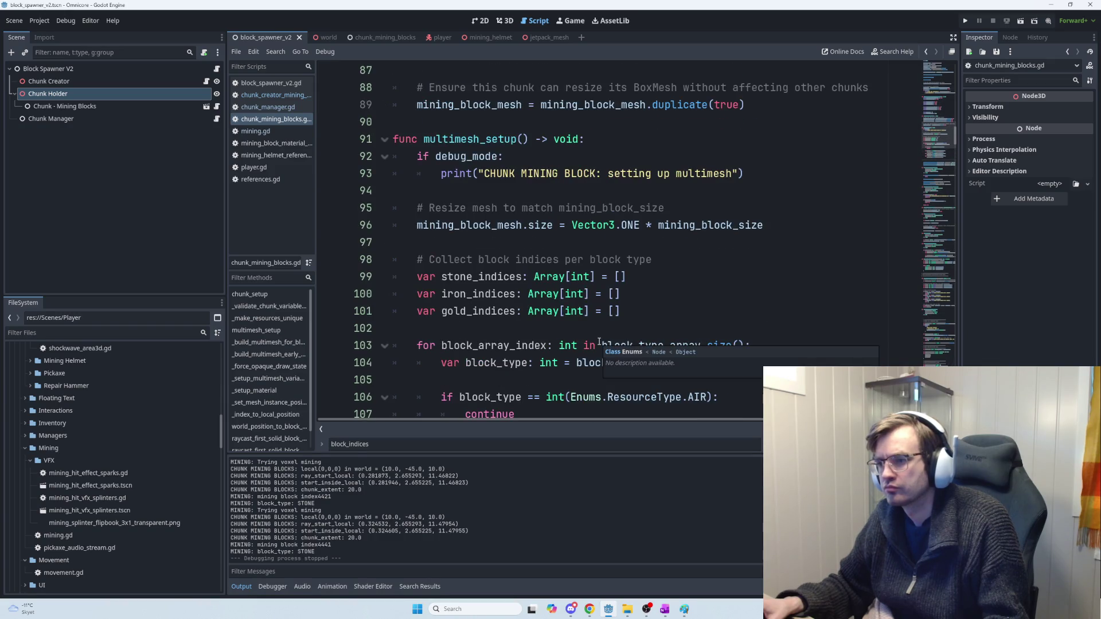
{"action": "scroll", "coordinate": [599, 342], "scroll_direction": "up", "scroll_amount": 1}
{"action": "scroll", "coordinate": [599, 343], "scroll_direction": "down", "scroll_amount": 3}
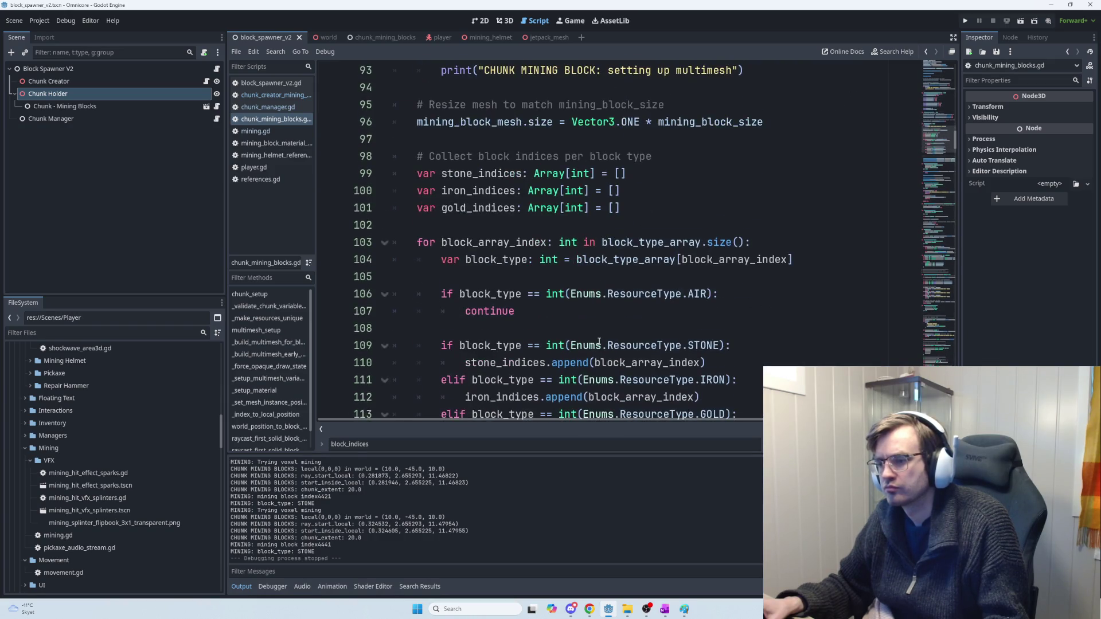
{"action": "scroll", "coordinate": [599, 342], "scroll_direction": "down", "scroll_amount": 2}
{"action": "key", "text": "ctrl+f"}
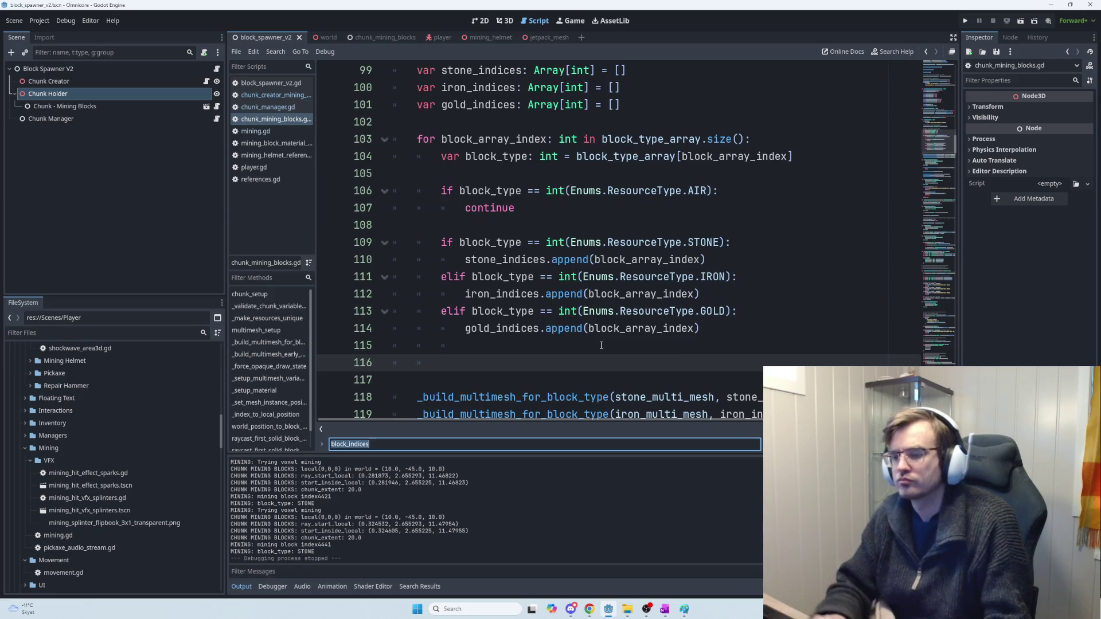
Step: Step through the block_indices matches on lines 128 to 183, then go back to ChatGPT
{"action": "key", "text": "Return"}
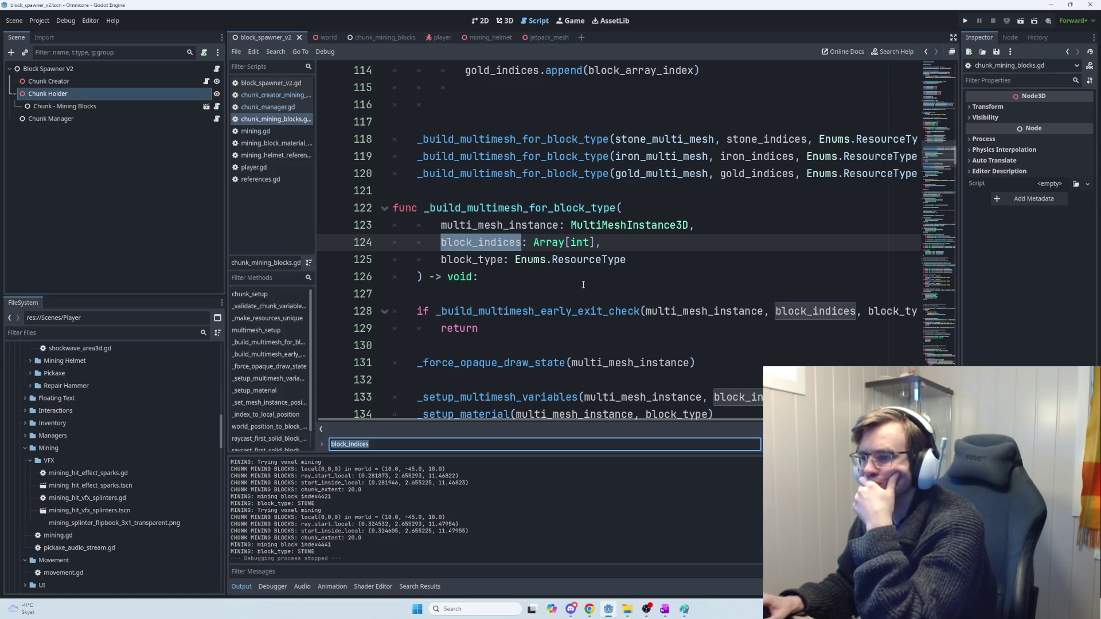
{"action": "key", "text": "Return"}
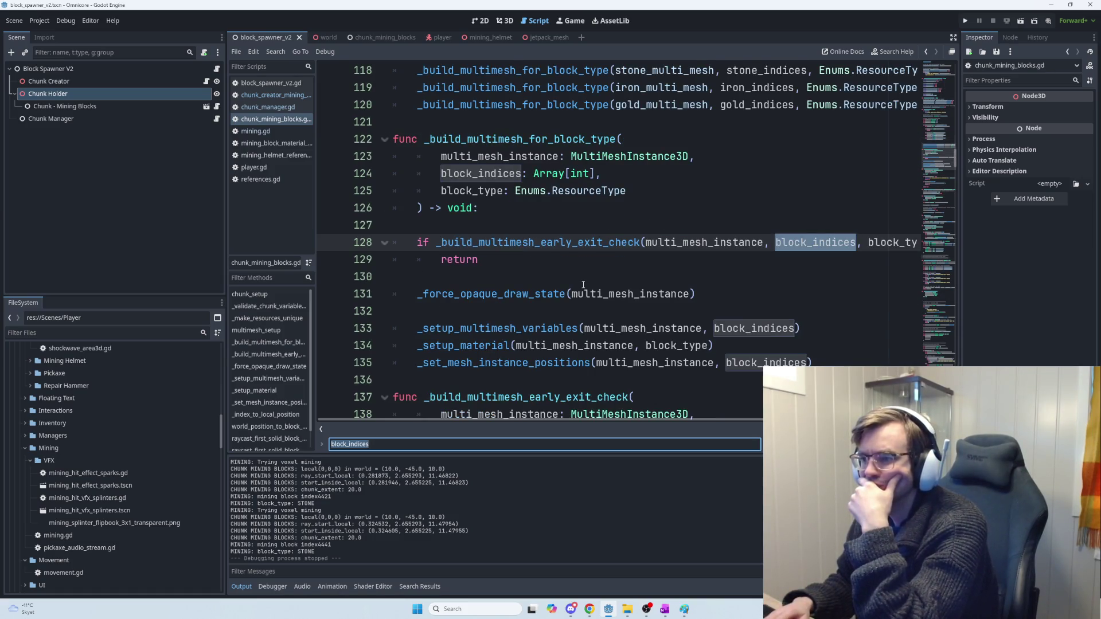
{"action": "key", "text": "Return"}
{"action": "key", "text": "Return"}
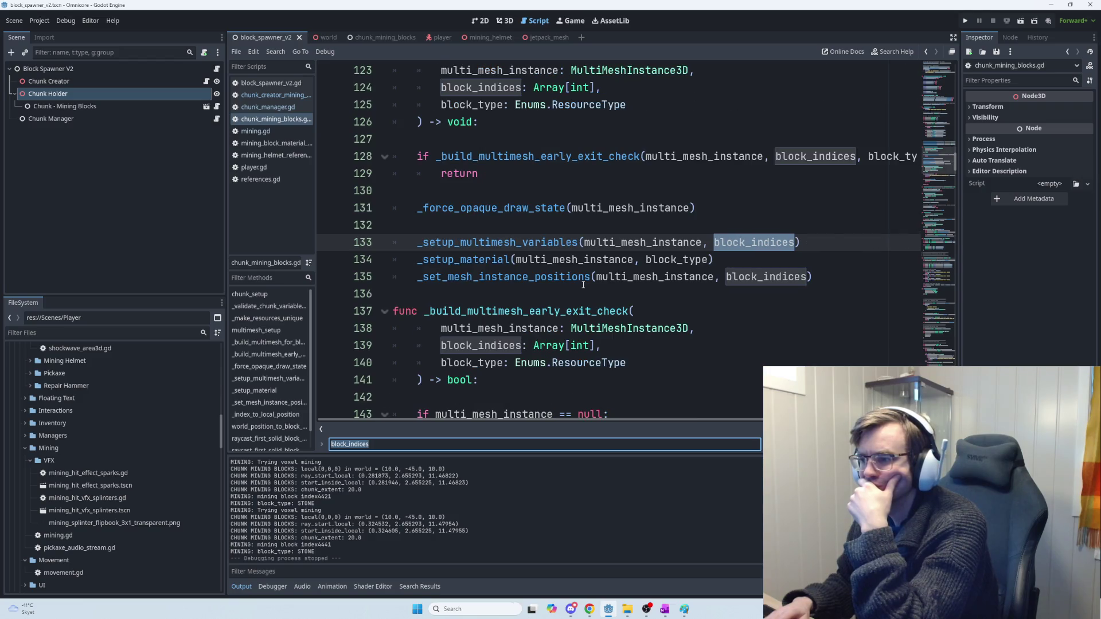
{"action": "key", "text": "Return"}
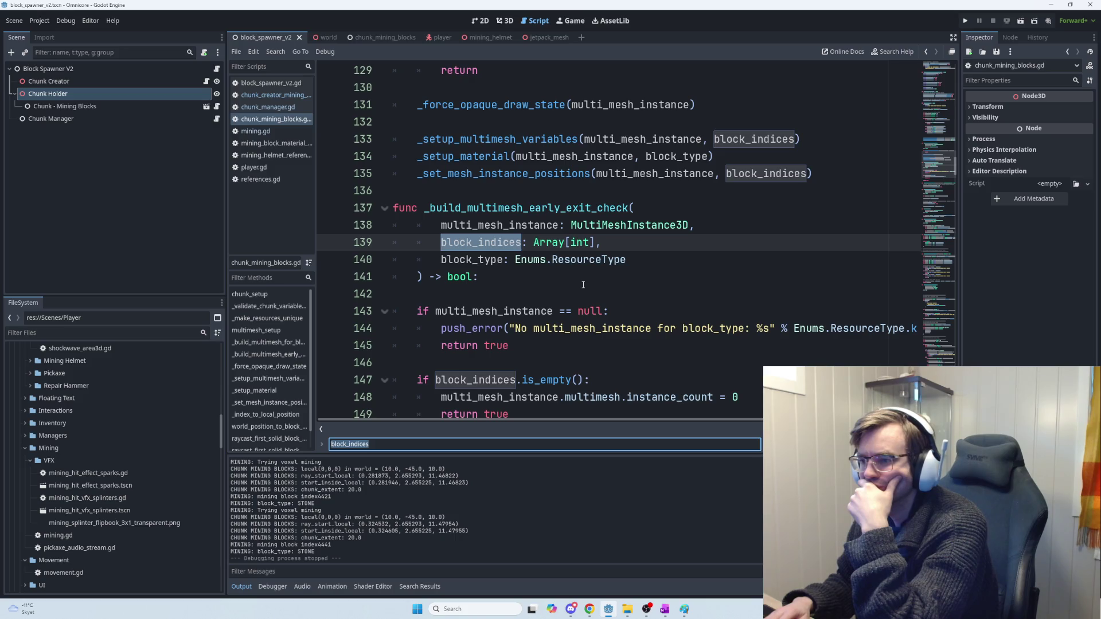
{"action": "key", "text": "Return"}
{"action": "key", "text": "Return"}
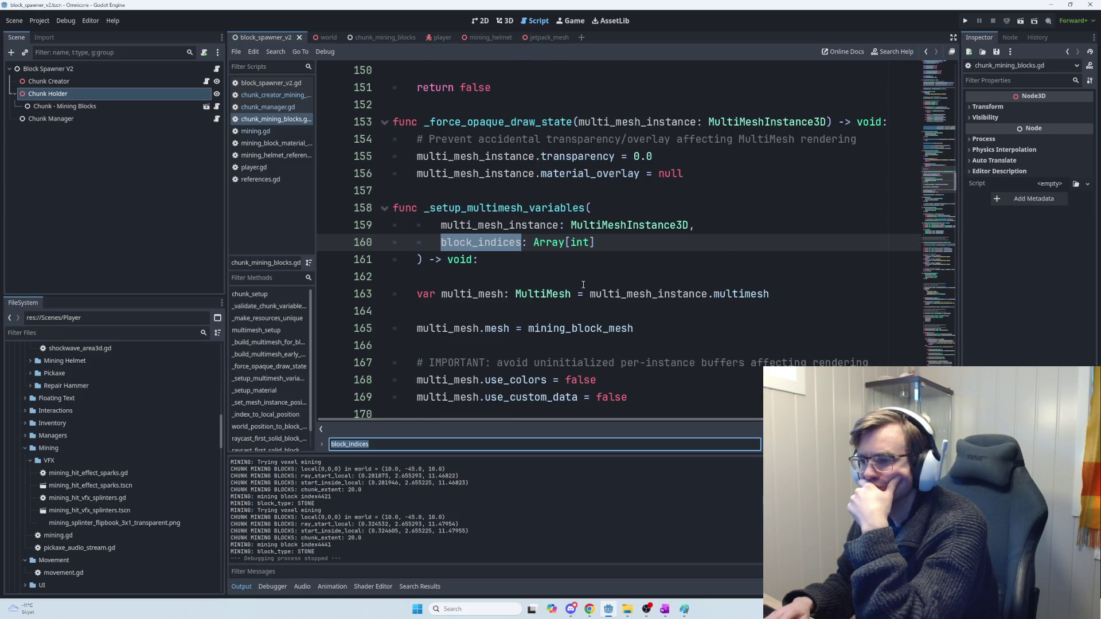
{"action": "key", "text": "Return"}
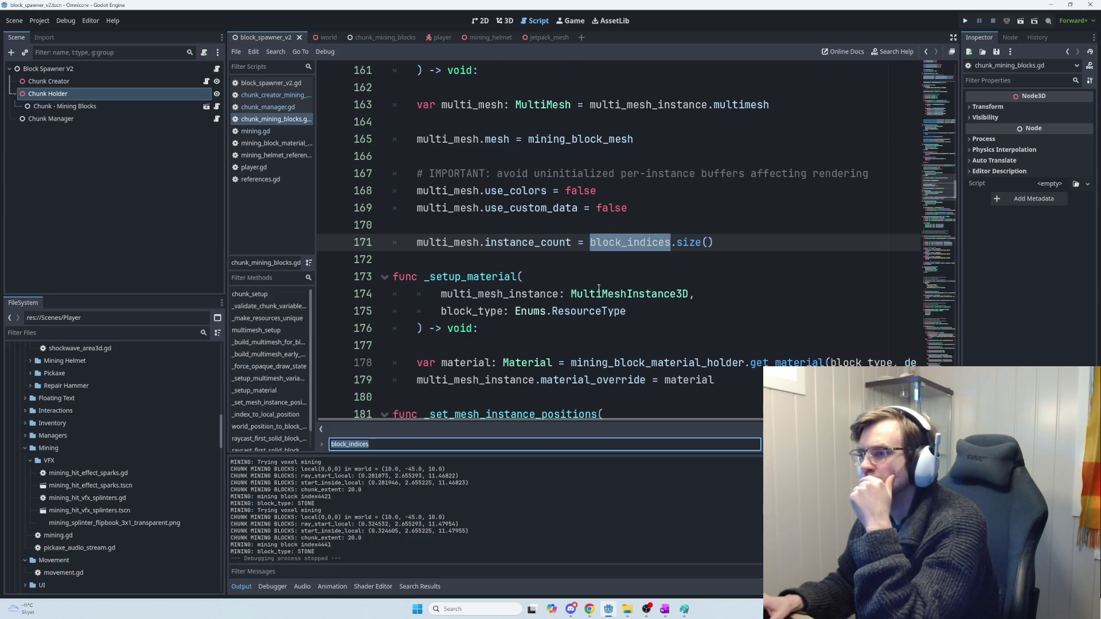
{"action": "scroll", "coordinate": [641, 287], "scroll_direction": "up", "scroll_amount": 3}
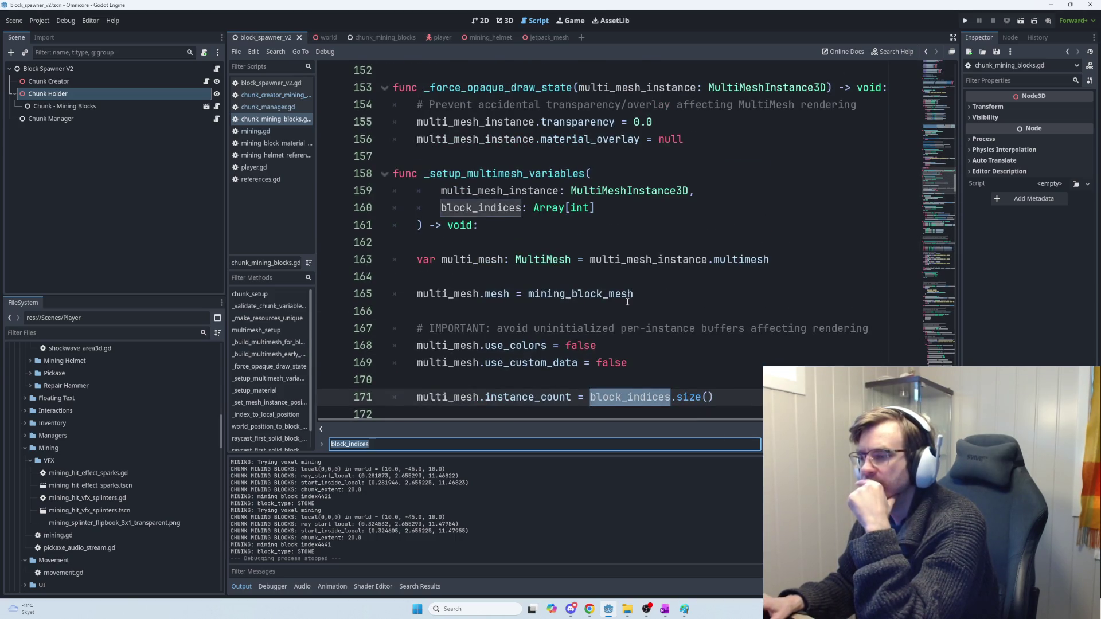
{"action": "scroll", "coordinate": [631, 295], "scroll_direction": "down", "scroll_amount": 1}
{"action": "key", "text": "Return"}
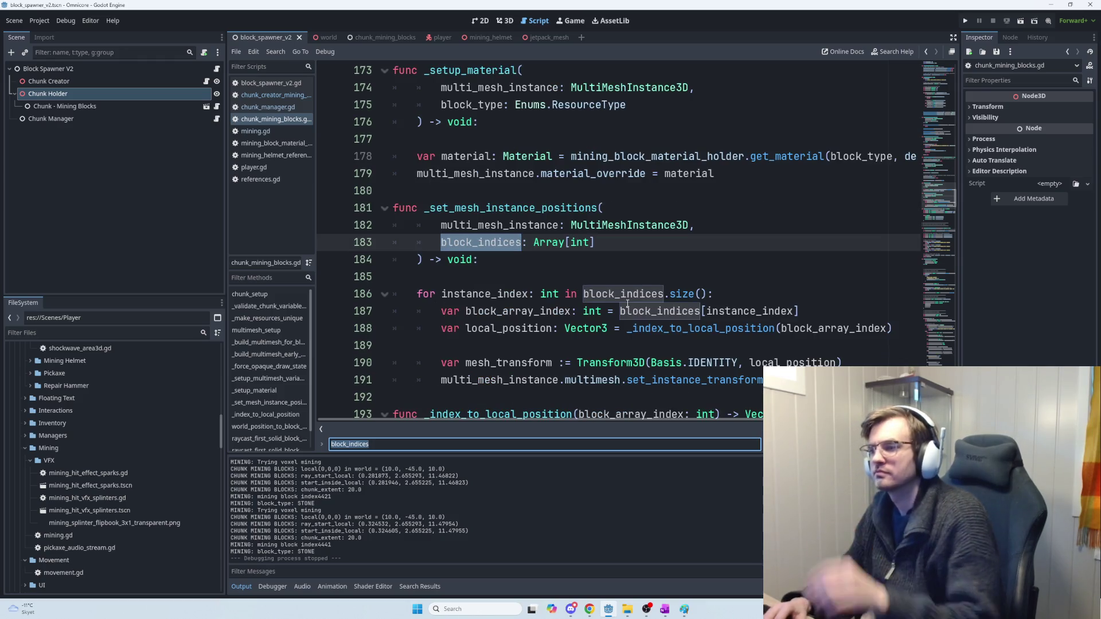
{"action": "key", "text": "alt+Tab"}
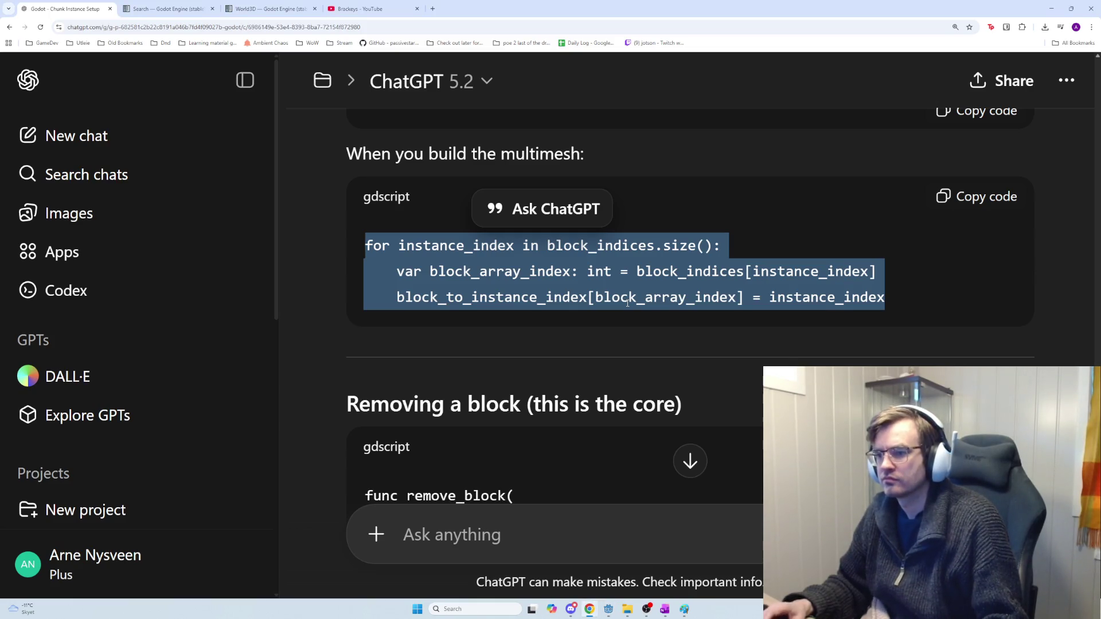
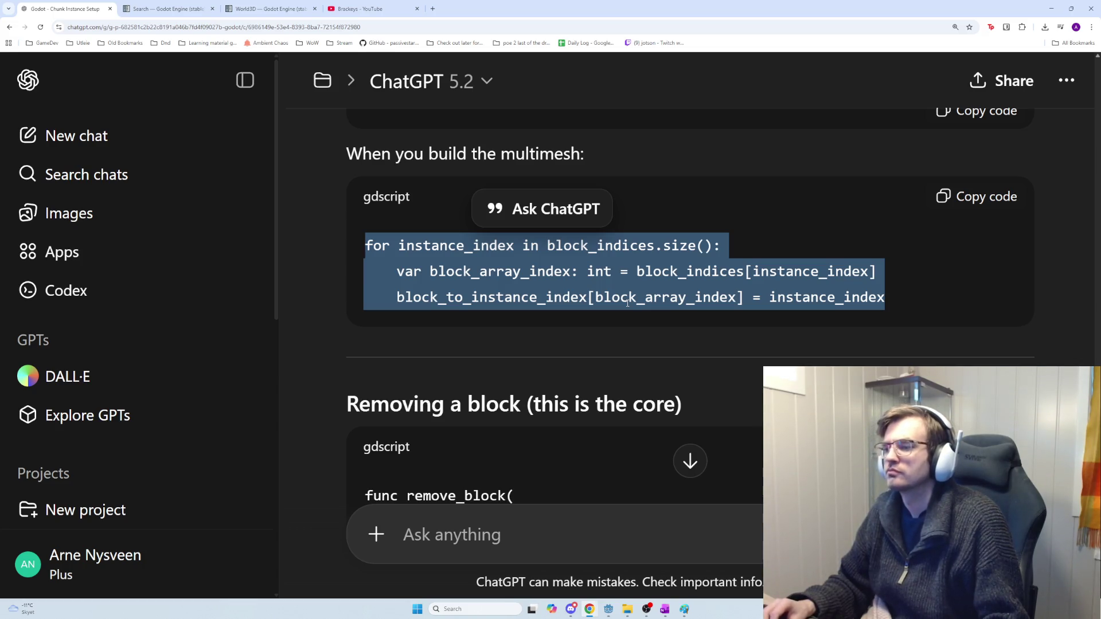
Step: Switch from ChatGPT back to the chunk_mining_blocks.gd script in Godot
{"action": "key", "text": "alt+Tab"}
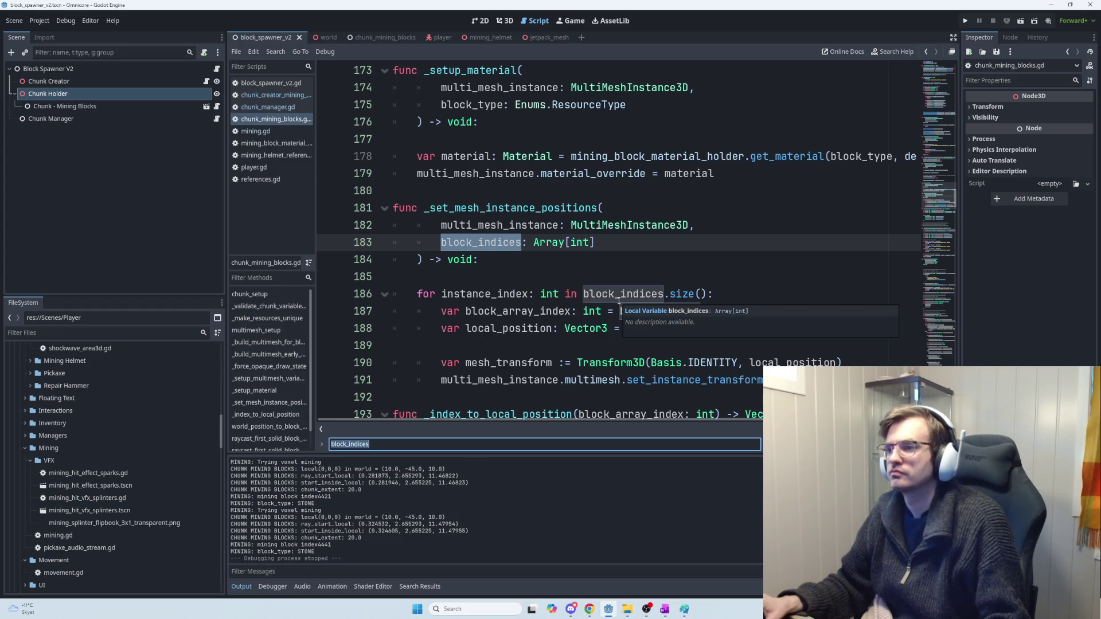
Step: Step through every block_indices occurrence in chunk_mining_blocks.gd, down to its empty check
{"action": "scroll", "coordinate": [618, 299], "scroll_direction": "down", "scroll_amount": 3}
{"action": "scroll", "coordinate": [618, 297], "scroll_direction": "up", "scroll_amount": 1}
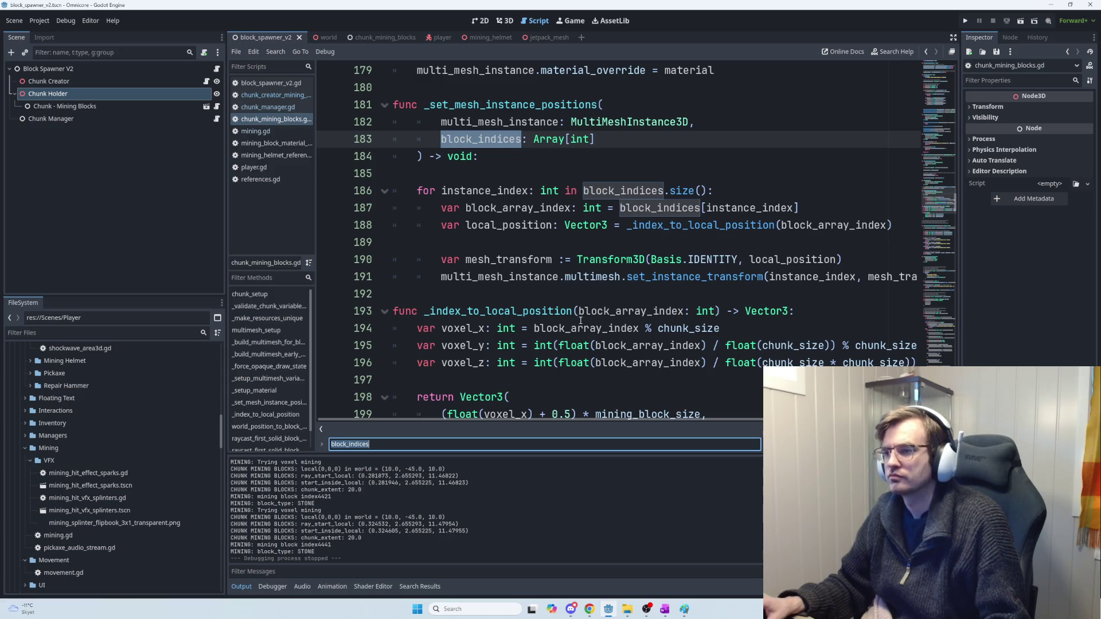
{"action": "key", "text": "Return"}
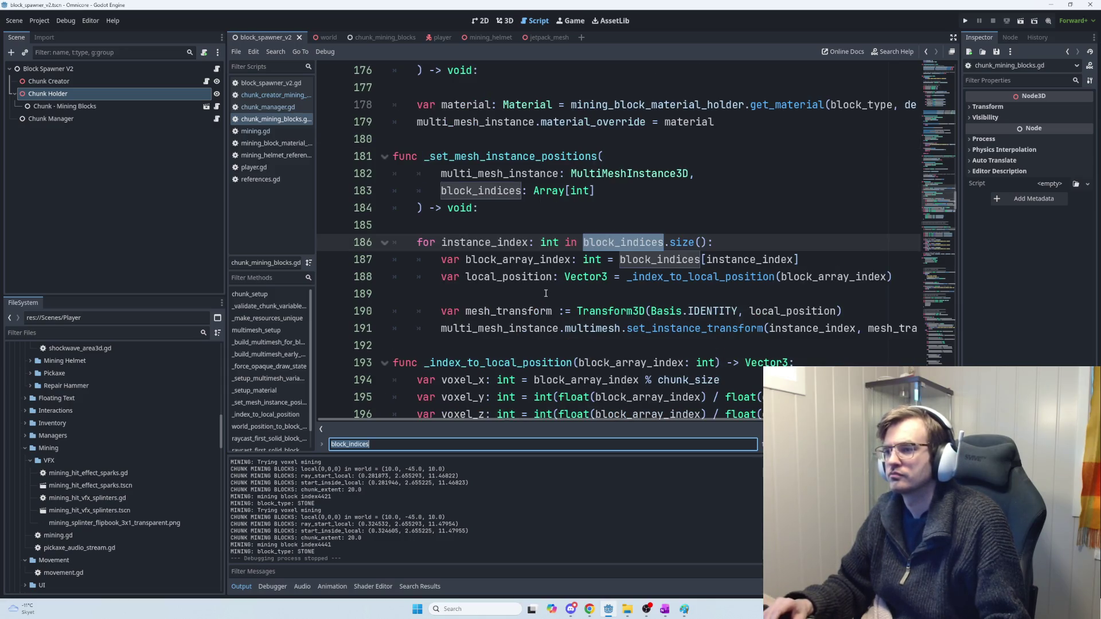
{"action": "key", "text": "Return"}
{"action": "key", "text": "Return"}
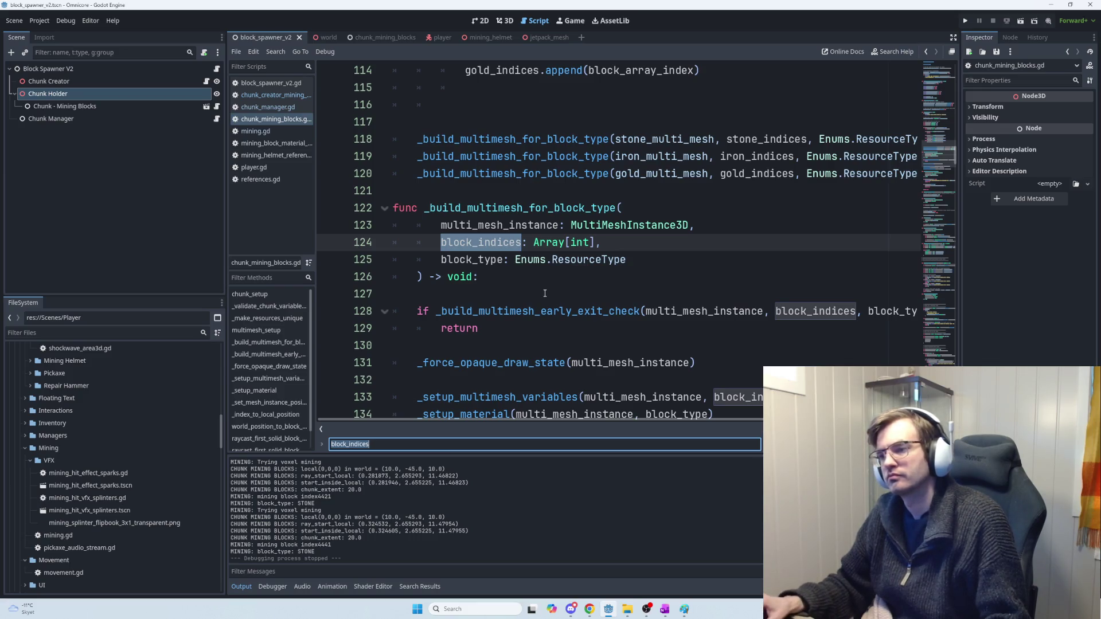
{"action": "scroll", "coordinate": [545, 293], "scroll_direction": "down", "scroll_amount": 4}
{"action": "scroll", "coordinate": [544, 295], "scroll_direction": "up", "scroll_amount": 2}
{"action": "key", "text": "Return"}
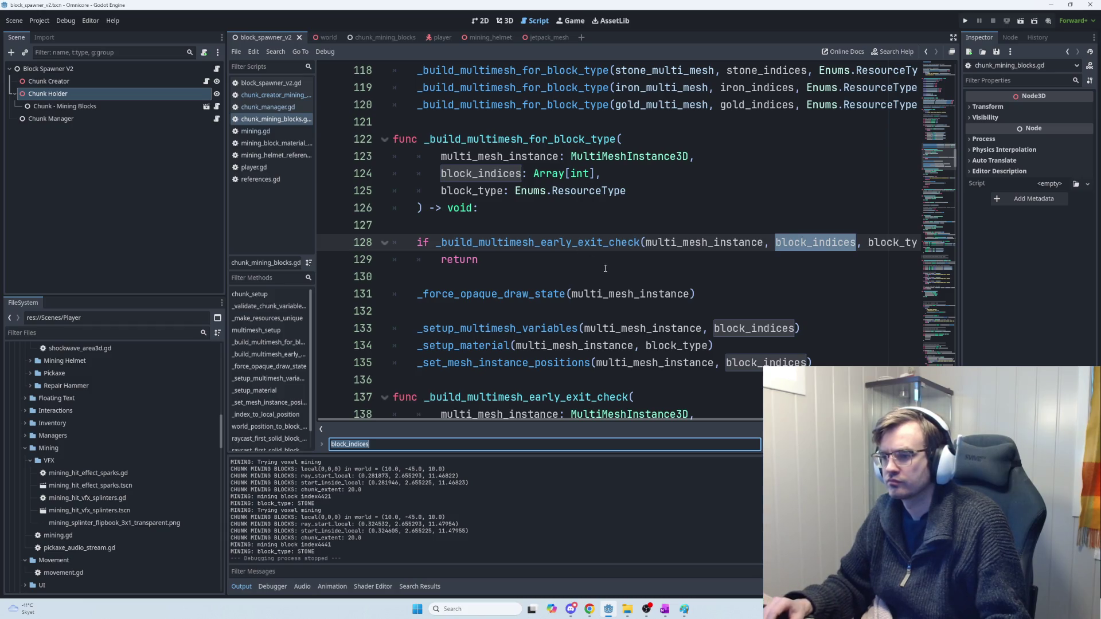
{"action": "scroll", "coordinate": [686, 311], "scroll_direction": "down", "scroll_amount": 1}
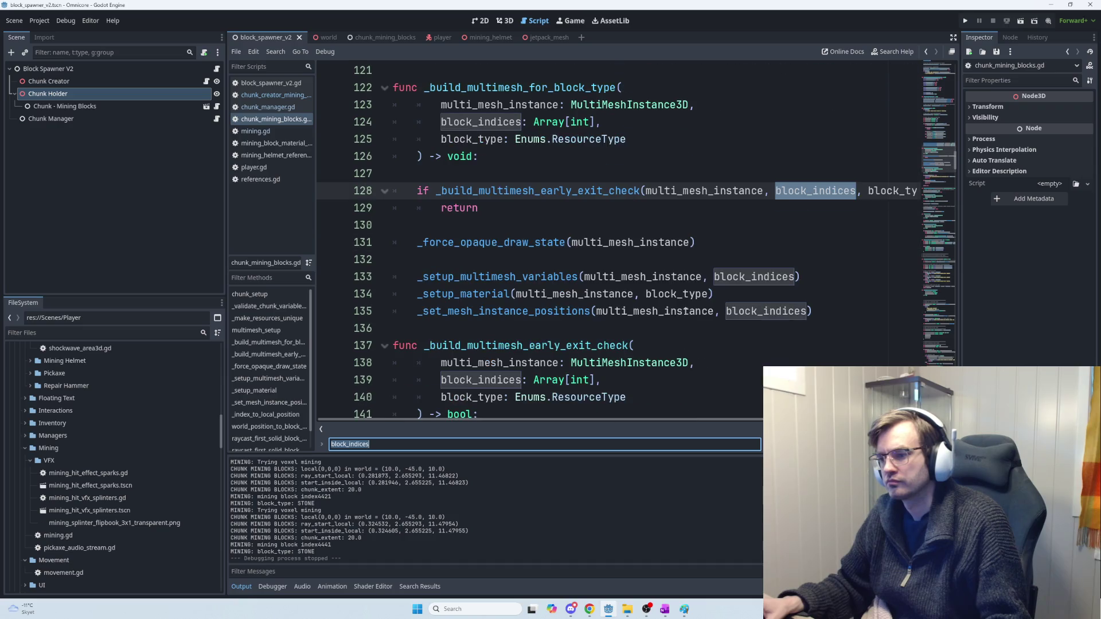
{"action": "key", "text": "Return"}
{"action": "key", "text": "Return"}
{"action": "key", "text": "Return"}
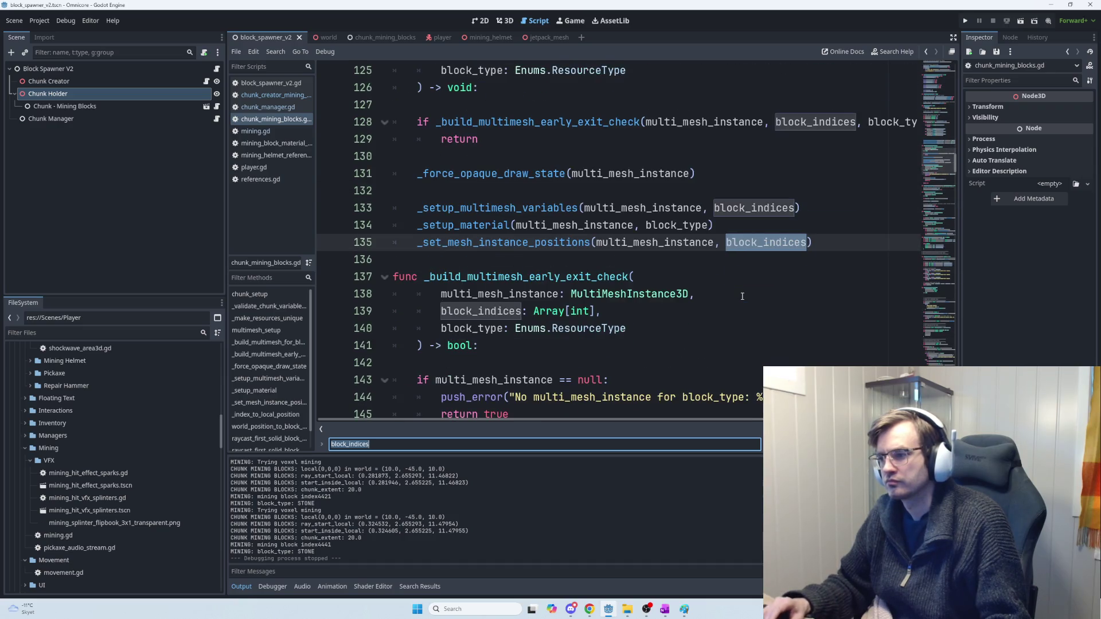
{"action": "key", "text": "Return"}
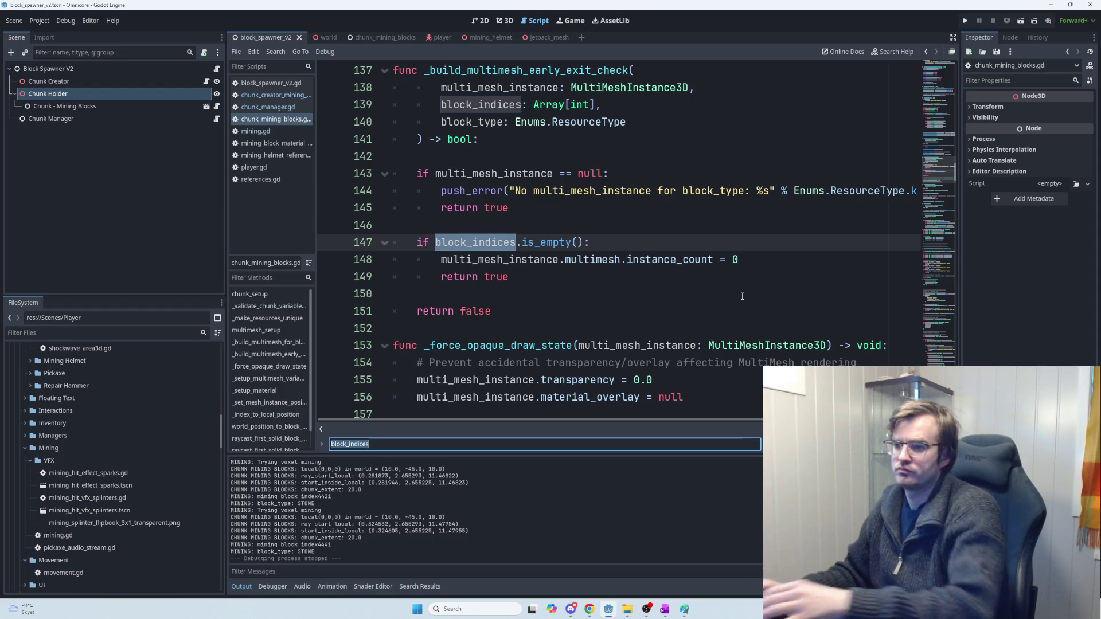
{"action": "scroll", "coordinate": [653, 225], "scroll_direction": "up", "scroll_amount": 2}
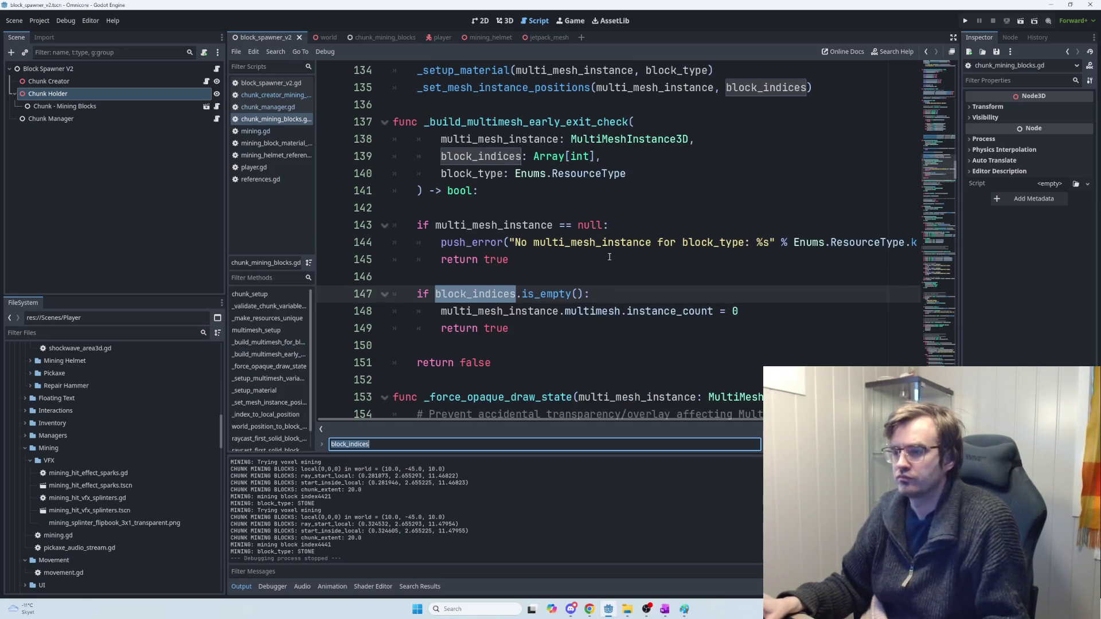
{"action": "scroll", "coordinate": [608, 255], "scroll_direction": "down", "scroll_amount": 7}
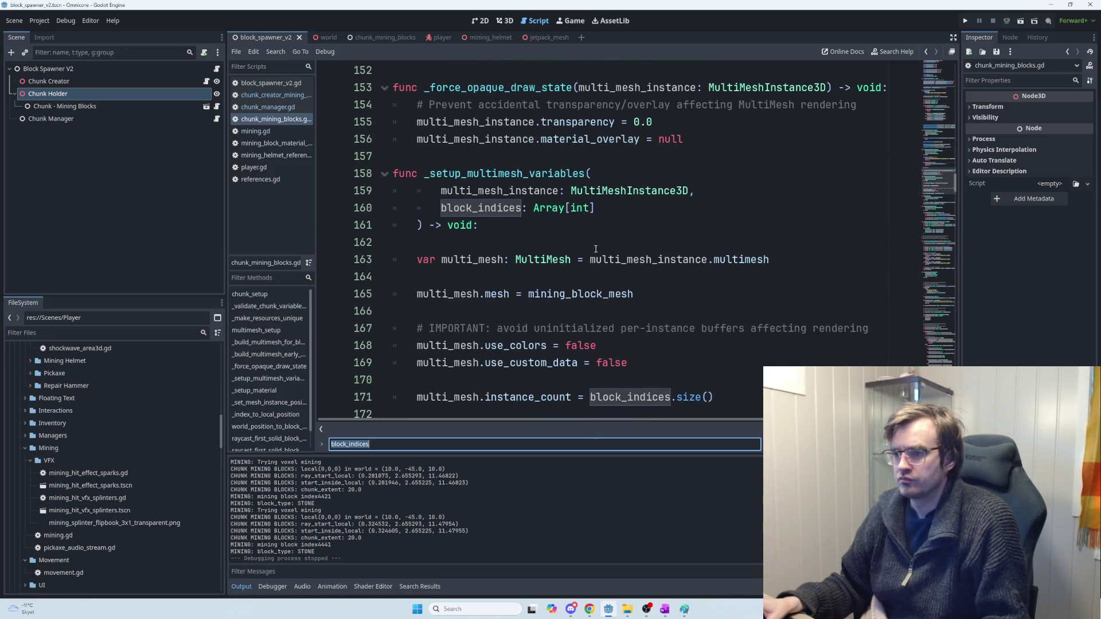
{"action": "scroll", "coordinate": [643, 263], "scroll_direction": "down", "scroll_amount": 2}
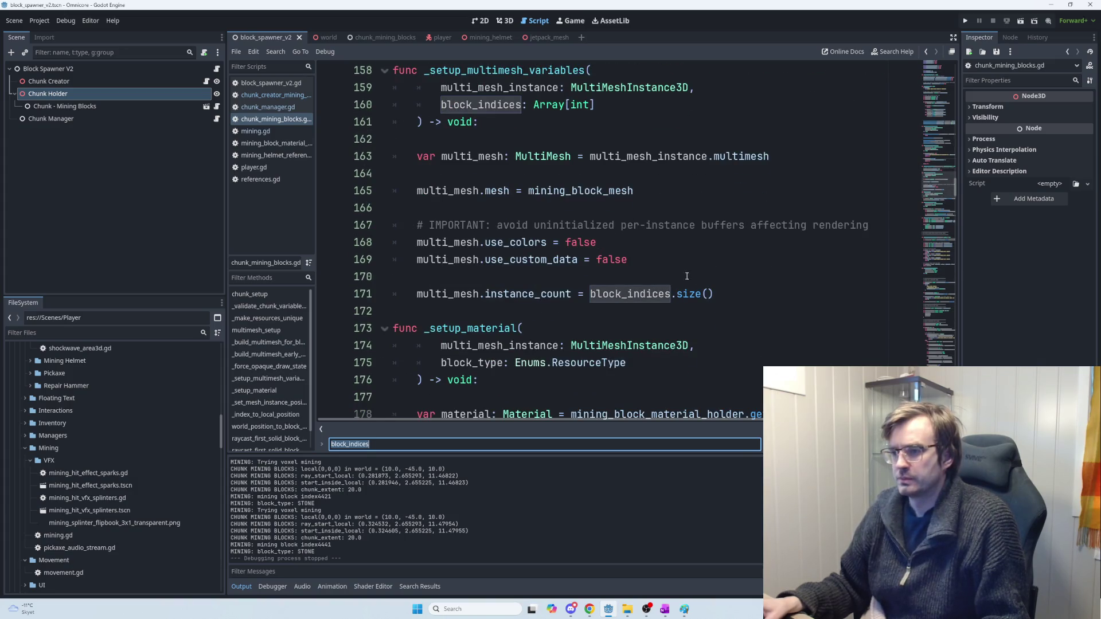
Step: Paste the block_to_instance_index loop after the instance_count line on line 171
{"action": "left_click", "coordinate": [734, 290]}
{"action": "scroll", "coordinate": [652, 258], "scroll_direction": "up", "scroll_amount": 1}
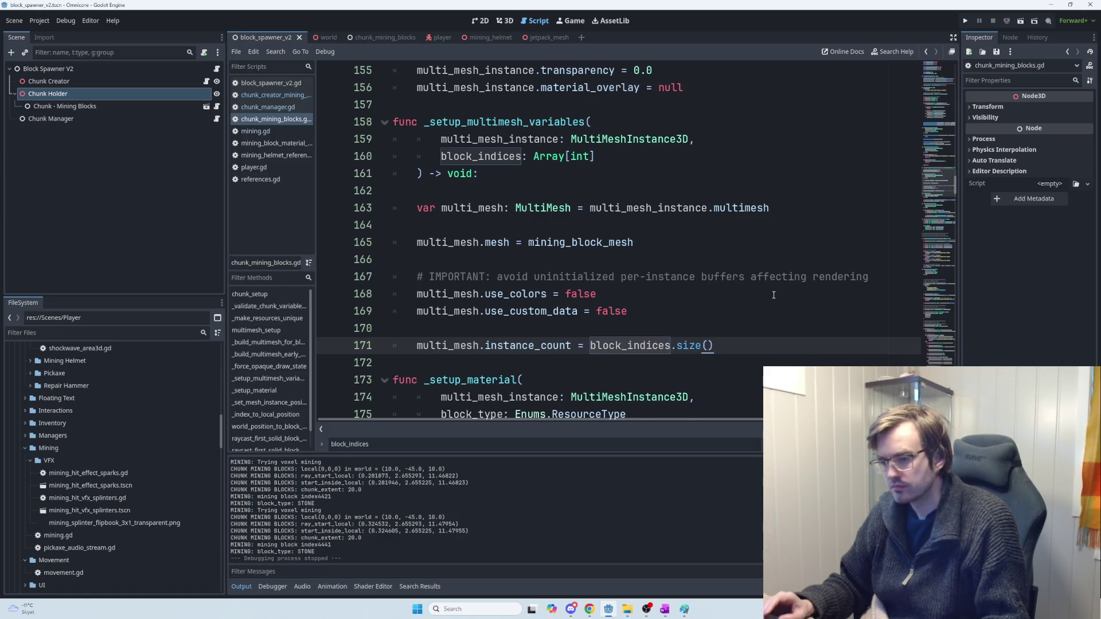
{"action": "key", "text": "ctrl+v"}
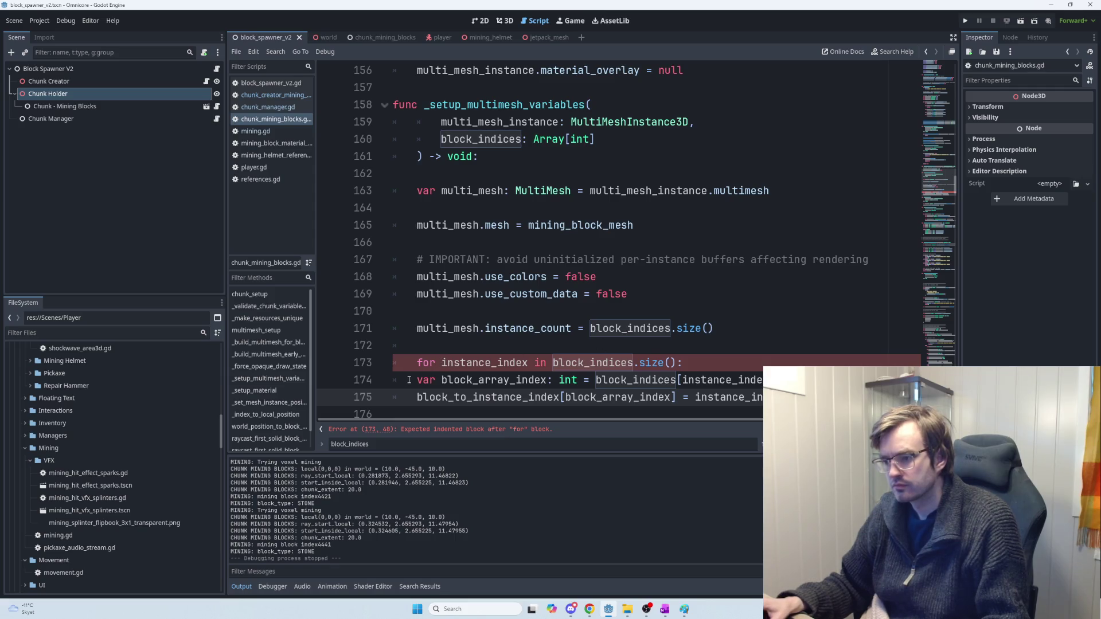
Step: Indent the pasted loop's two body lines to clear the indentation error
{"action": "left_click_drag", "start_coordinate": [409, 379], "coordinate": [756, 397]}
{"action": "key", "text": "Tab"}
{"action": "left_click", "coordinate": [486, 362]}
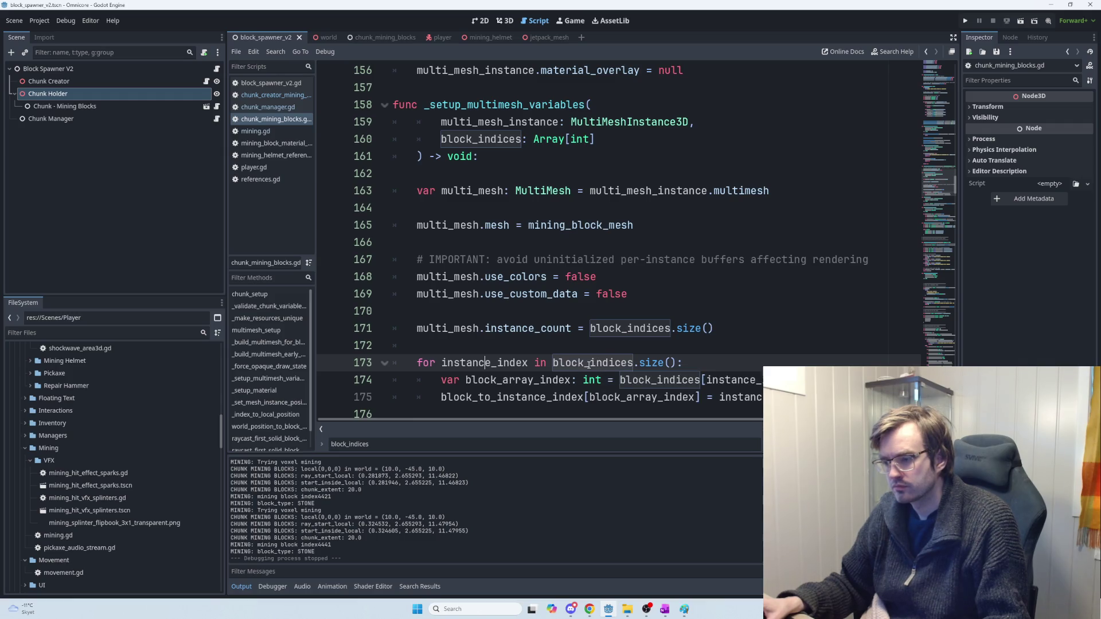
{"action": "scroll", "coordinate": [589, 365], "scroll_direction": "down", "scroll_amount": 1}
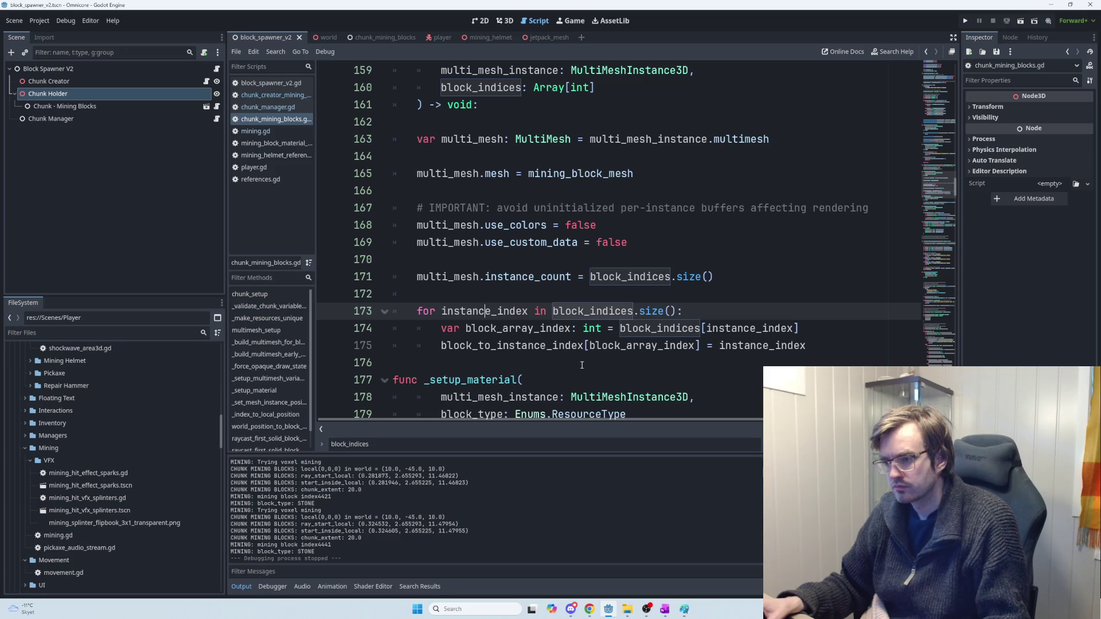
{"action": "scroll", "coordinate": [581, 364], "scroll_direction": "up", "scroll_amount": 2}
{"action": "scroll", "coordinate": [581, 365], "scroll_direction": "down", "scroll_amount": 2}
Step: Add '# Store block_type to instance_index in dictionary (handy when removing indices)' above the loop
{"action": "left_click", "coordinate": [459, 300]}
{"action": "key", "text": "Return"}
{"action": "type", "text": "# S"}
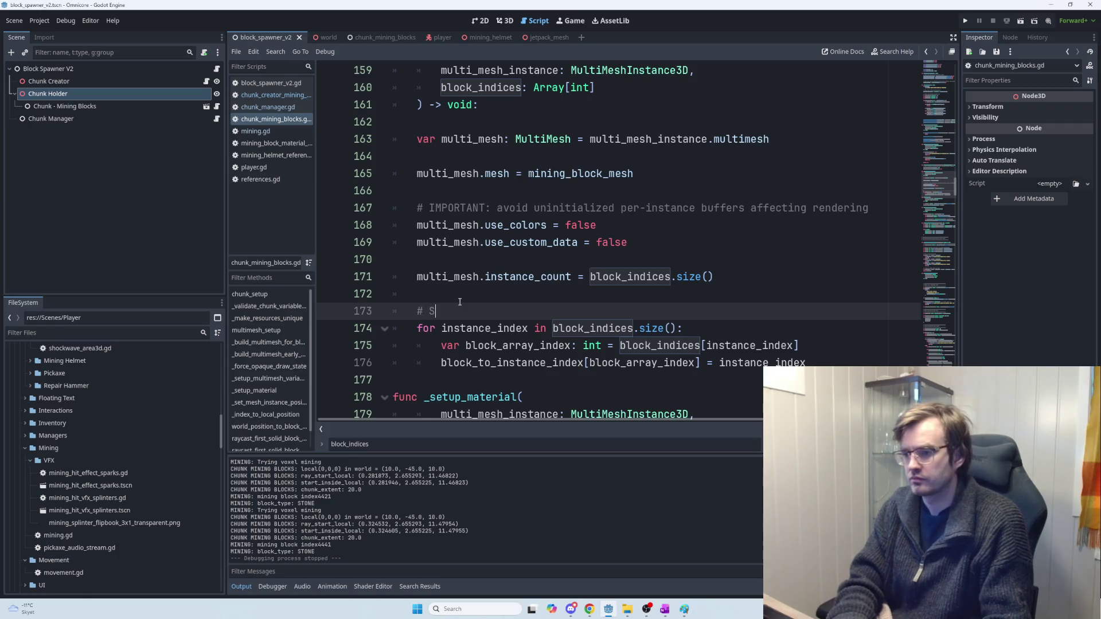
{"action": "type", "text": "tore block"}
{"action": "type", "text": "_tpye "}
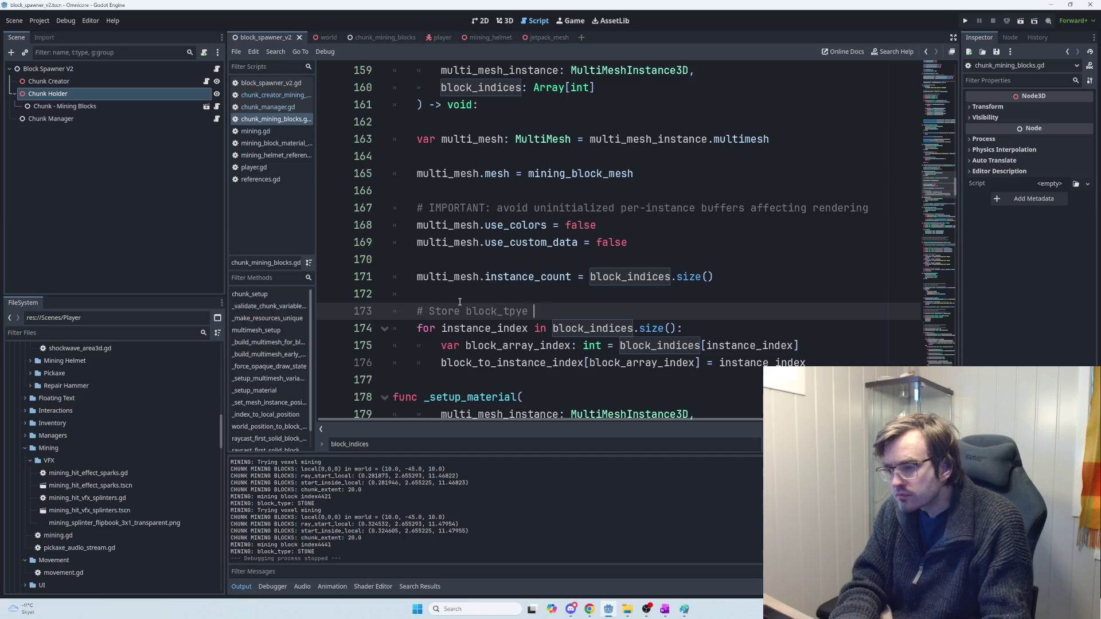
{"action": "key", "text": "BackSpace"}
{"action": "key", "text": "BackSpace"}
{"action": "key", "text": "BackSpace"}
{"action": "key", "text": "BackSpace"}
{"action": "type", "text": "ype to "}
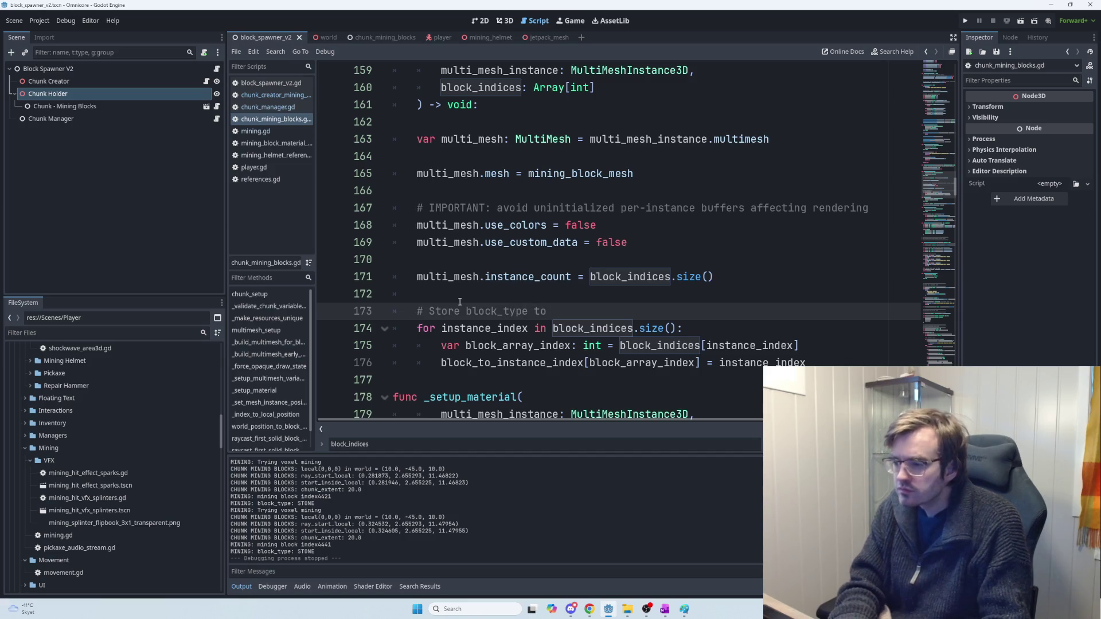
{"action": "type", "text": "instanc"}
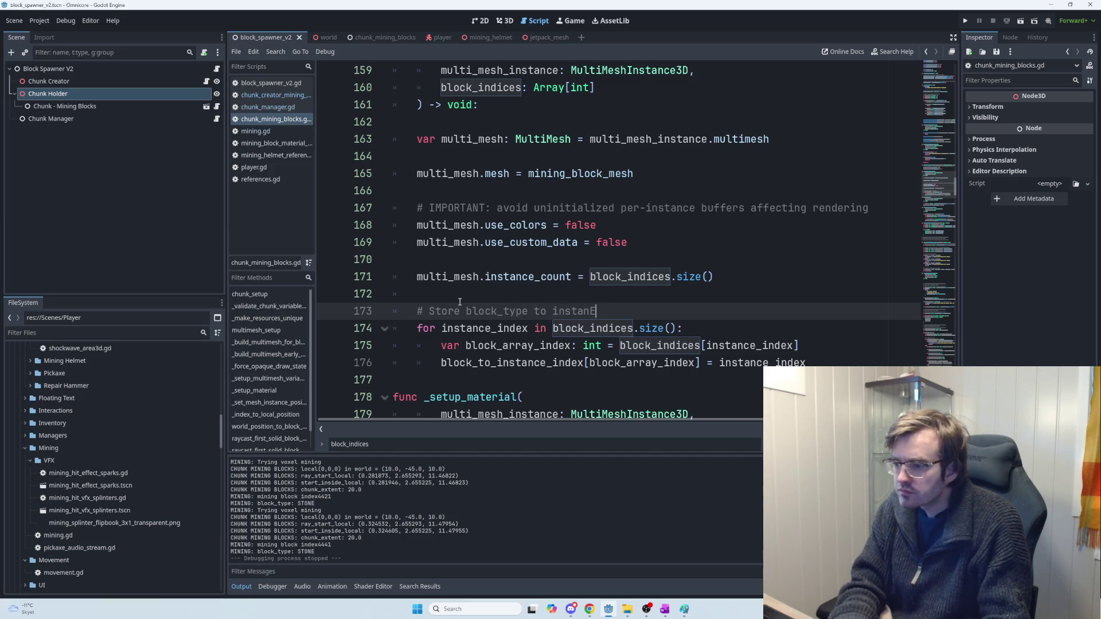
{"action": "type", "text": "e_index in di"}
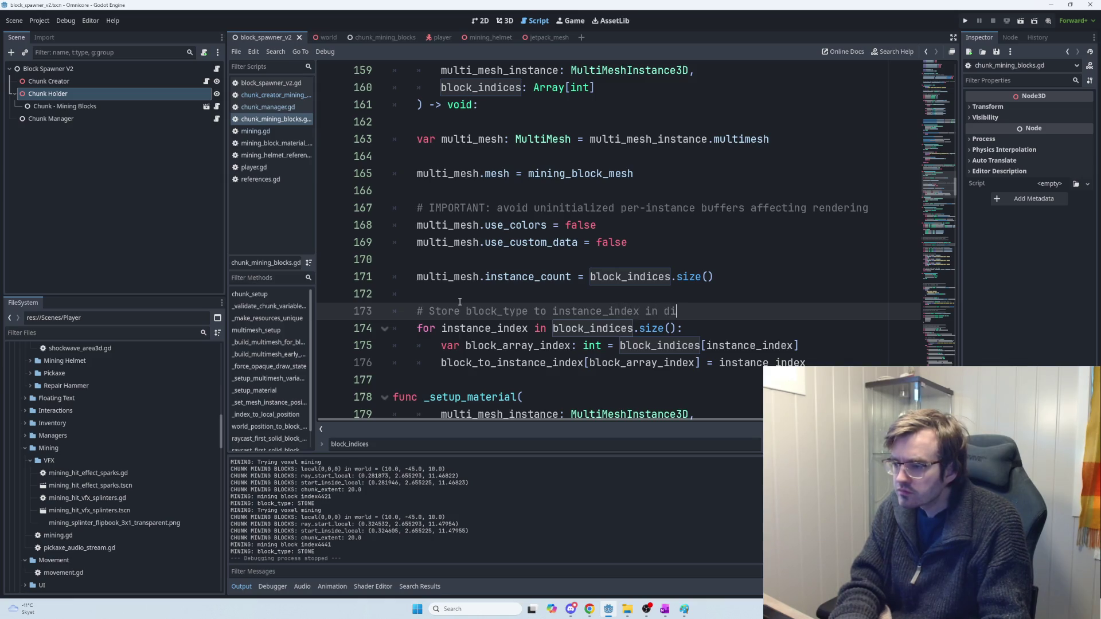
{"action": "type", "text": "ction"}
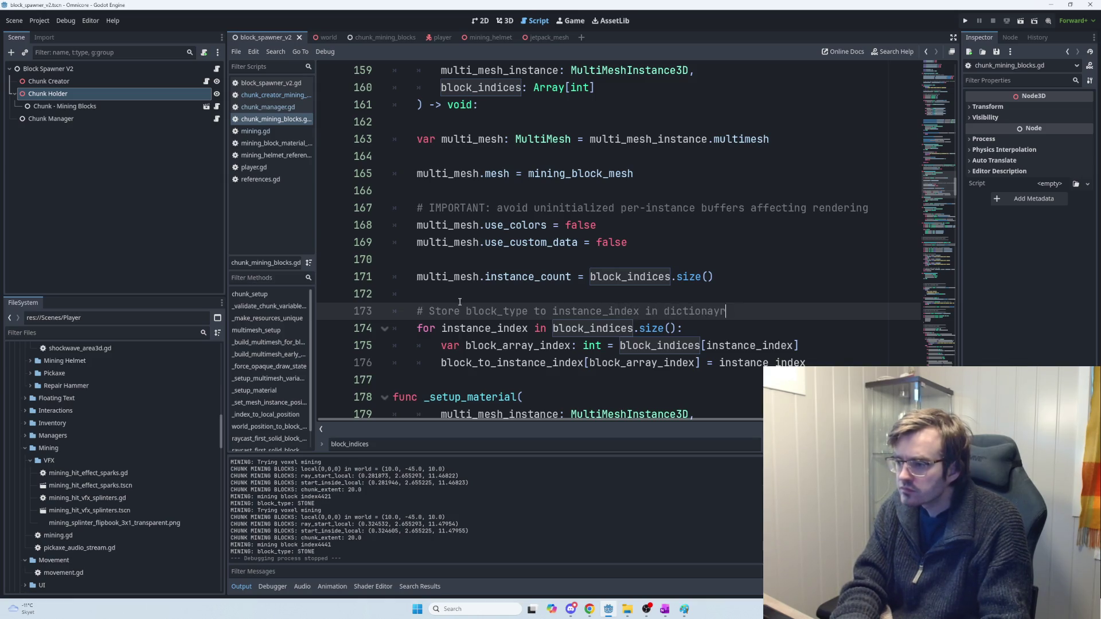
{"action": "type", "text": "ary (handy when remo"}
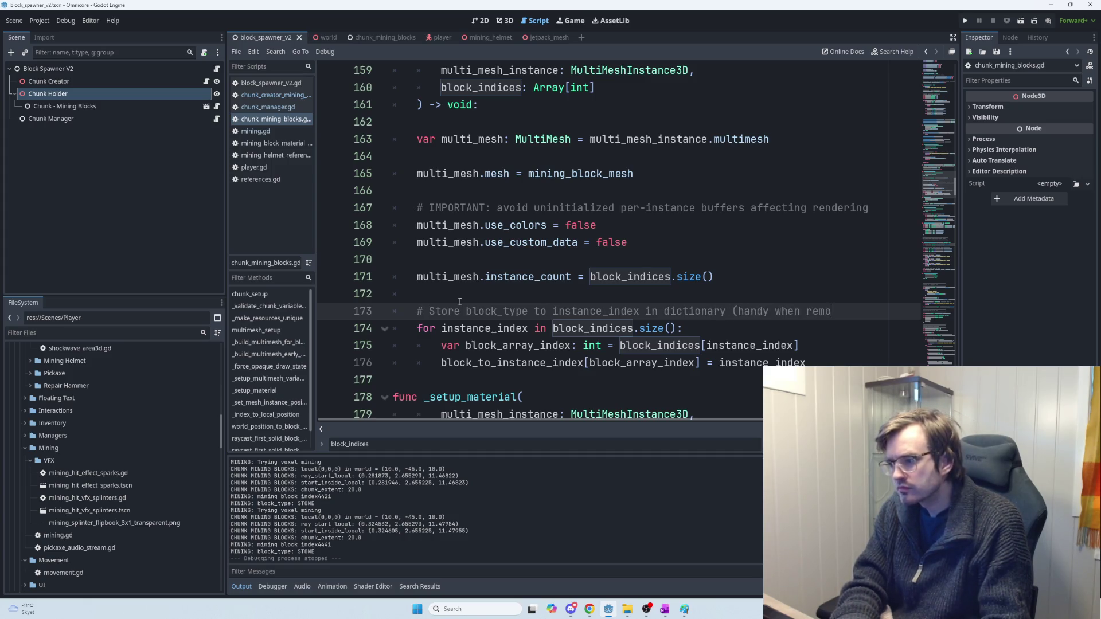
{"action": "type", "text": "ving index"}
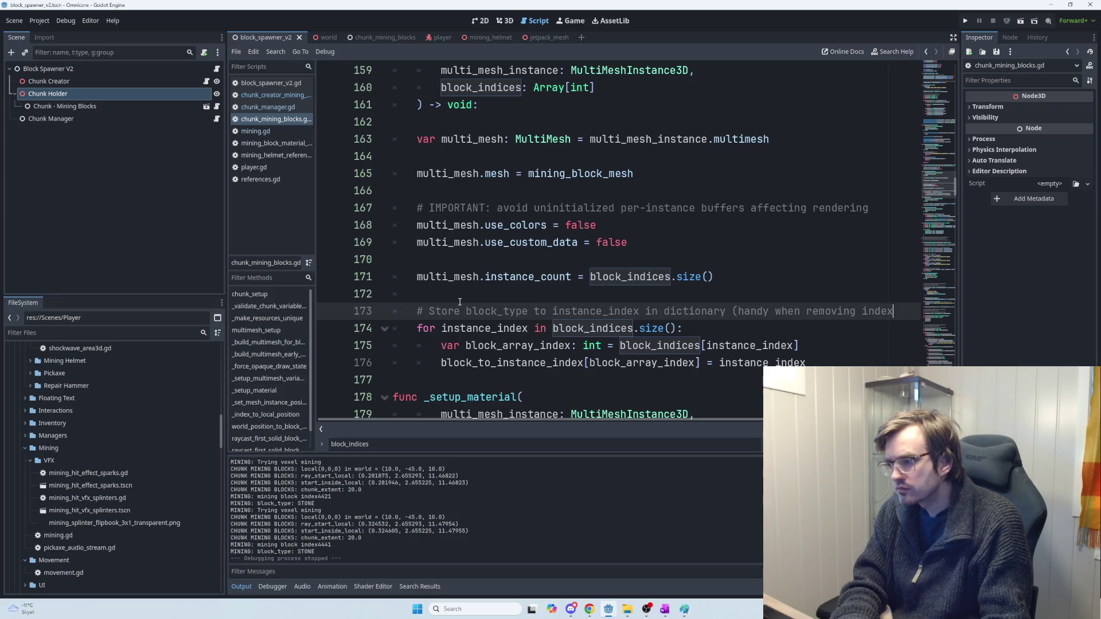
{"action": "key", "text": "BackSpace"}
{"action": "key", "text": "BackSpace"}
{"action": "type", "text": "ices)"}
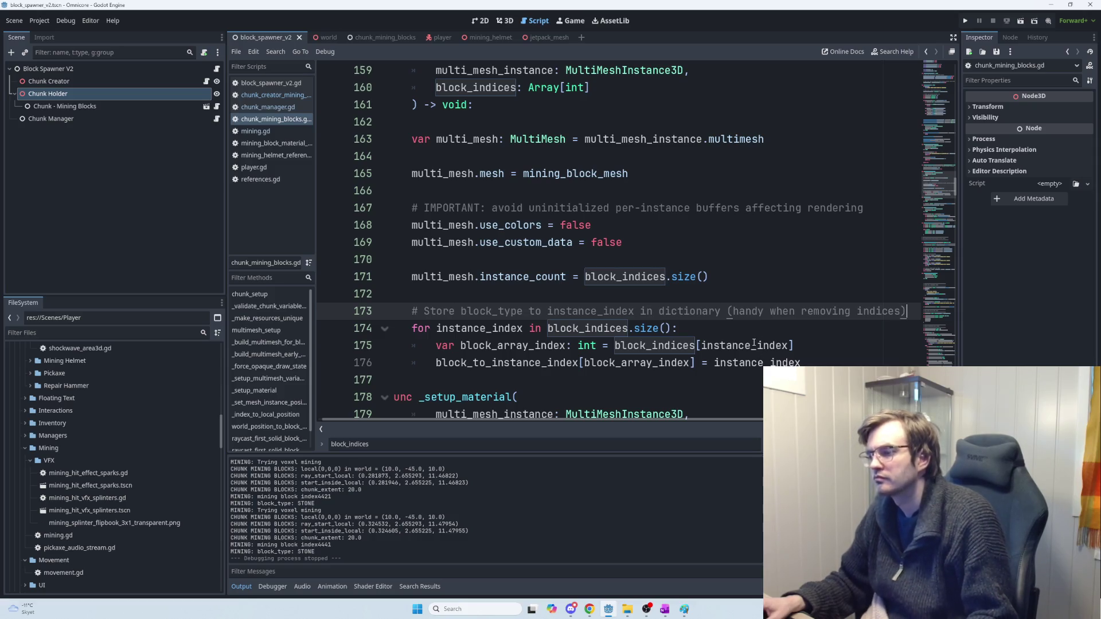
{"action": "key", "text": "alt+Tab"}
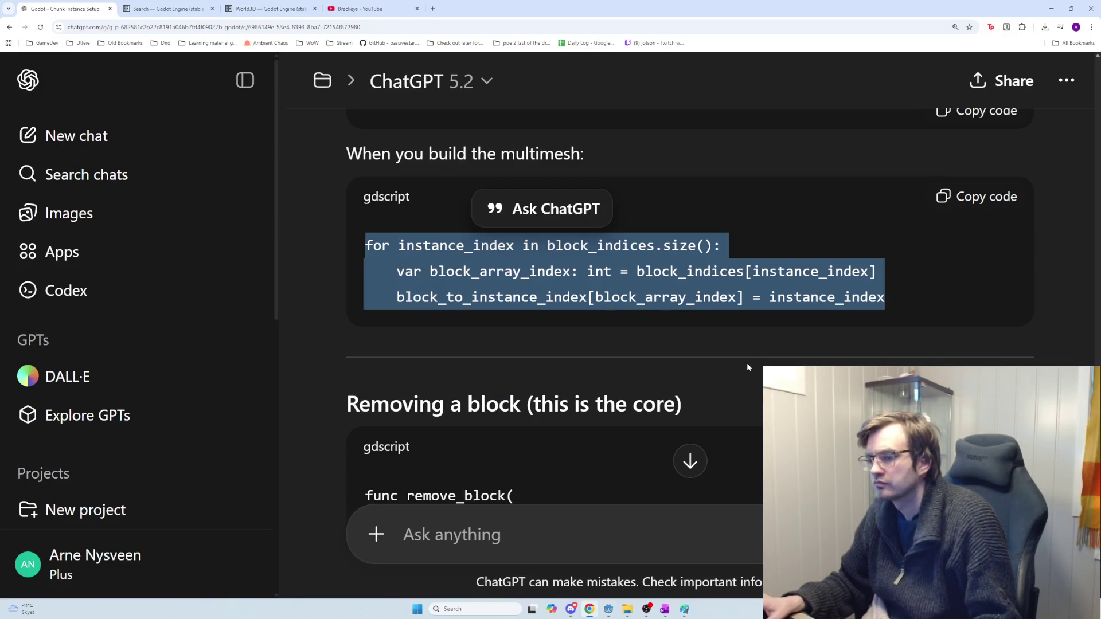
Step: Read ChatGPT's gdscript remove_block flow for a block whose health hits 0, then return to Godot
{"action": "scroll", "coordinate": [746, 367], "scroll_direction": "down", "scroll_amount": 10}
{"action": "scroll", "coordinate": [744, 376], "scroll_direction": "down", "scroll_amount": 10}
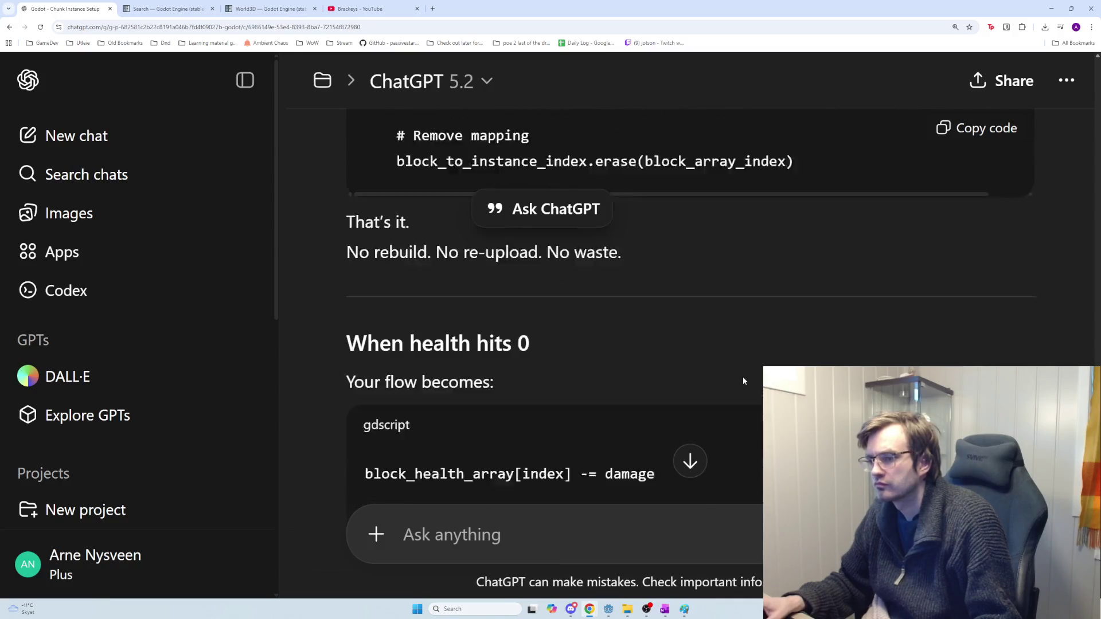
{"action": "scroll", "coordinate": [743, 381], "scroll_direction": "down", "scroll_amount": 4}
{"action": "scroll", "coordinate": [669, 368], "scroll_direction": "down", "scroll_amount": 1}
{"action": "scroll", "coordinate": [664, 365], "scroll_direction": "up", "scroll_amount": 1}
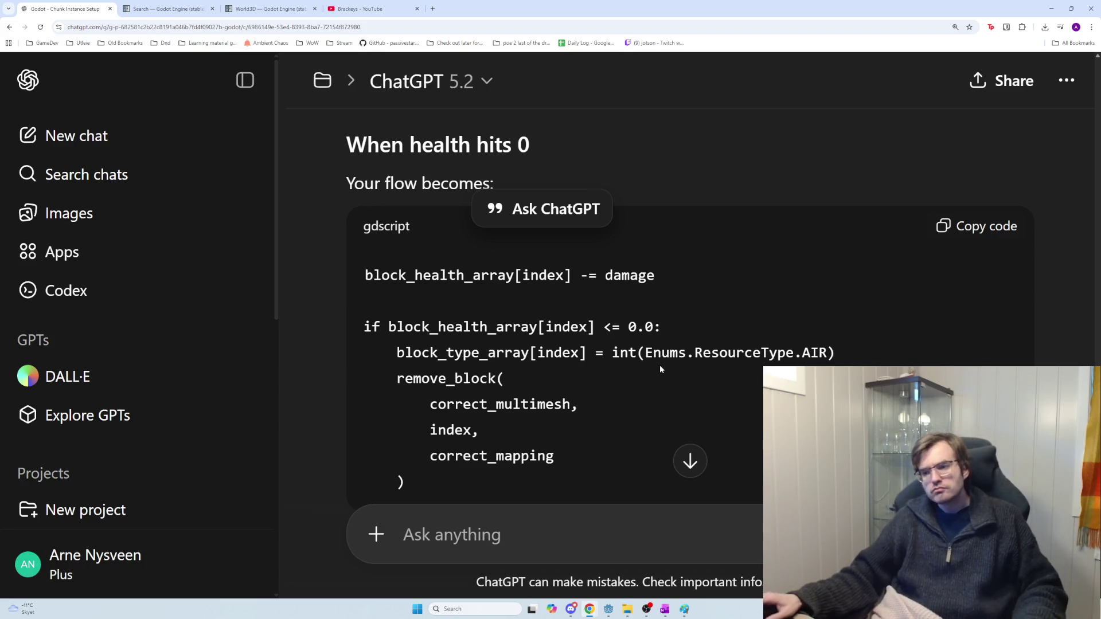
{"action": "scroll", "coordinate": [654, 366], "scroll_direction": "down", "scroll_amount": 1}
{"action": "scroll", "coordinate": [629, 362], "scroll_direction": "up", "scroll_amount": 1}
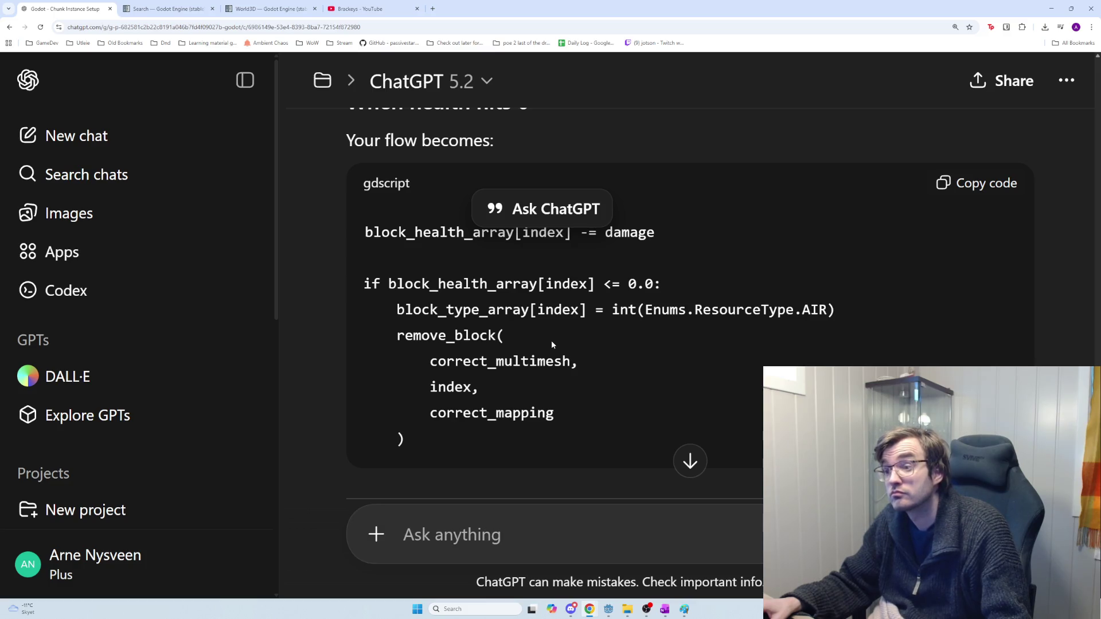
{"action": "scroll", "coordinate": [550, 344], "scroll_direction": "down", "scroll_amount": 2}
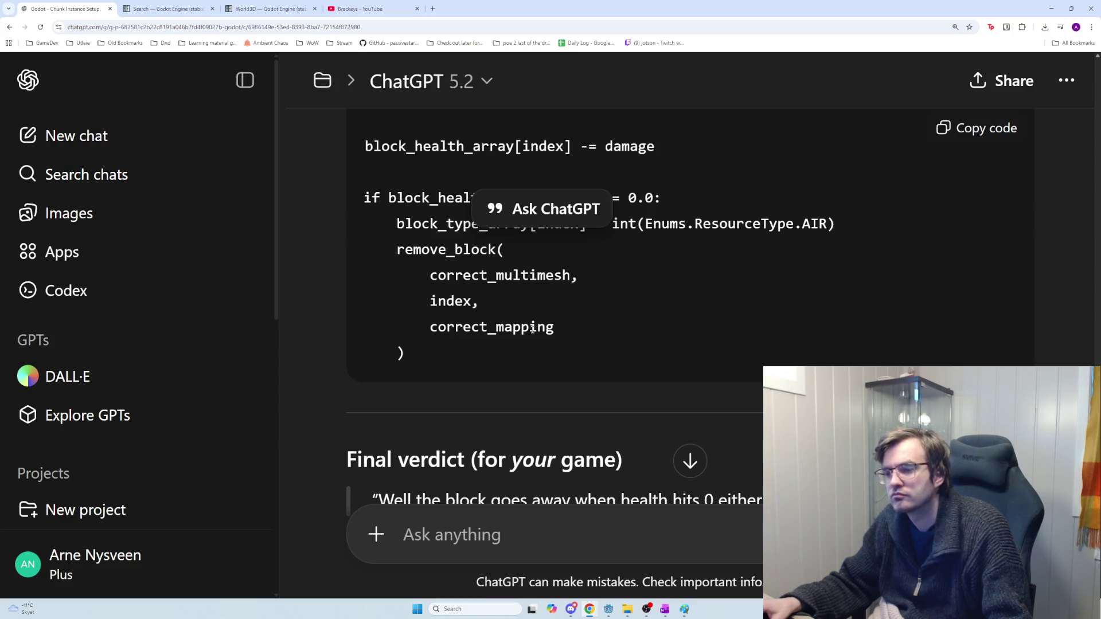
{"action": "key", "text": "alt+Tab"}
{"action": "scroll", "coordinate": [714, 376], "scroll_direction": "down", "scroll_amount": 4}
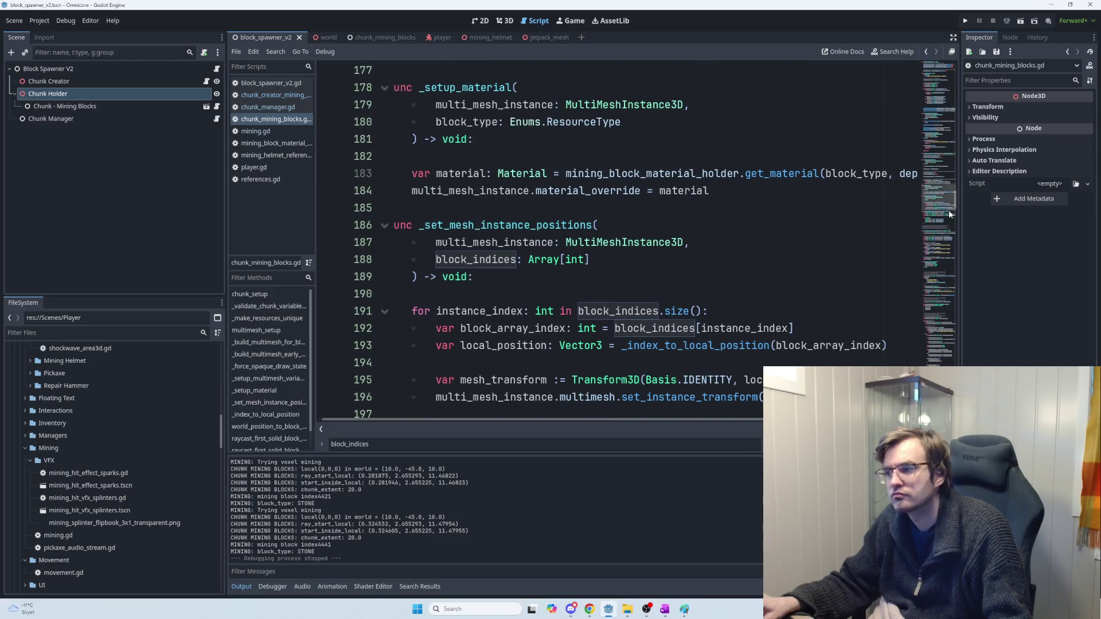
Step: Jump down the script to the remove_block function around line 458
{"action": "left_click", "coordinate": [940, 303]}
{"action": "scroll", "coordinate": [663, 311], "scroll_direction": "down", "scroll_amount": 17}
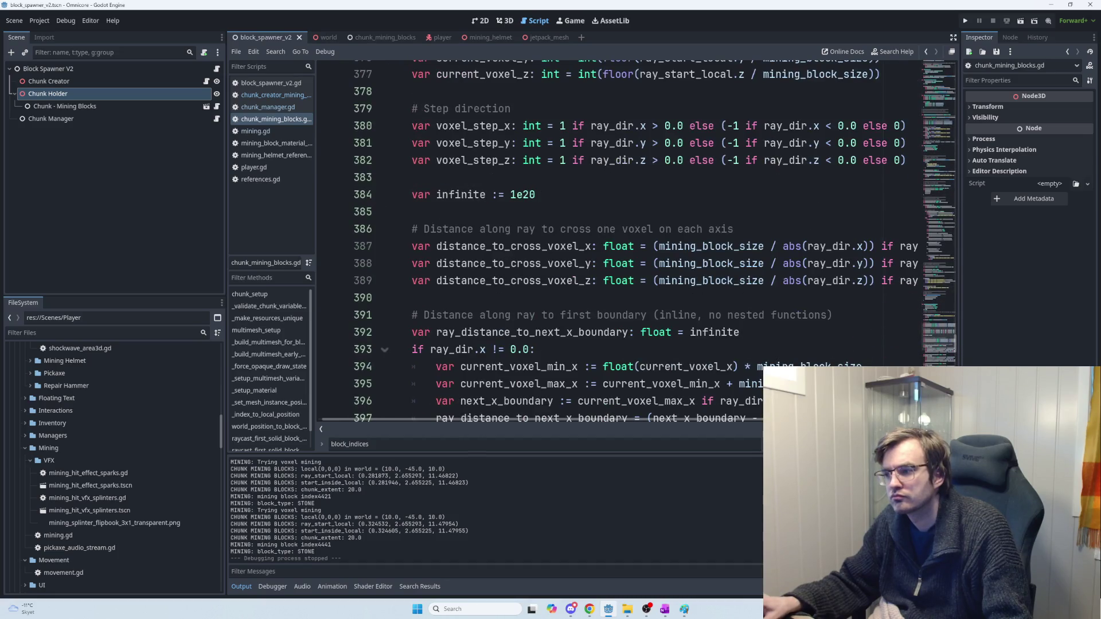
{"action": "scroll", "coordinate": [703, 347], "scroll_direction": "down", "scroll_amount": 20}
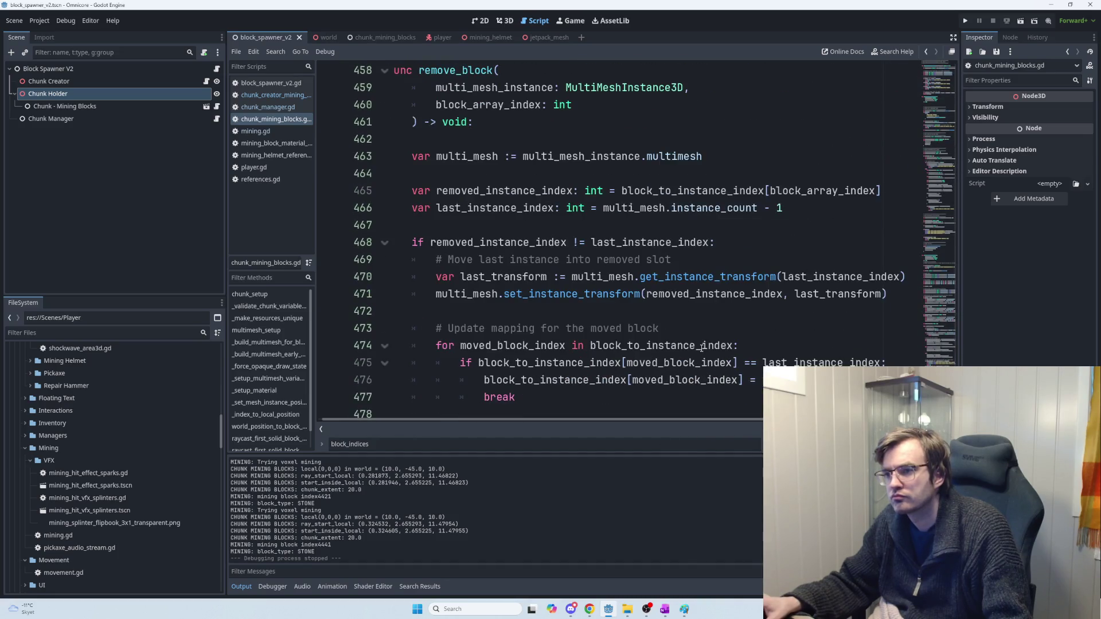
{"action": "scroll", "coordinate": [573, 165], "scroll_direction": "up", "scroll_amount": 1}
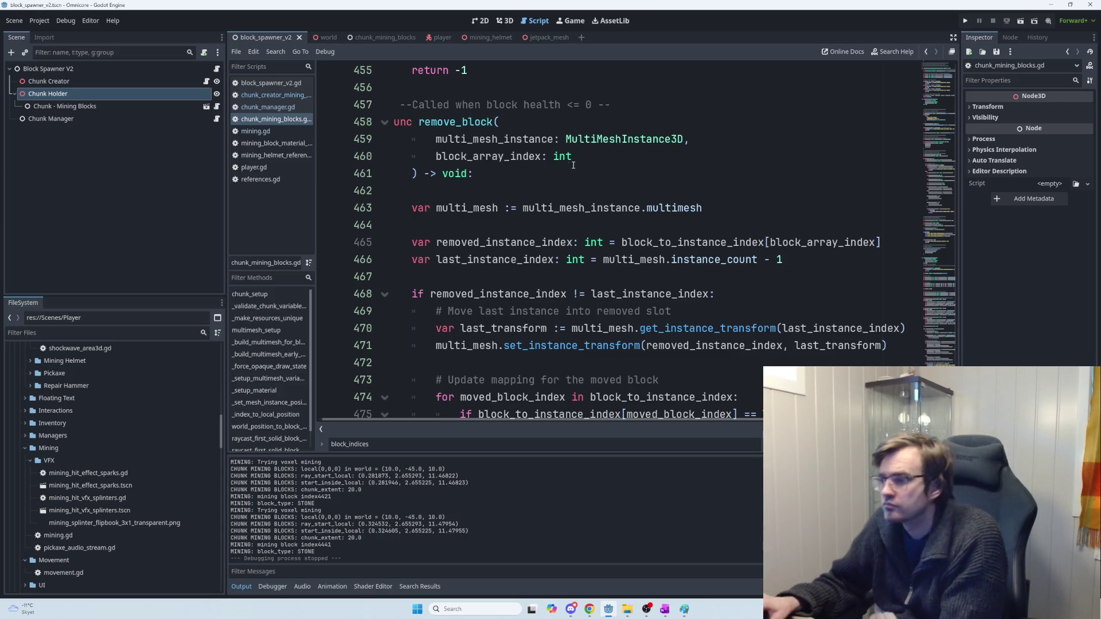
{"action": "scroll", "coordinate": [573, 165], "scroll_direction": "down", "scroll_amount": 2}
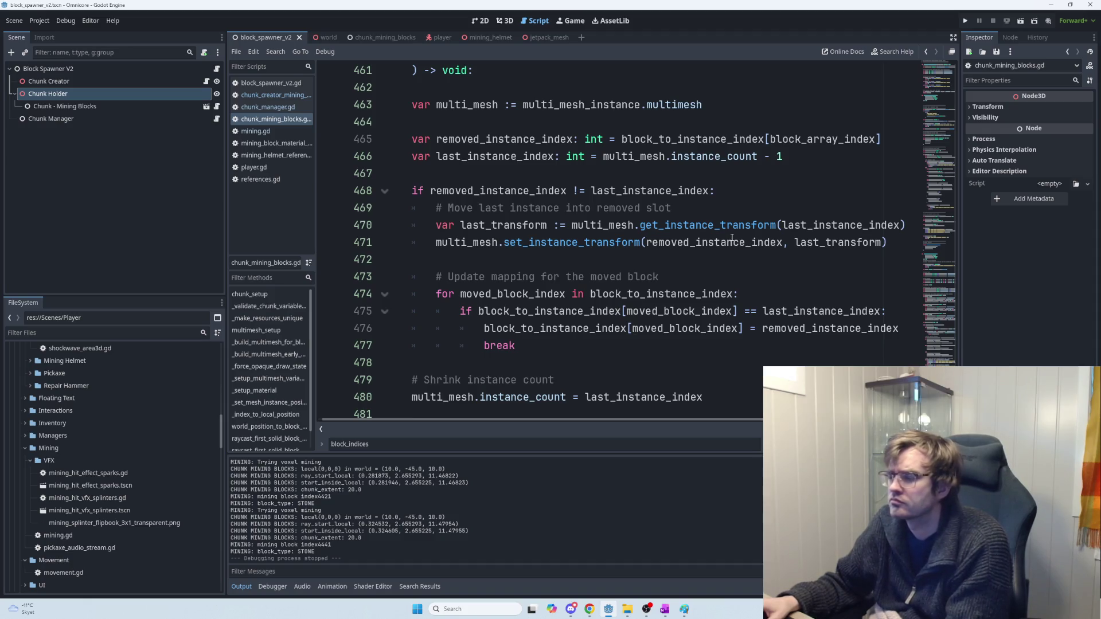
{"action": "scroll", "coordinate": [732, 237], "scroll_direction": "up", "scroll_amount": 1}
{"action": "scroll", "coordinate": [704, 266], "scroll_direction": "up", "scroll_amount": 1}
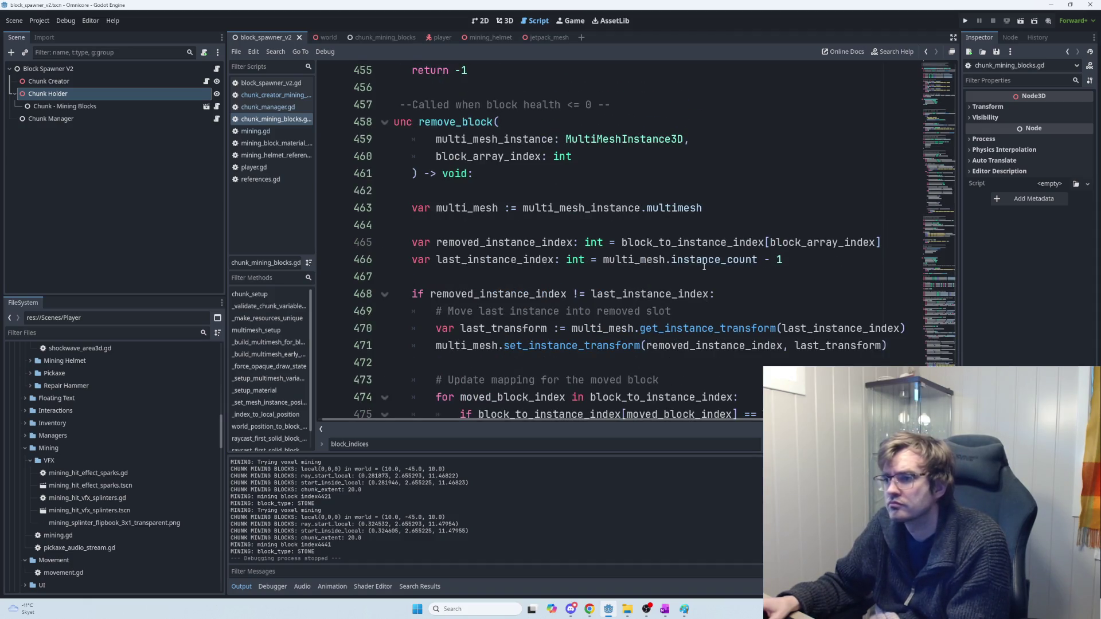
{"action": "mouse_move", "coordinate": [704, 266]}
{"action": "scroll", "coordinate": [699, 268], "scroll_direction": "down", "scroll_amount": 2}
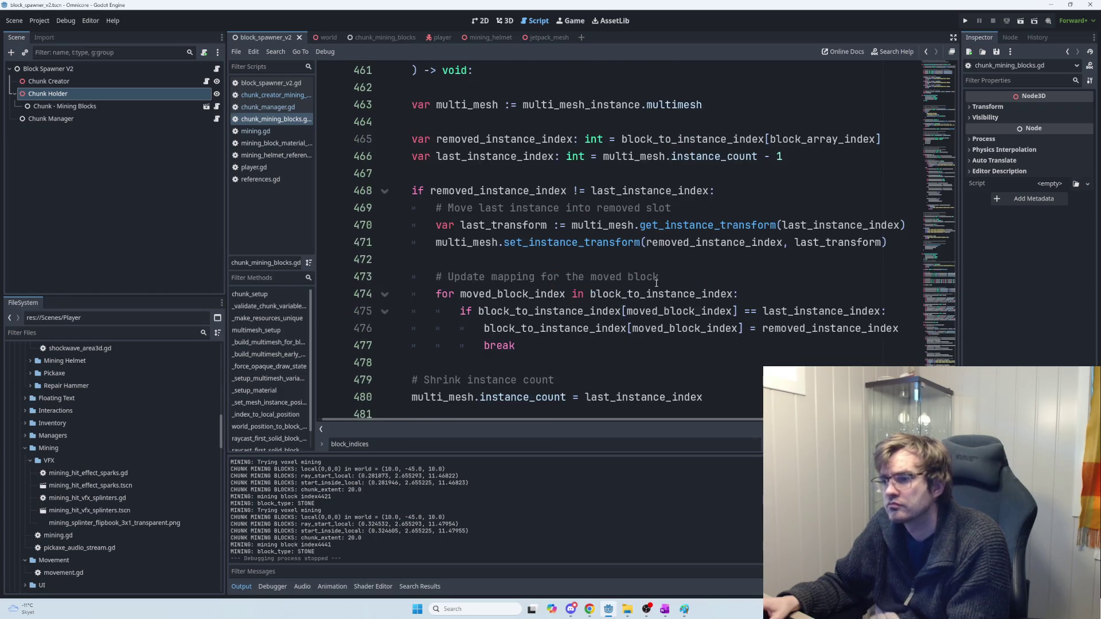
{"action": "scroll", "coordinate": [689, 322], "scroll_direction": "down", "scroll_amount": 1}
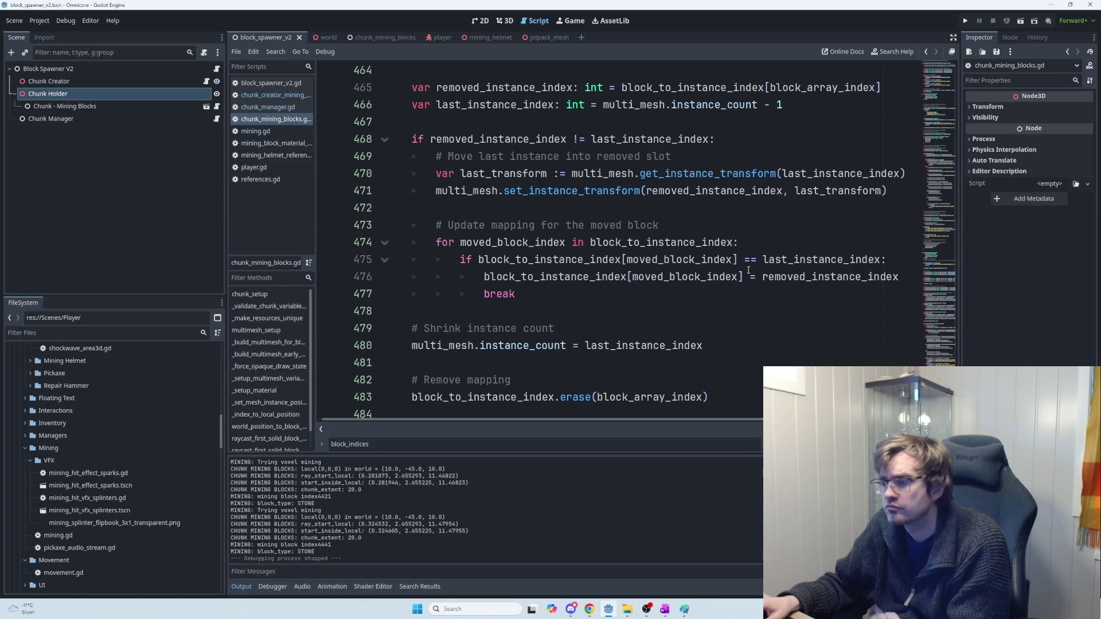
{"action": "mouse_move", "coordinate": [599, 285]}
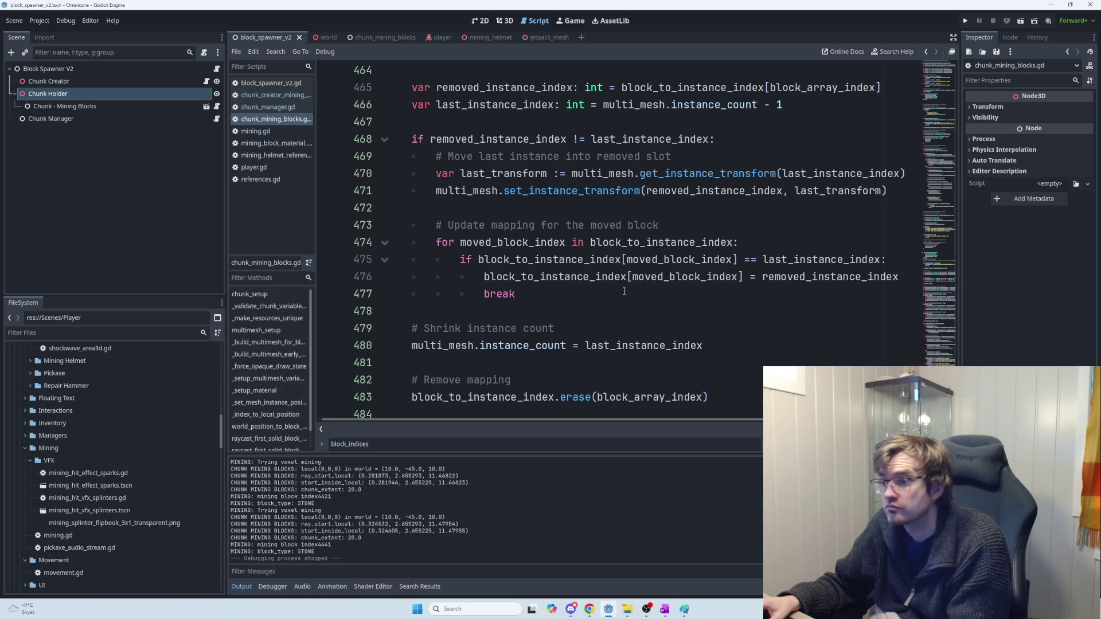
{"action": "scroll", "coordinate": [611, 307], "scroll_direction": "down", "scroll_amount": 1}
Step: Inspect remove_block's swap-last-instance logic and the block_to_instance_index.erase line
{"action": "left_click", "coordinate": [642, 329]}
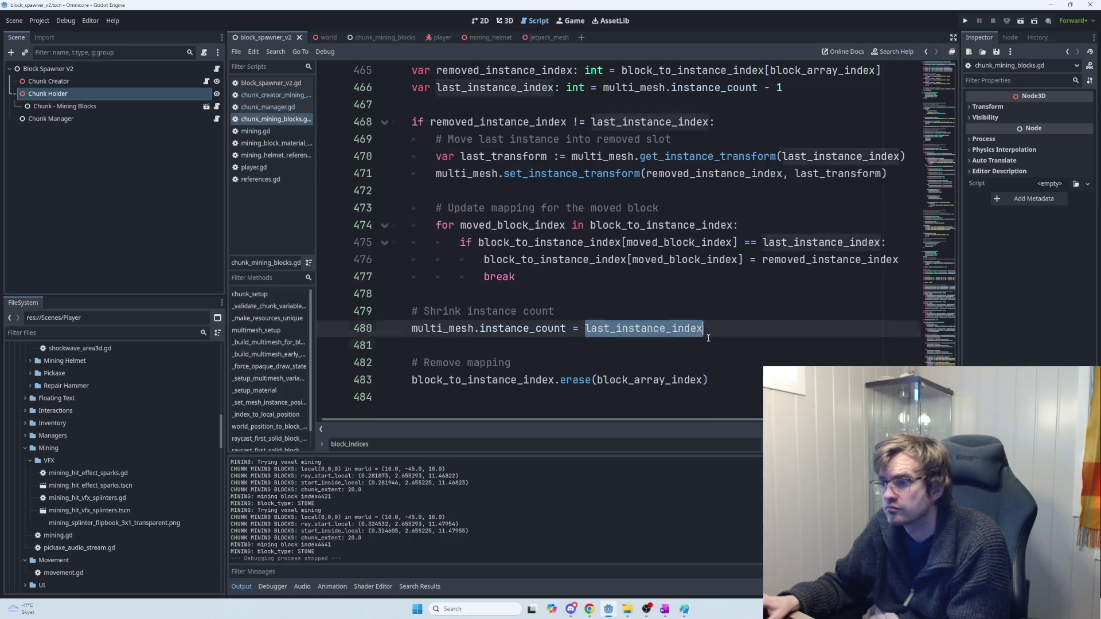
{"action": "left_click", "coordinate": [703, 369]}
{"action": "mouse_move", "coordinate": [714, 380]}
{"action": "left_mouse_down"}
{"action": "mouse_move", "coordinate": [416, 364]}
{"action": "mouse_move", "coordinate": [413, 377]}
{"action": "left_mouse_up"}
{"action": "left_click", "coordinate": [754, 378]}
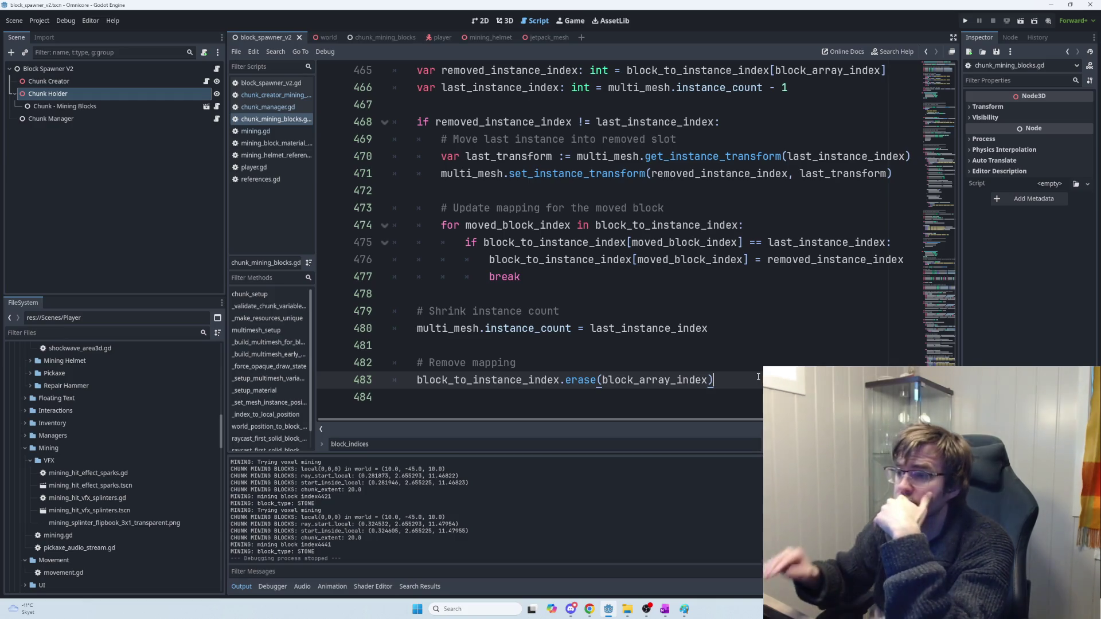
{"action": "scroll", "coordinate": [662, 295], "scroll_direction": "up", "scroll_amount": 3}
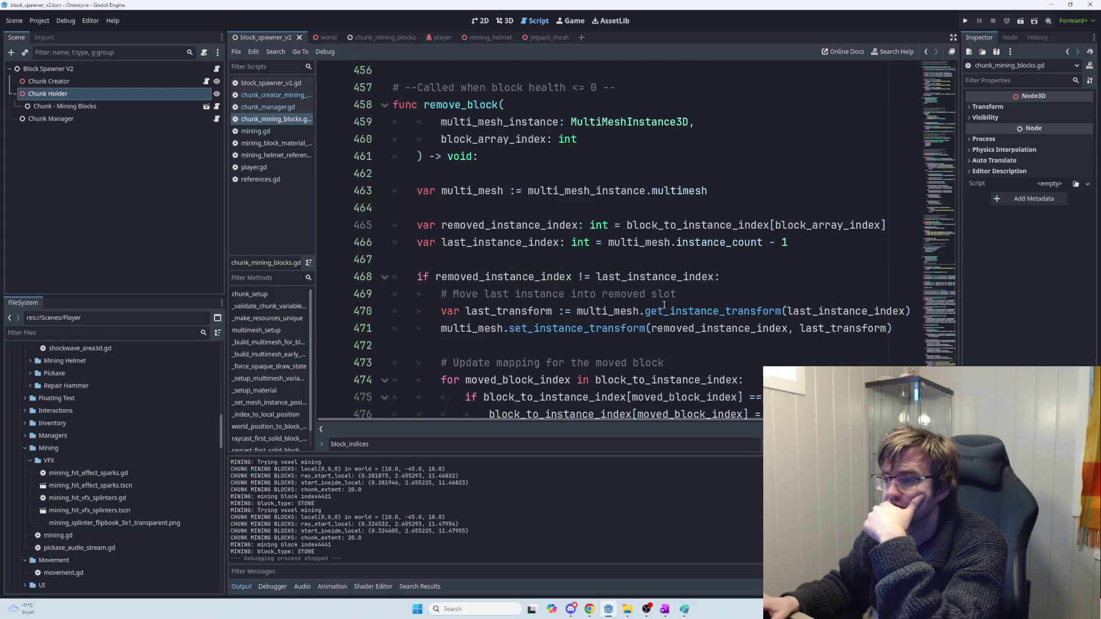
{"action": "scroll", "coordinate": [665, 308], "scroll_direction": "down", "scroll_amount": 1}
{"action": "scroll", "coordinate": [666, 310], "scroll_direction": "up", "scroll_amount": 1}
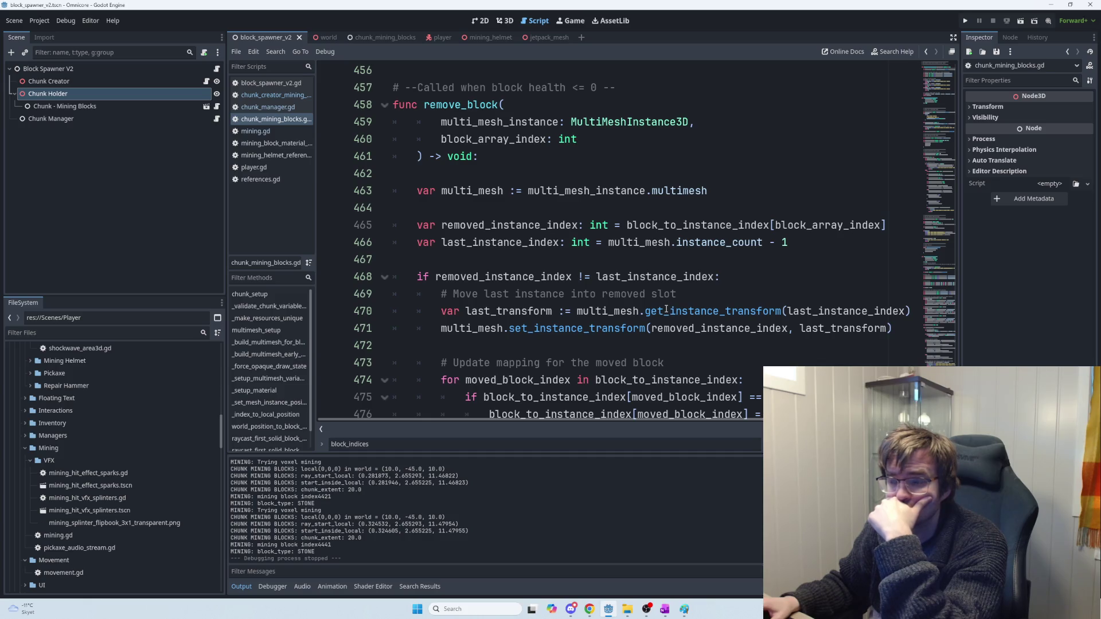
{"action": "mouse_move", "coordinate": [663, 306]}
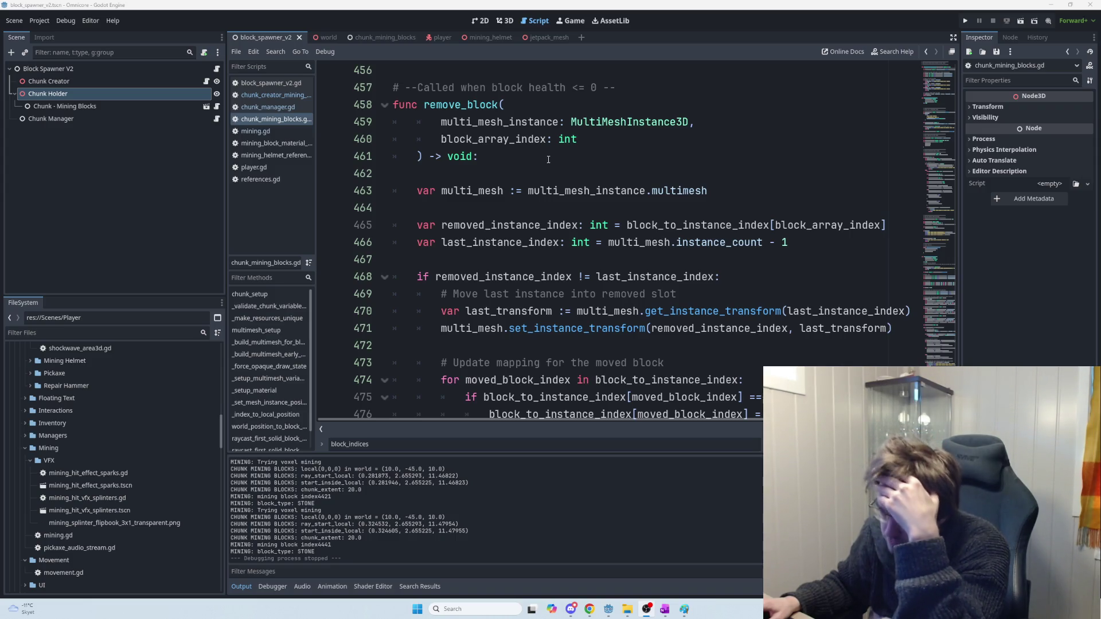
{"action": "double_click", "coordinate": [541, 123]}
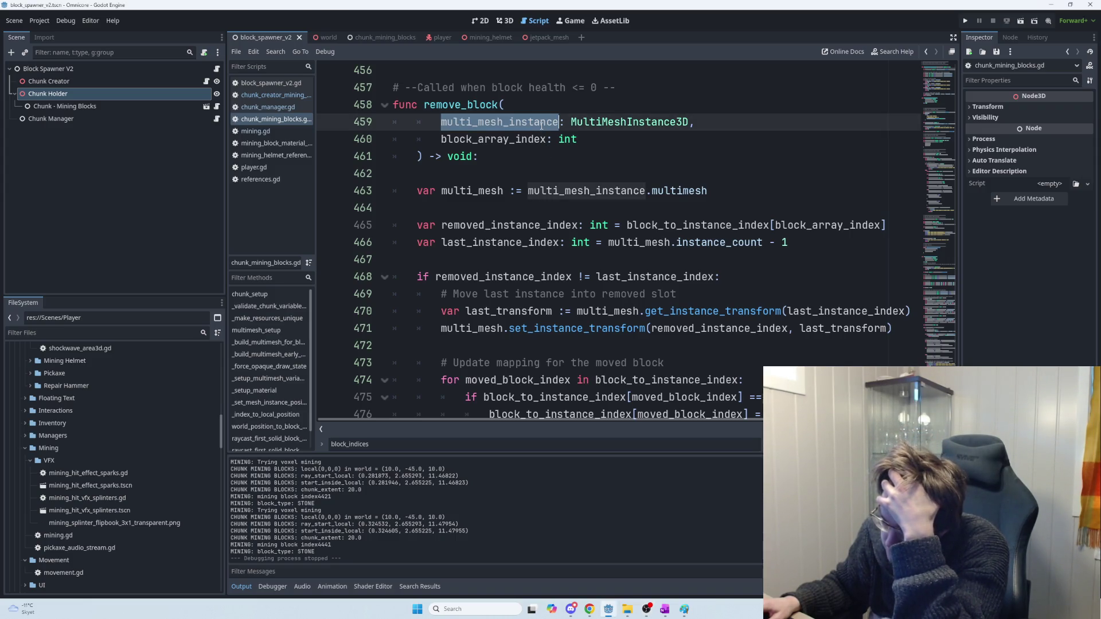
{"action": "mouse_move", "coordinate": [594, 190]}
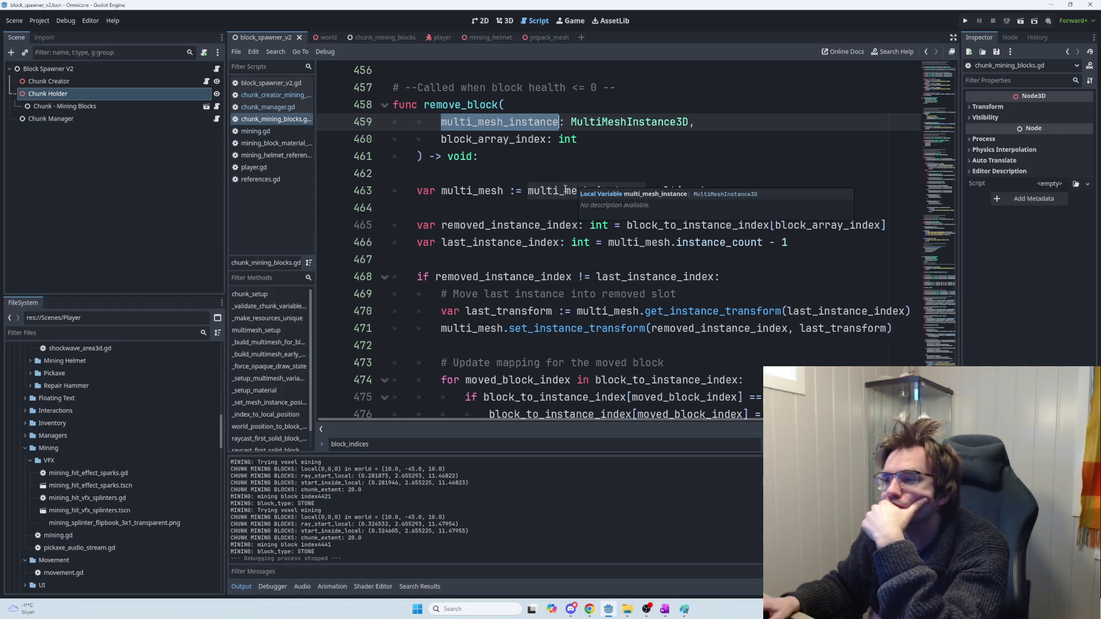
{"action": "left_click", "coordinate": [515, 192]}
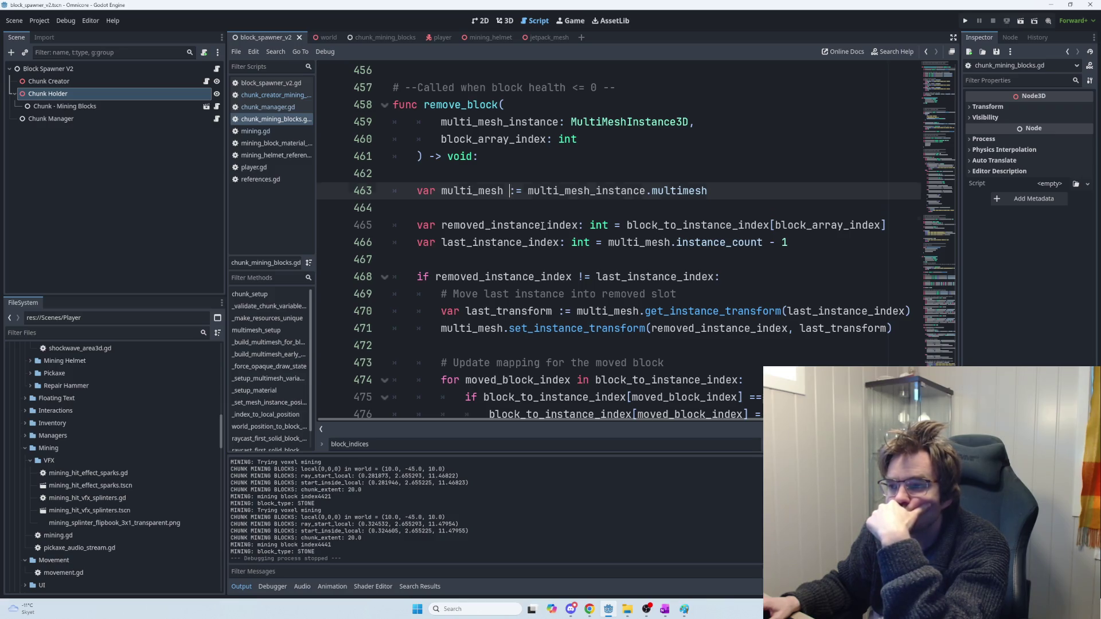
{"action": "double_click", "coordinate": [542, 225]}
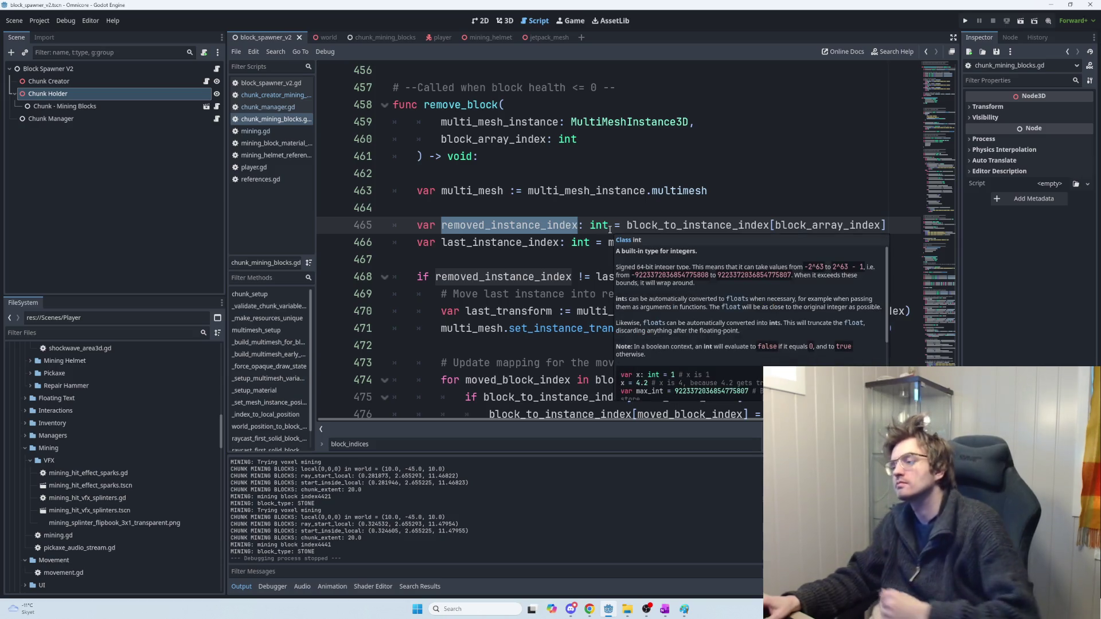
{"action": "mouse_move", "coordinate": [609, 228]}
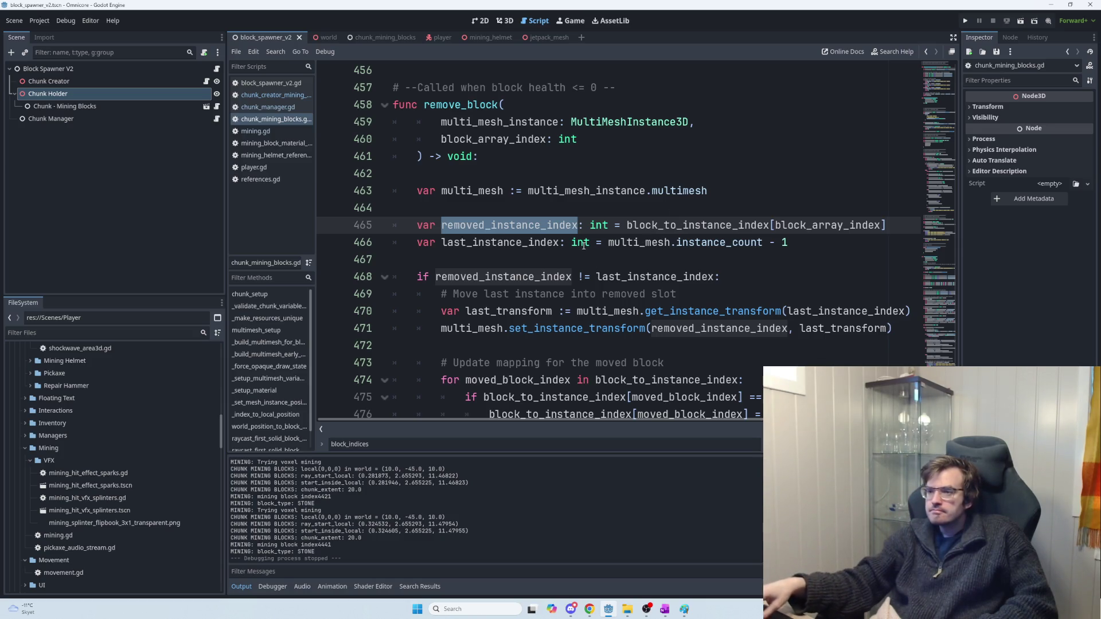
{"action": "left_click_drag", "start_coordinate": [614, 242], "coordinate": [799, 243]}
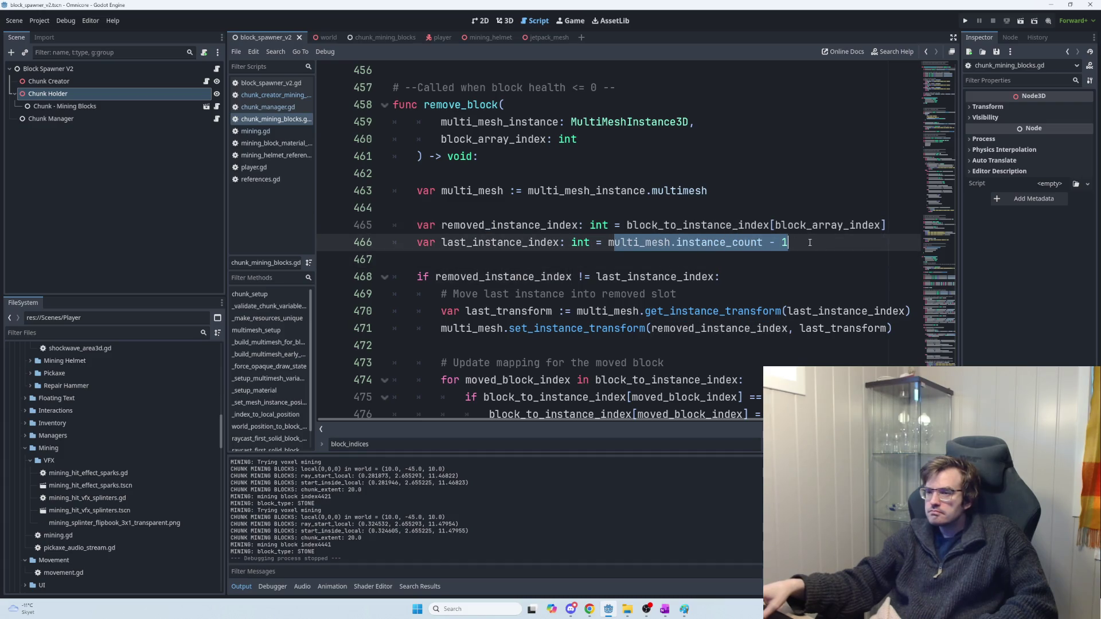
{"action": "left_click", "coordinate": [810, 243]}
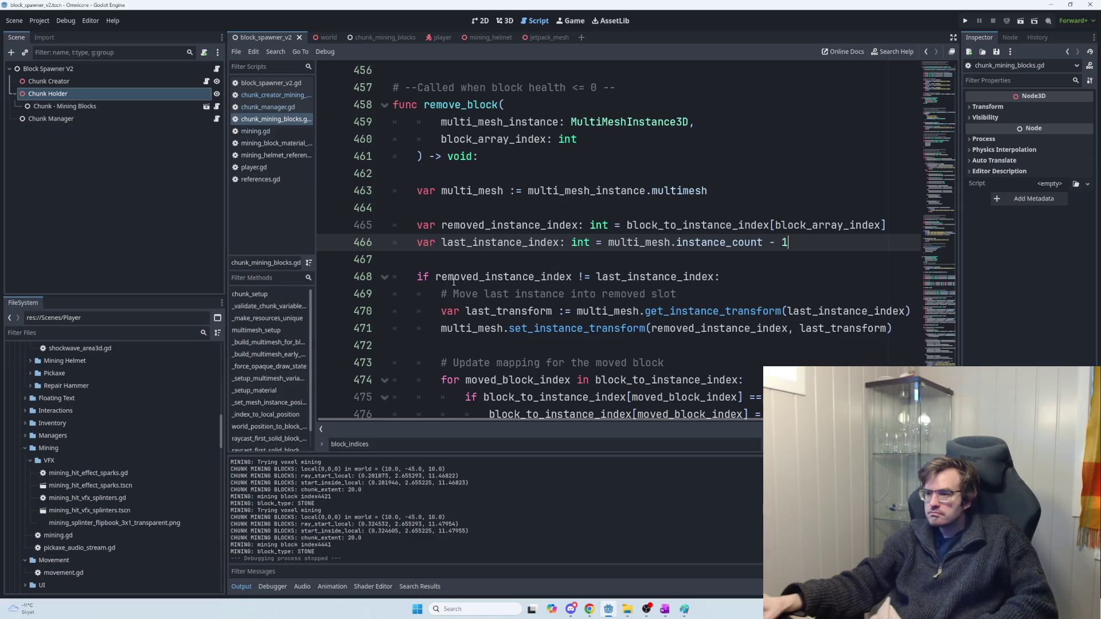
{"action": "left_click_drag", "start_coordinate": [438, 278], "coordinate": [721, 278]}
{"action": "scroll", "coordinate": [550, 293], "scroll_direction": "down", "scroll_amount": 3}
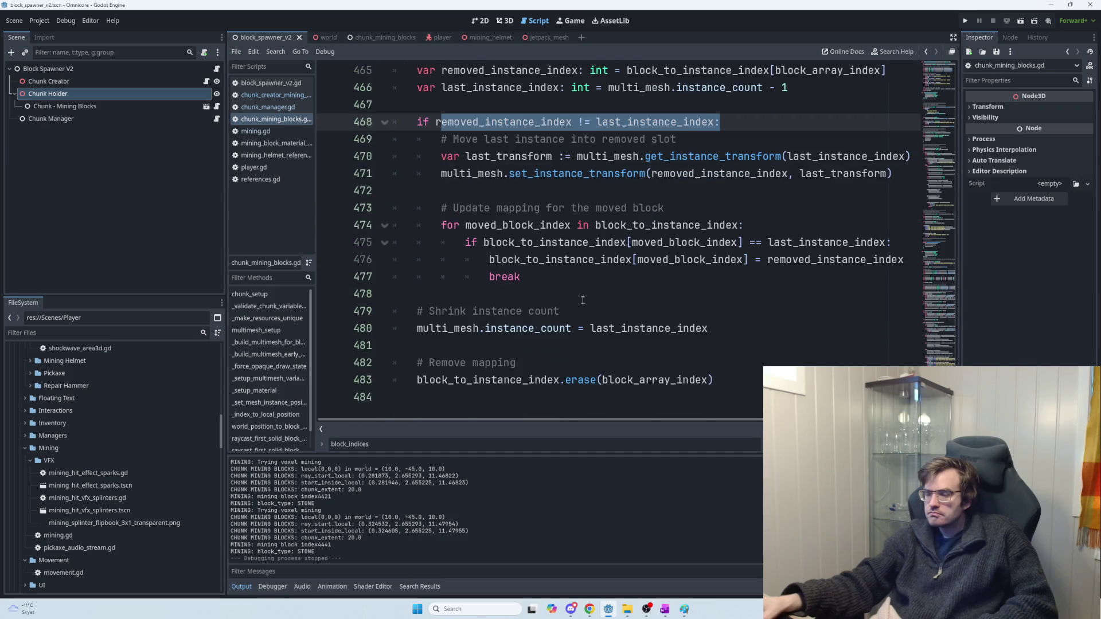
{"action": "scroll", "coordinate": [545, 289], "scroll_direction": "up", "scroll_amount": 1}
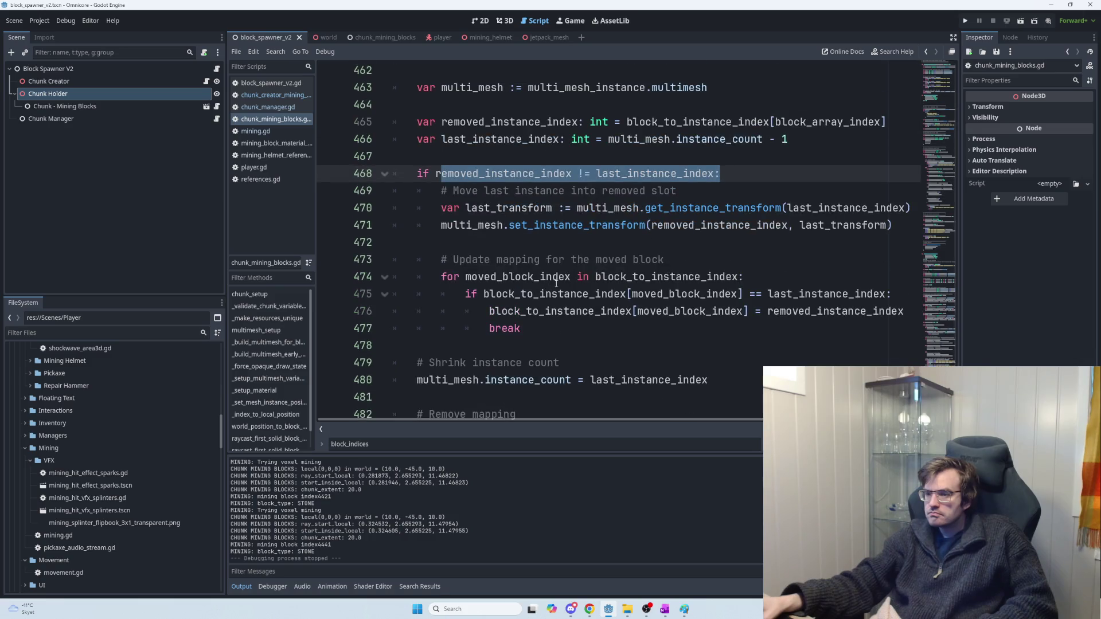
{"action": "left_click_drag", "start_coordinate": [708, 381], "coordinate": [416, 380]}
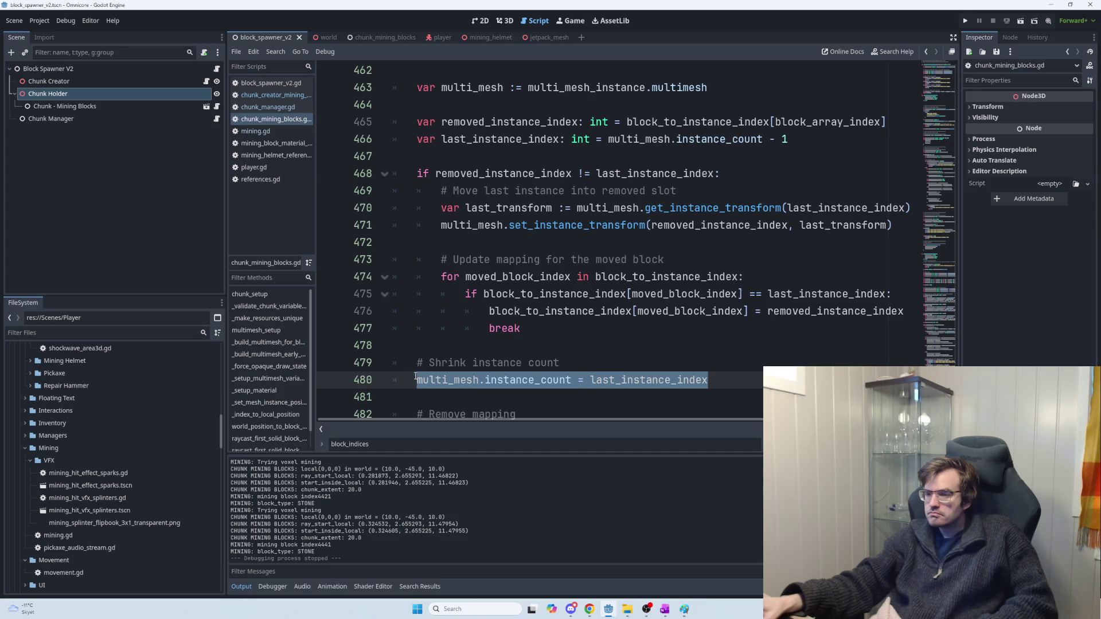
{"action": "scroll", "coordinate": [417, 380], "scroll_direction": "down", "scroll_amount": 1}
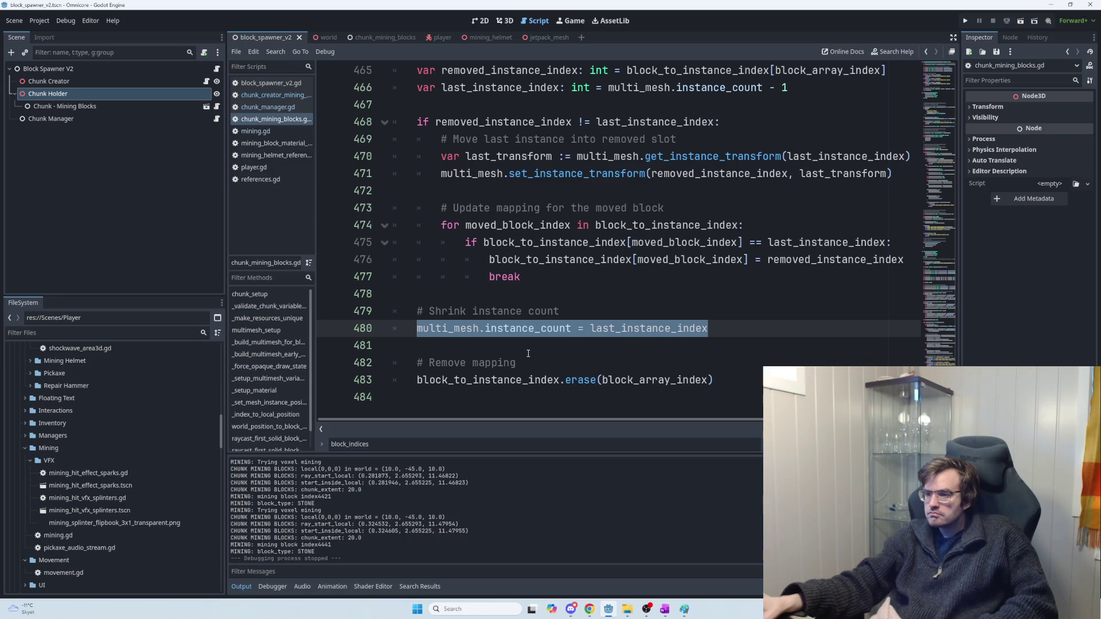
{"action": "scroll", "coordinate": [528, 354], "scroll_direction": "up", "scroll_amount": 1}
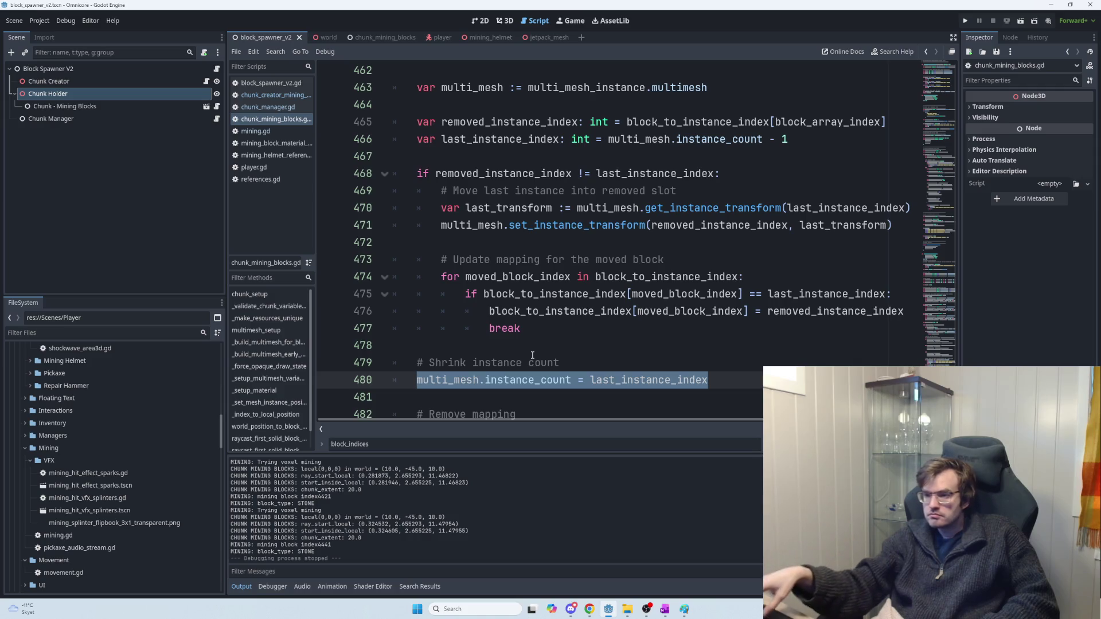
{"action": "scroll", "coordinate": [465, 224], "scroll_direction": "down", "scroll_amount": 1}
{"action": "left_click_drag", "start_coordinate": [441, 207], "coordinate": [667, 205]}
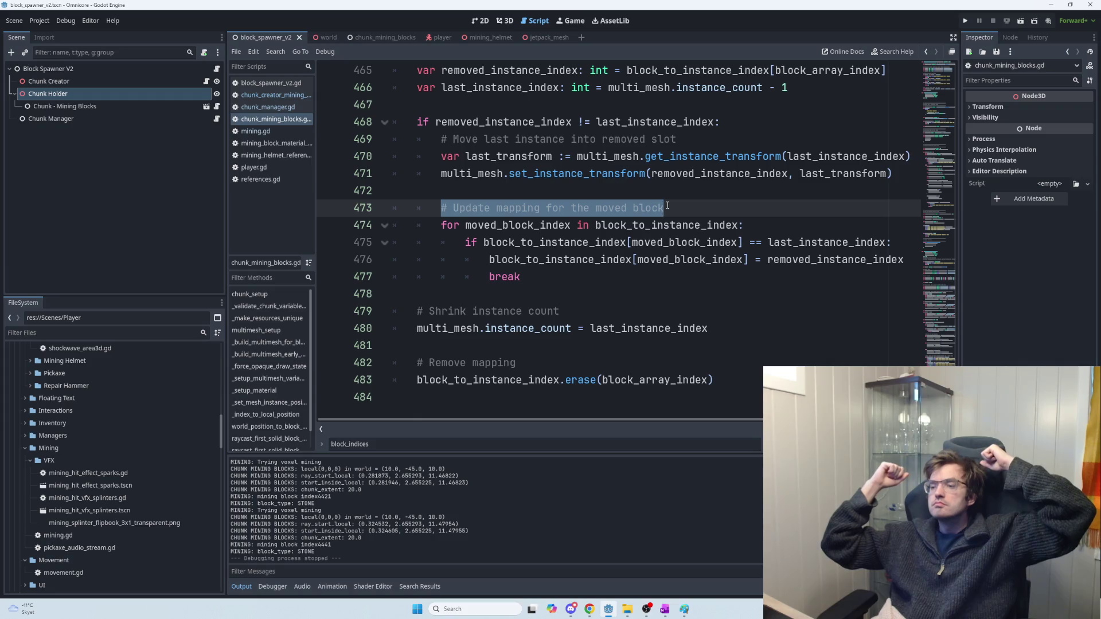
{"action": "scroll", "coordinate": [624, 183], "scroll_direction": "up", "scroll_amount": 1}
{"action": "scroll", "coordinate": [624, 183], "scroll_direction": "up", "scroll_amount": 3}
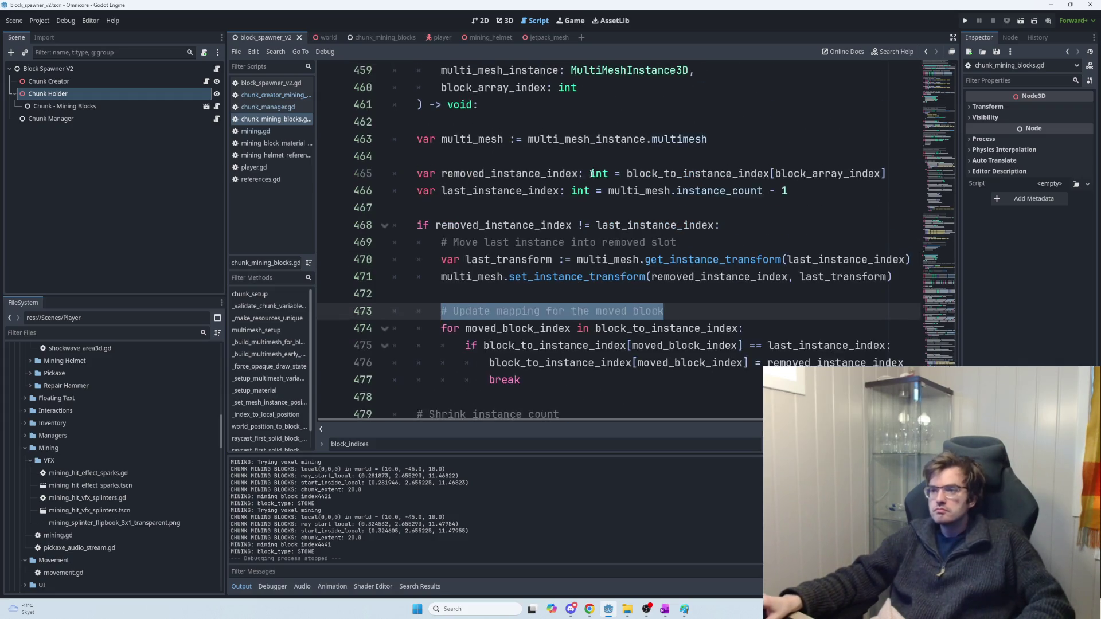
{"action": "double_click", "coordinate": [527, 191]}
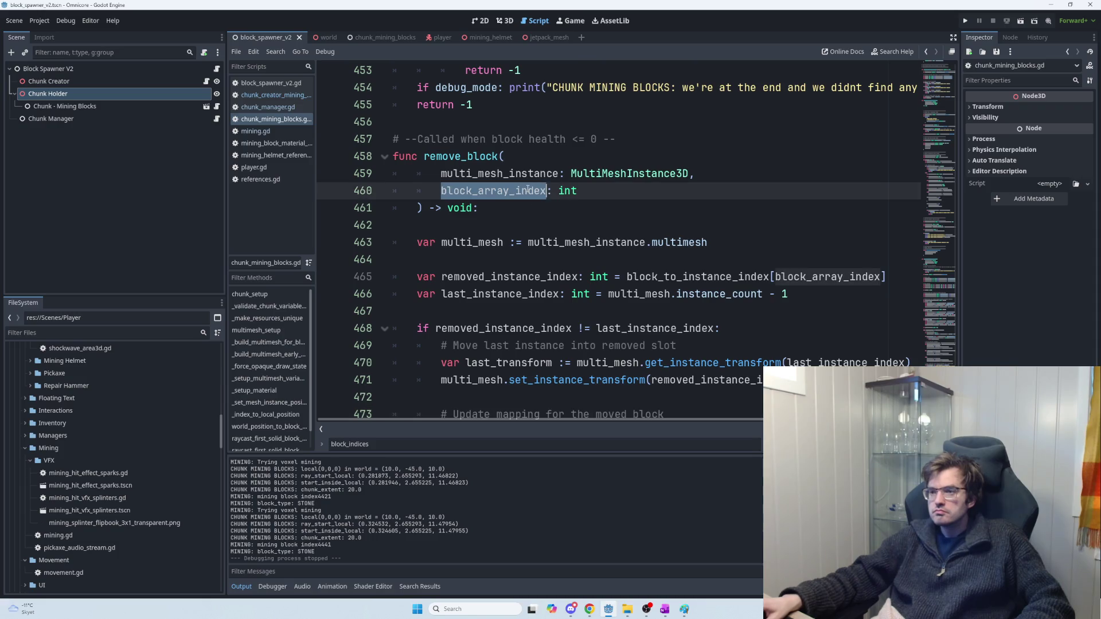
{"action": "mouse_move", "coordinate": [605, 276]}
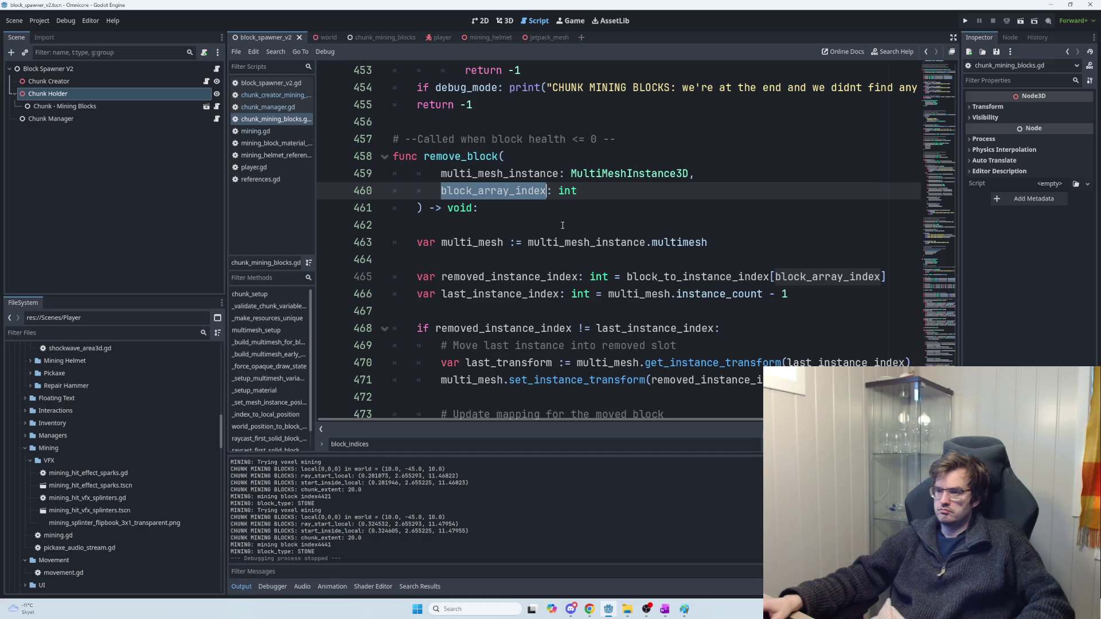
{"action": "scroll", "coordinate": [562, 225], "scroll_direction": "down", "scroll_amount": 4}
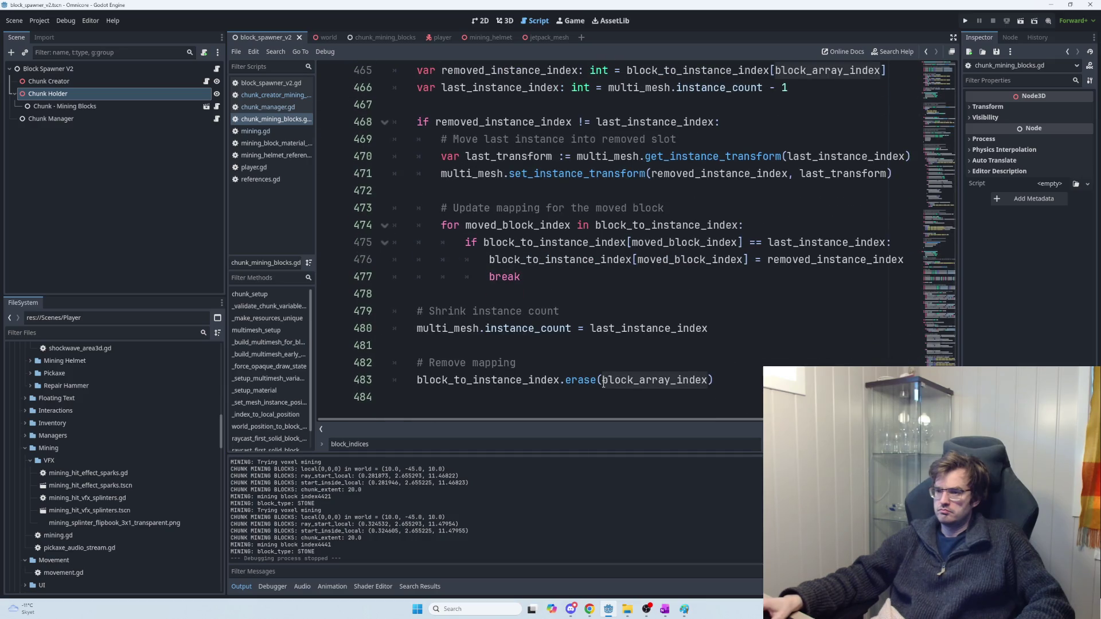
{"action": "mouse_move", "coordinate": [417, 380]}
{"action": "left_mouse_down"}
{"action": "mouse_move", "coordinate": [701, 379]}
{"action": "mouse_move", "coordinate": [415, 379]}
{"action": "mouse_move", "coordinate": [416, 362]}
{"action": "mouse_move", "coordinate": [414, 379]}
{"action": "left_mouse_up"}
{"action": "left_click", "coordinate": [712, 380]}
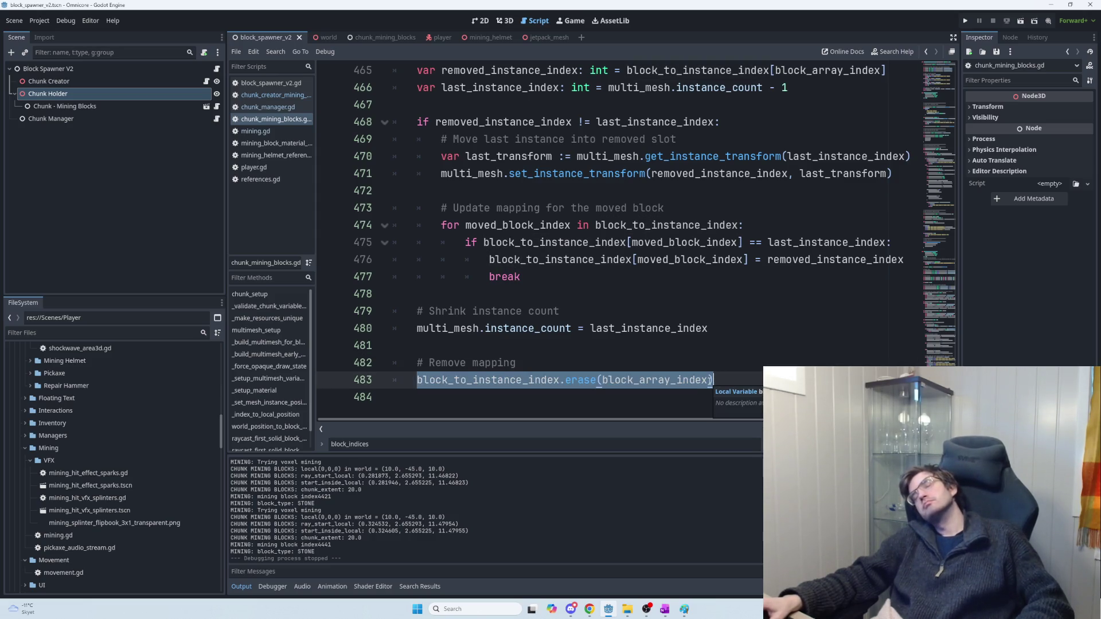
{"action": "left_click", "coordinate": [722, 378]}
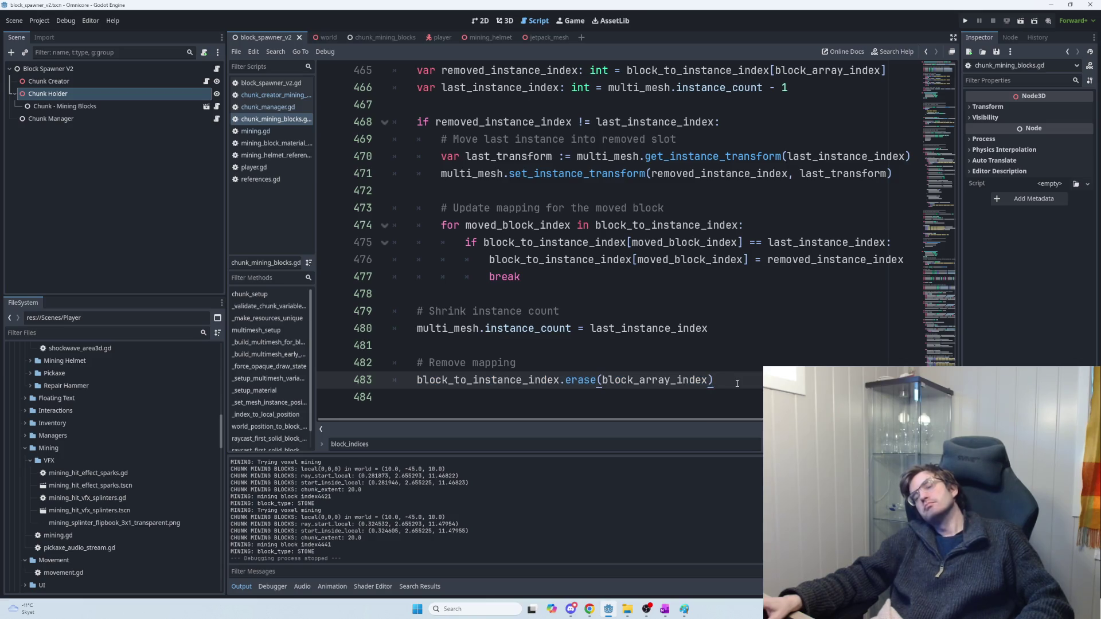
{"action": "scroll", "coordinate": [737, 383], "scroll_direction": "up", "scroll_amount": 7}
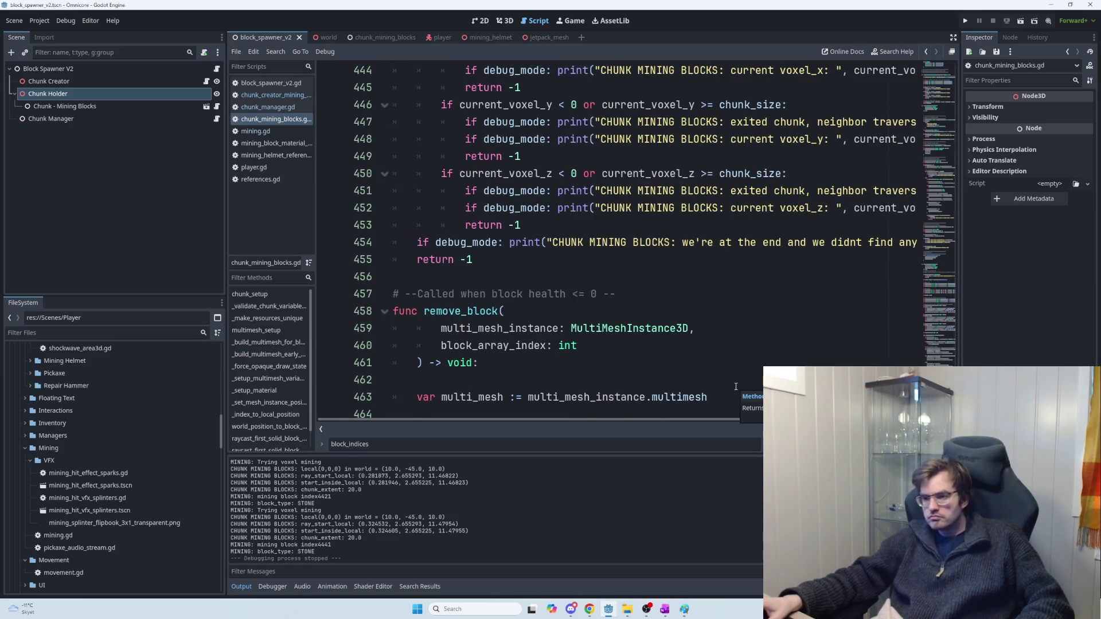
{"action": "key", "text": "alt+Tab"}
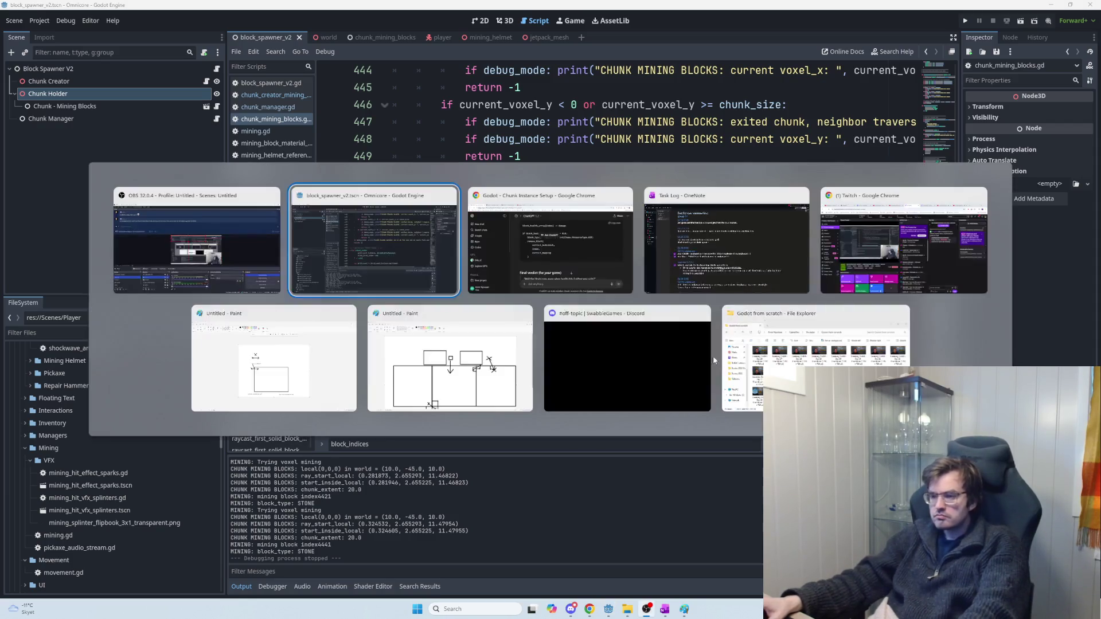
{"action": "key", "text": "Escape"}
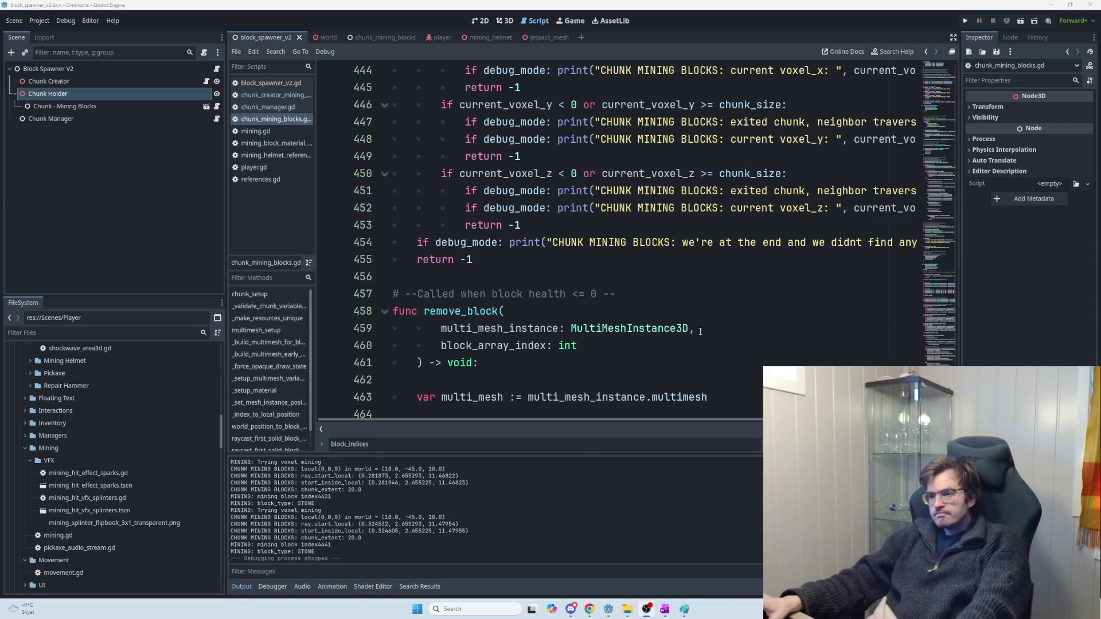
{"action": "left_click", "coordinate": [511, 264]}
Step: Add a '# Damage block' comment below the return -1 line
{"action": "key", "text": "Return"}
{"action": "key", "text": "Return"}
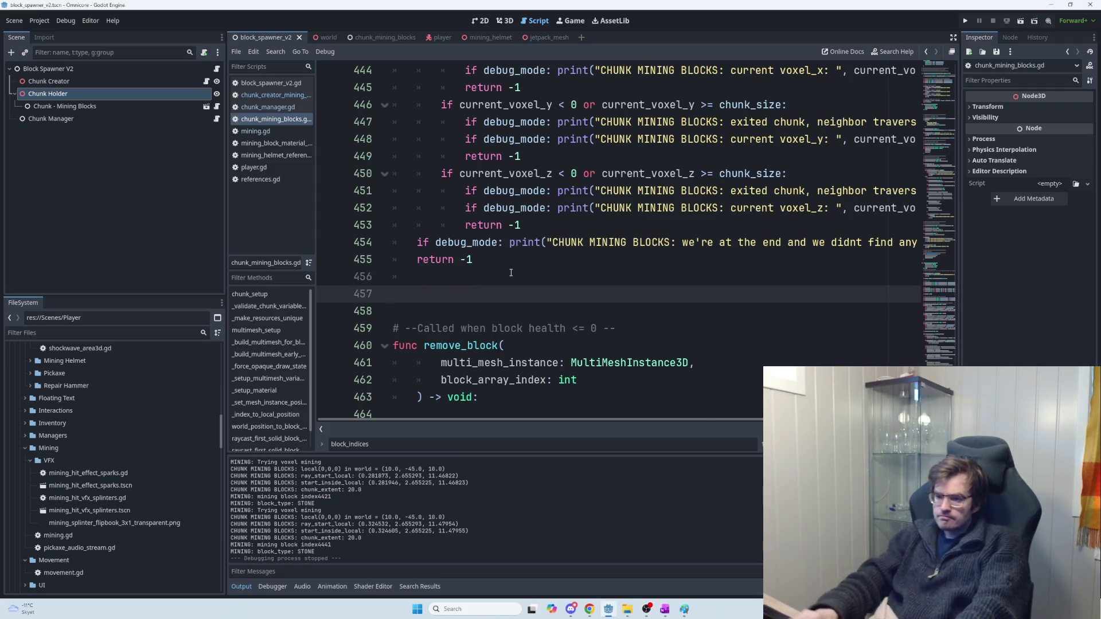
{"action": "type", "text": "# "}
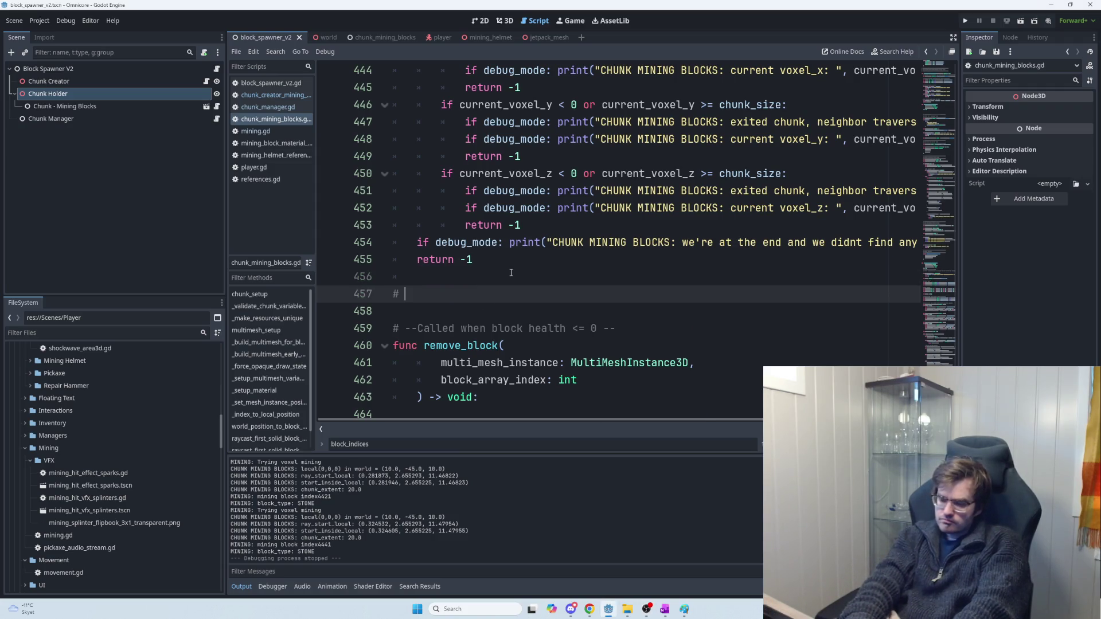
{"action": "type", "text": "Damage"}
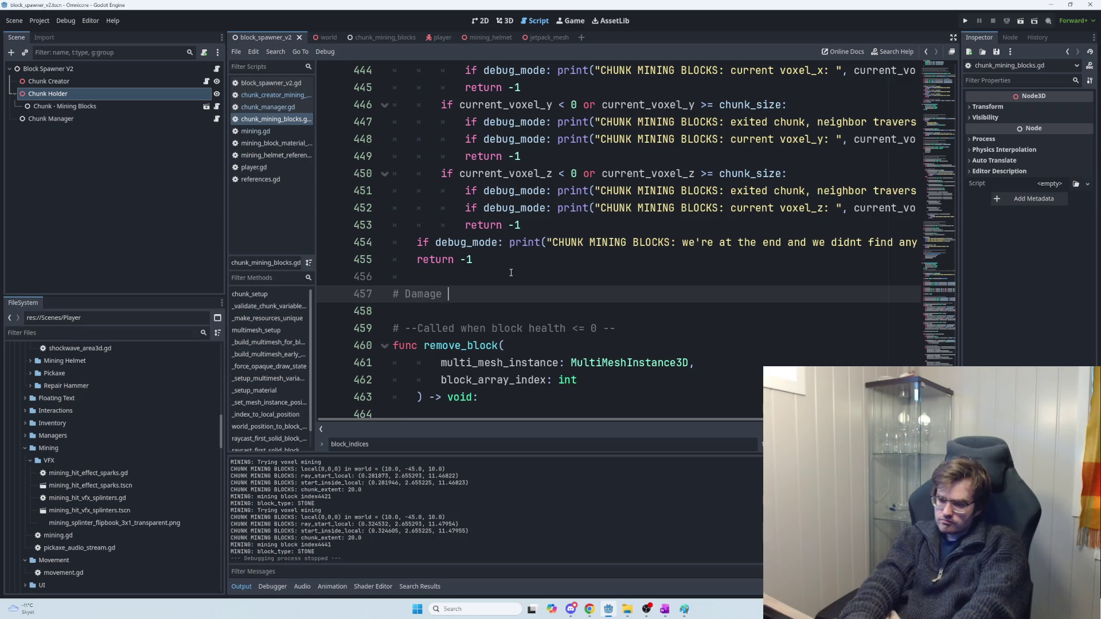
{"action": "key", "text": "BackSpace"}
{"action": "key", "text": "BackSpace"}
{"action": "key", "text": "BackSpace"}
{"action": "type", "text": "amage block"}
{"action": "key", "text": "Return"}
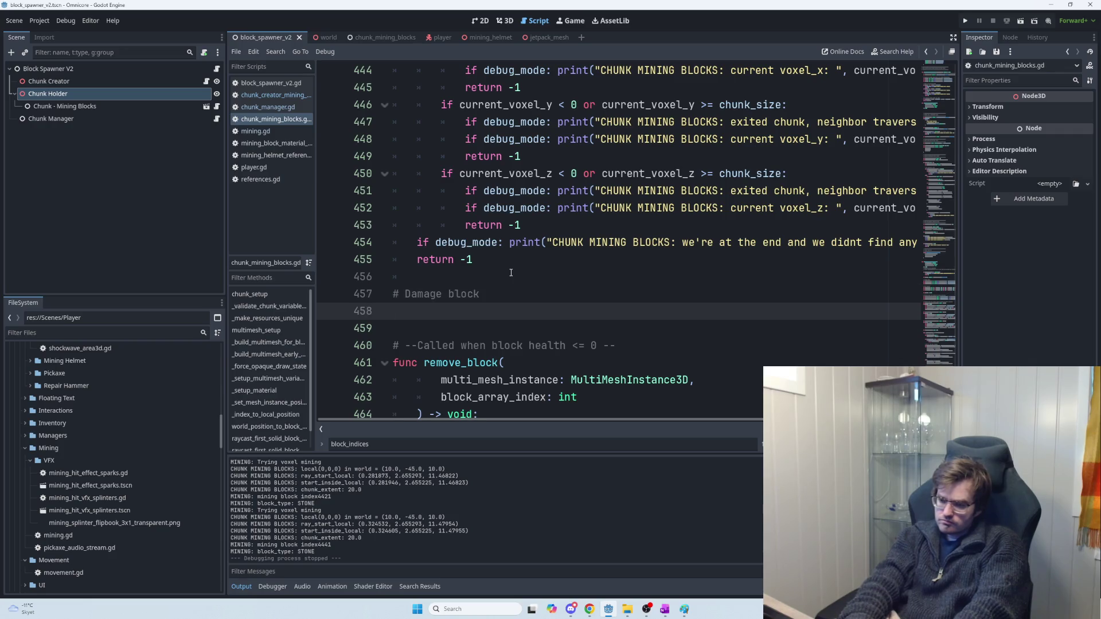
Step: Write the header func apply_damage_to_block_index(damage: float, block_index: int)
{"action": "type", "text": "func "}
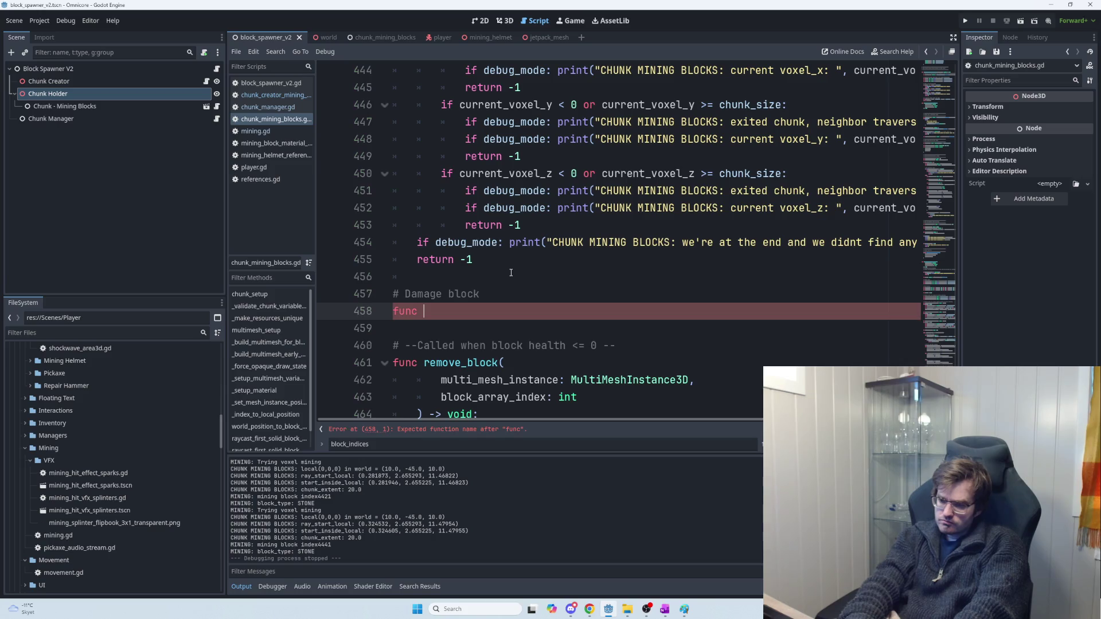
{"action": "type", "text": "damage_block"}
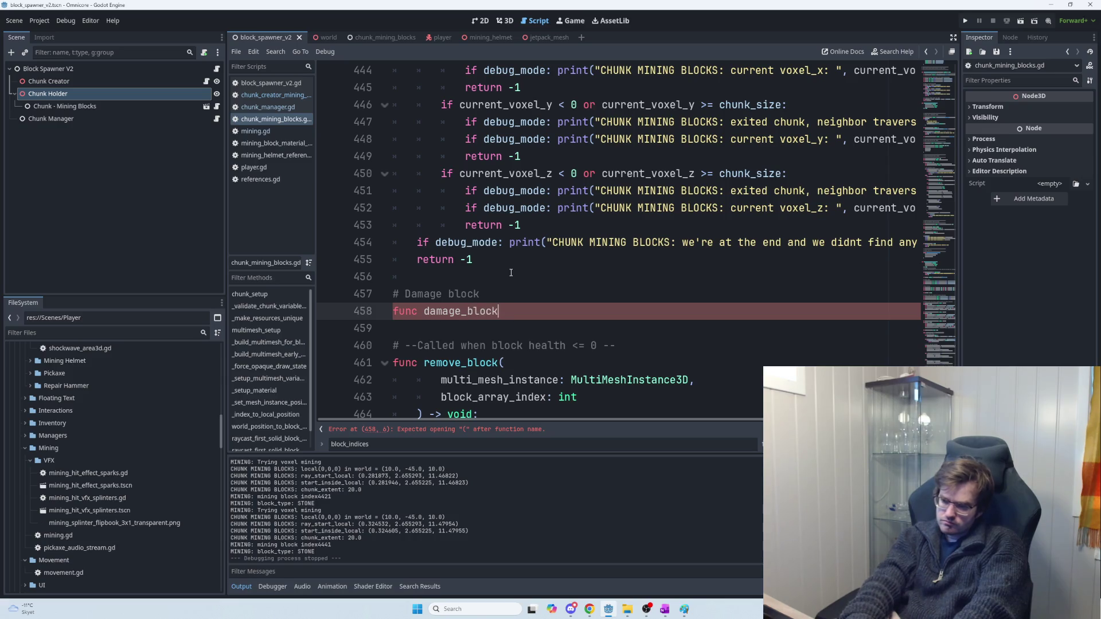
{"action": "key", "text": "BackSpace"}
{"action": "key", "text": "BackSpace"}
{"action": "key", "text": "BackSpace"}
{"action": "type", "text": "ap"}
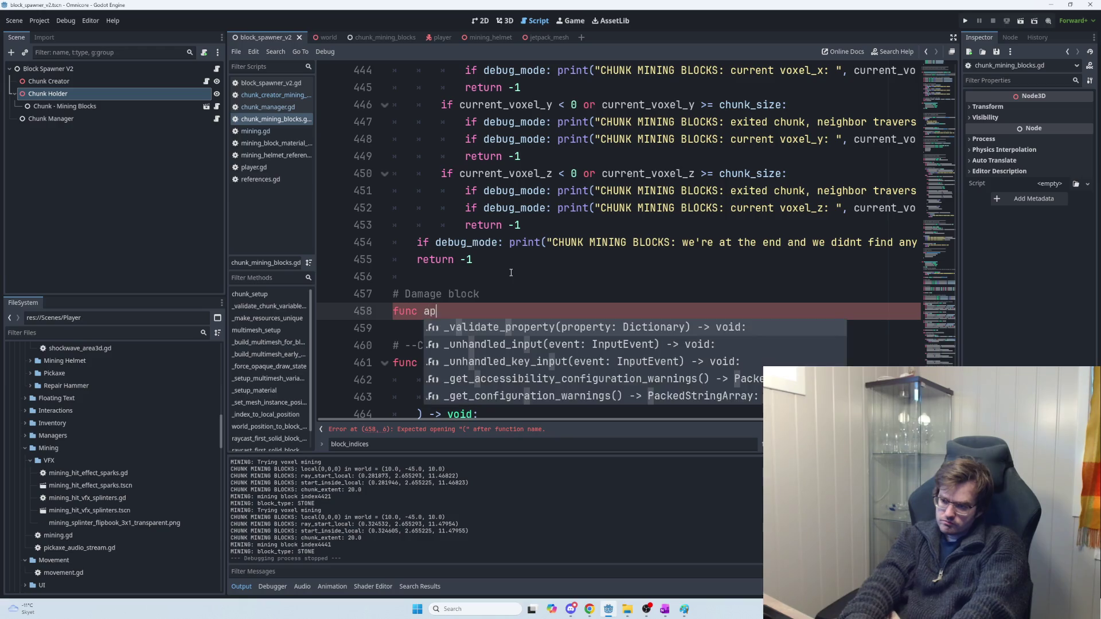
{"action": "type", "text": "ply_damage"}
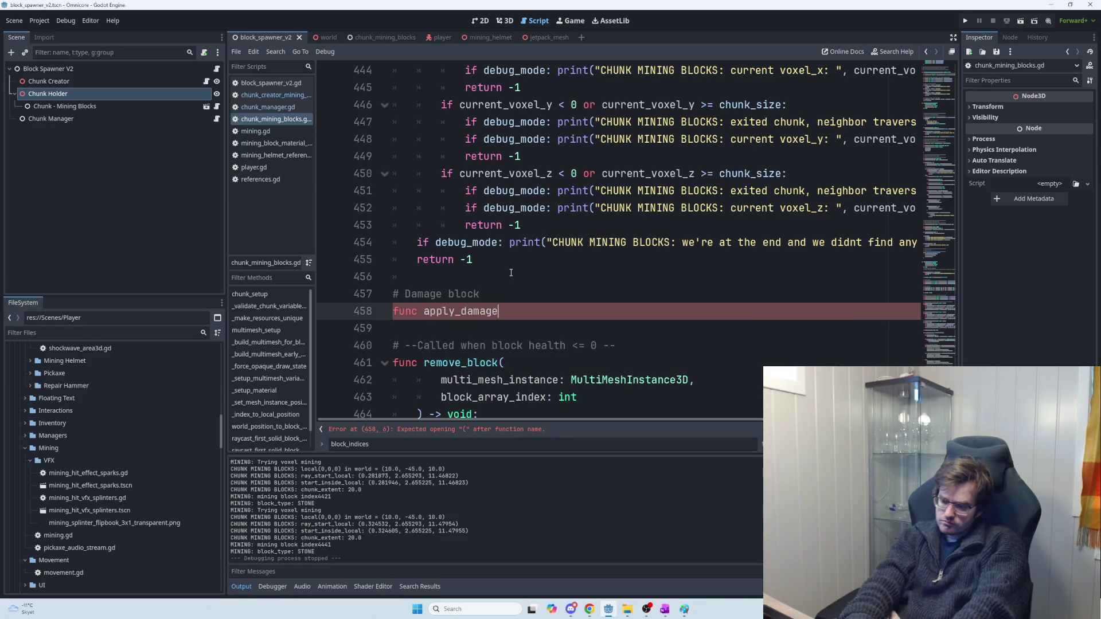
{"action": "type", "text": "_to_block"}
{"action": "type", "text": "("}
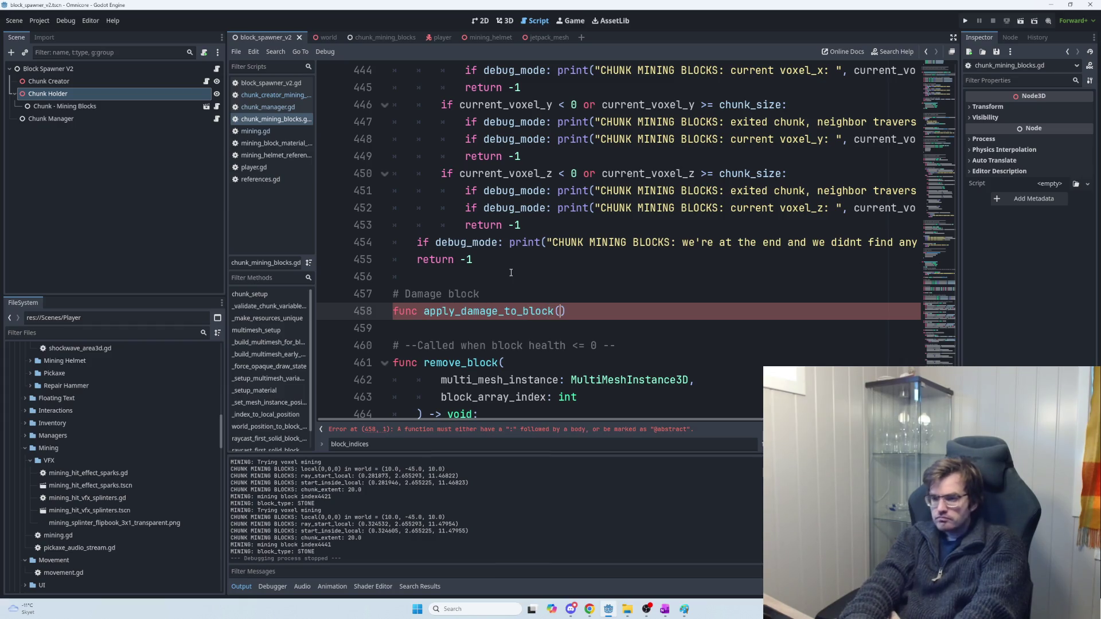
{"action": "type", "text": "damage: f"}
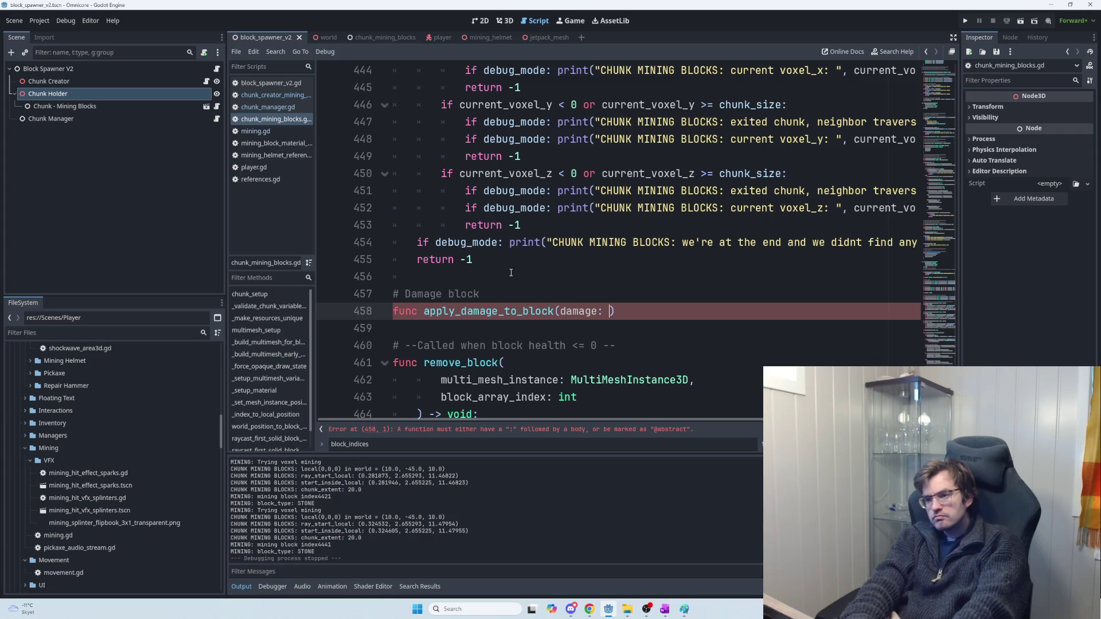
{"action": "type", "text": "loat"}
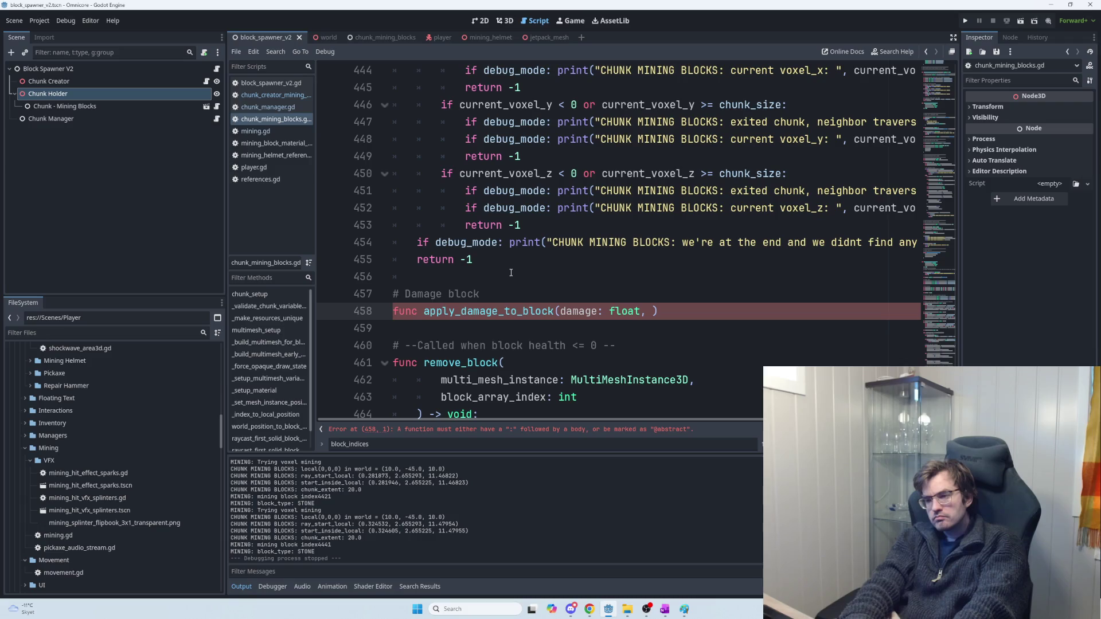
{"action": "left_click", "coordinate": [555, 311]}
{"action": "type", "text": "s_indx"}
{"action": "key", "text": "BackSpace"}
{"action": "type", "text": "ex"}
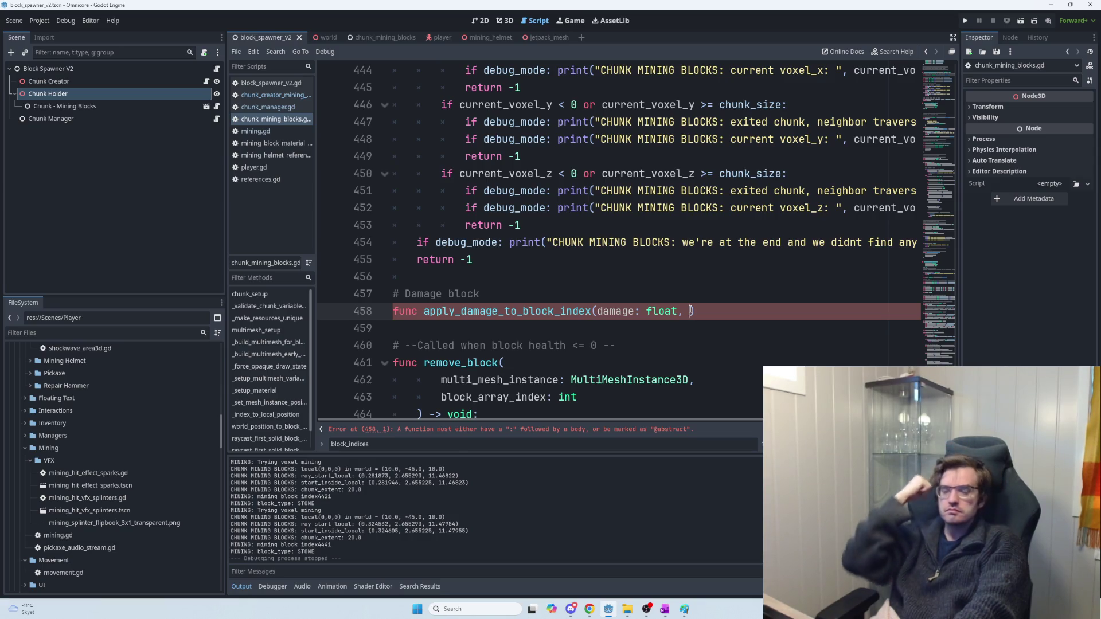
{"action": "type", "text": "block index"}
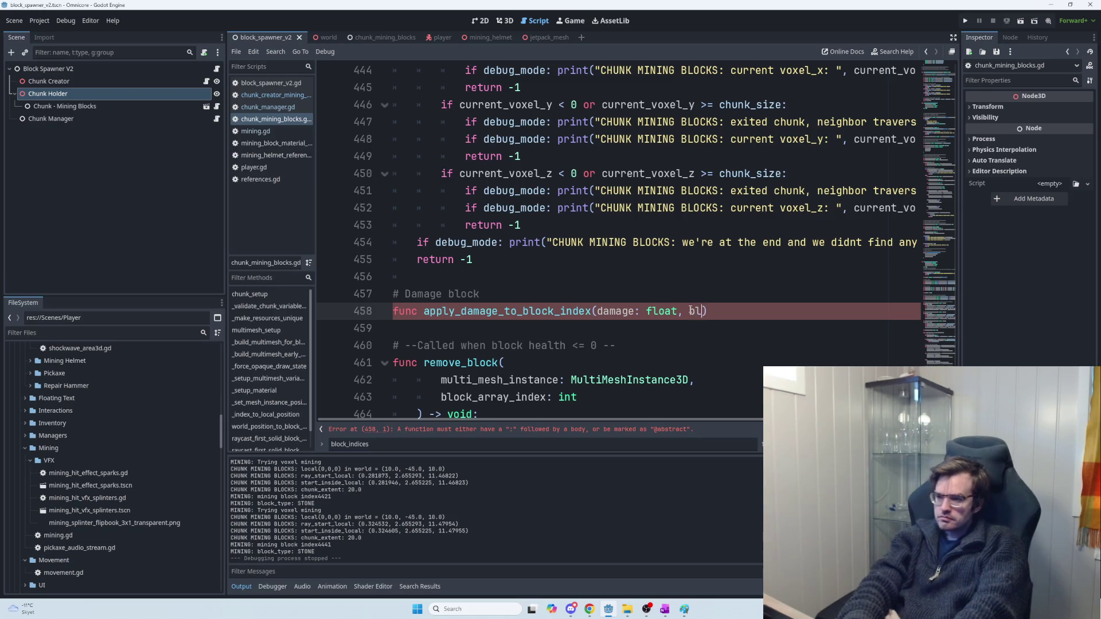
{"action": "key", "text": "BackSpace"}
{"action": "key", "text": "BackSpace"}
{"action": "key", "text": "BackSpace"}
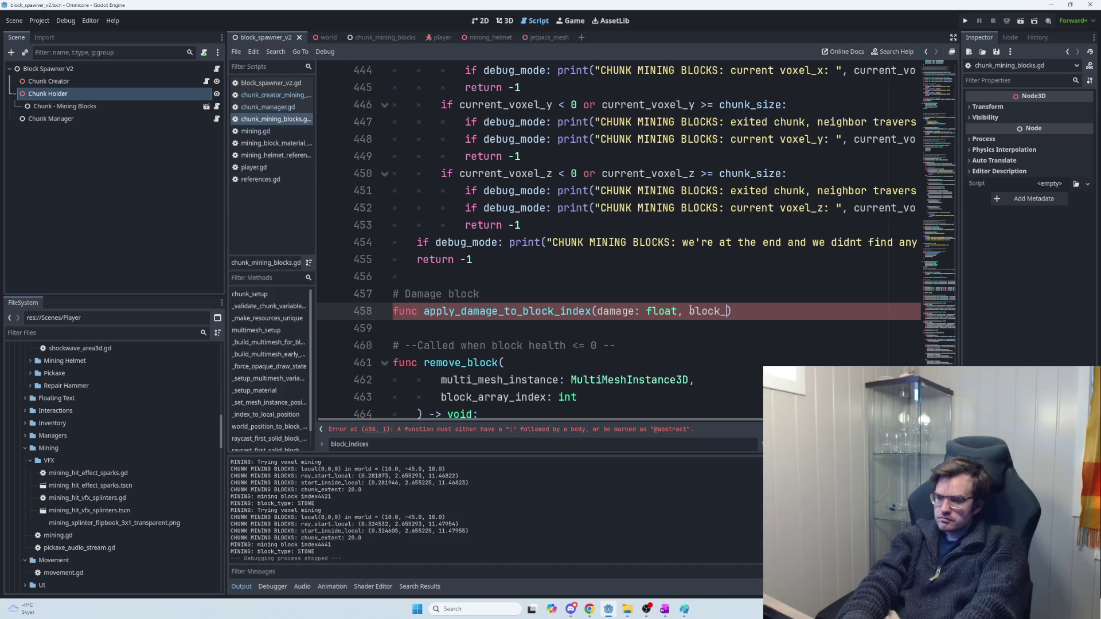
{"action": "type", "text": "index: "}
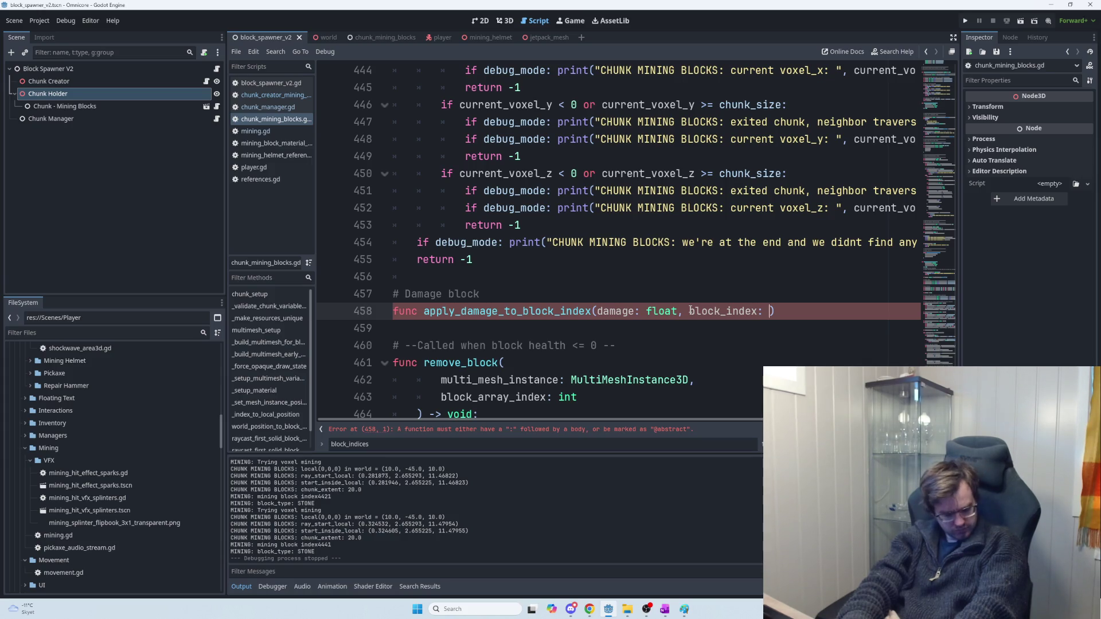
{"action": "type", "text": "int"}
Step: Search the script for block_index and step through its matches
{"action": "key", "text": "ctrl+f"}
{"action": "type", "text": "block_index"}
{"action": "key", "text": "Return"}
{"action": "key", "text": "shift+Return"}
{"action": "key", "text": "shift+Return"}
{"action": "key", "text": "Return"}
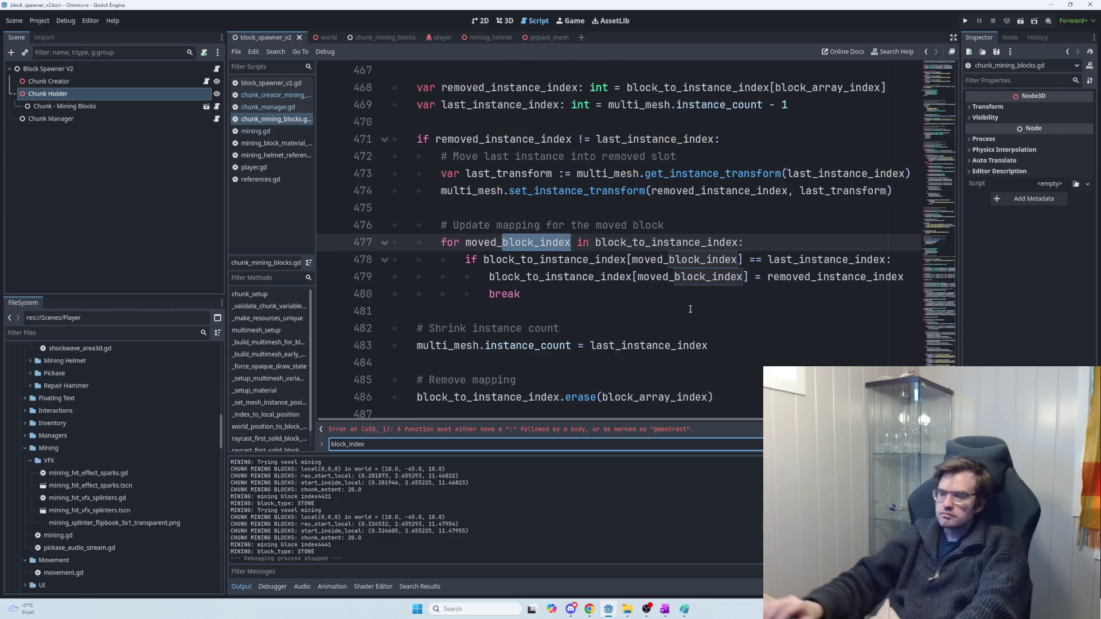
{"action": "mouse_move", "coordinate": [928, 114]}
{"action": "left_mouse_down"}
{"action": "mouse_move", "coordinate": [928, 39]}
{"action": "mouse_move", "coordinate": [937, 93]}
{"action": "left_mouse_up"}
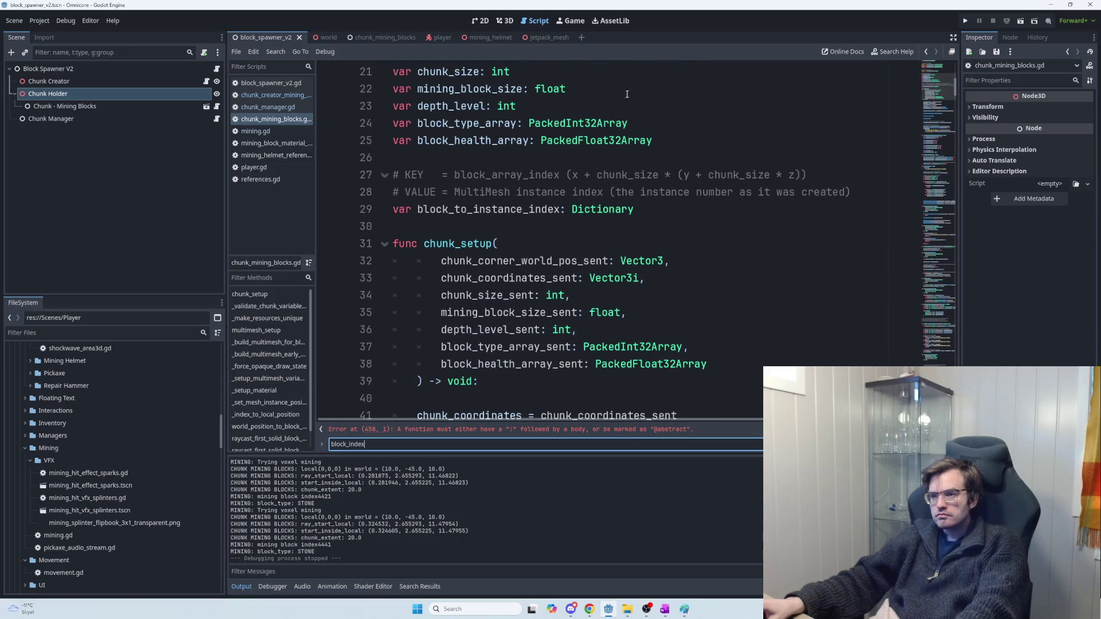
{"action": "double_click", "coordinate": [502, 124]}
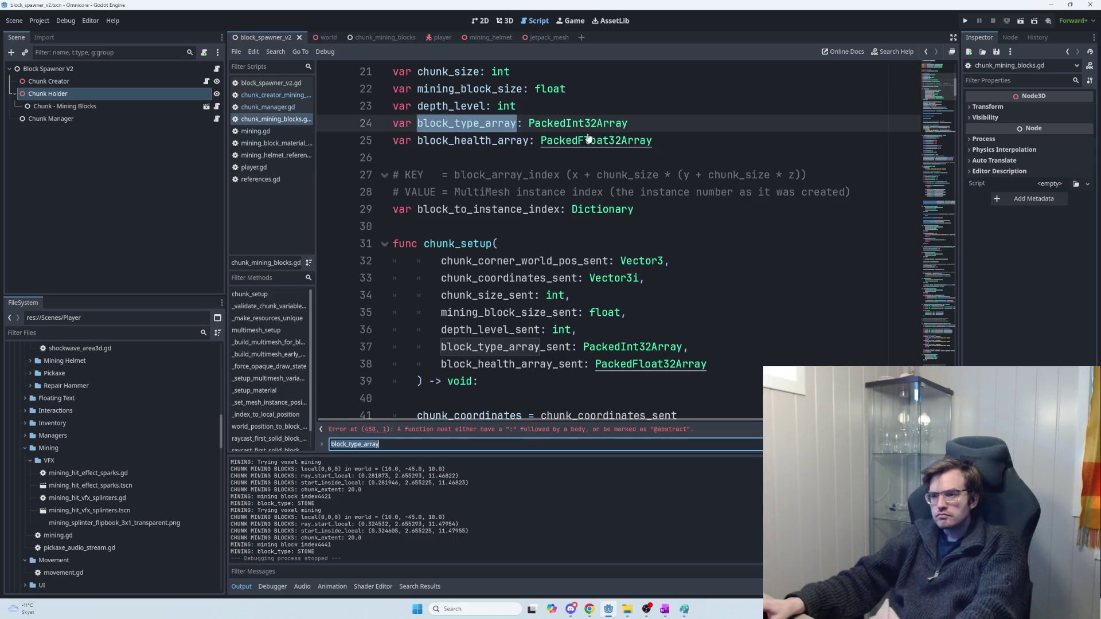
{"action": "double_click", "coordinate": [488, 141]}
{"action": "key", "text": "ctrl+f"}
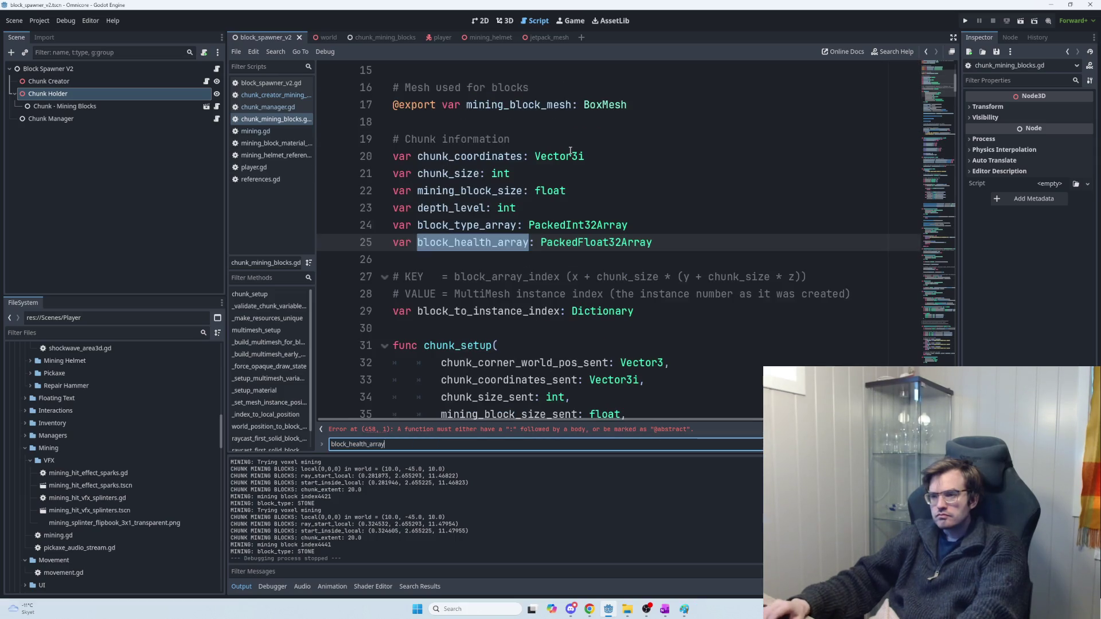
{"action": "key", "text": "Return"}
{"action": "key", "text": "Return"}
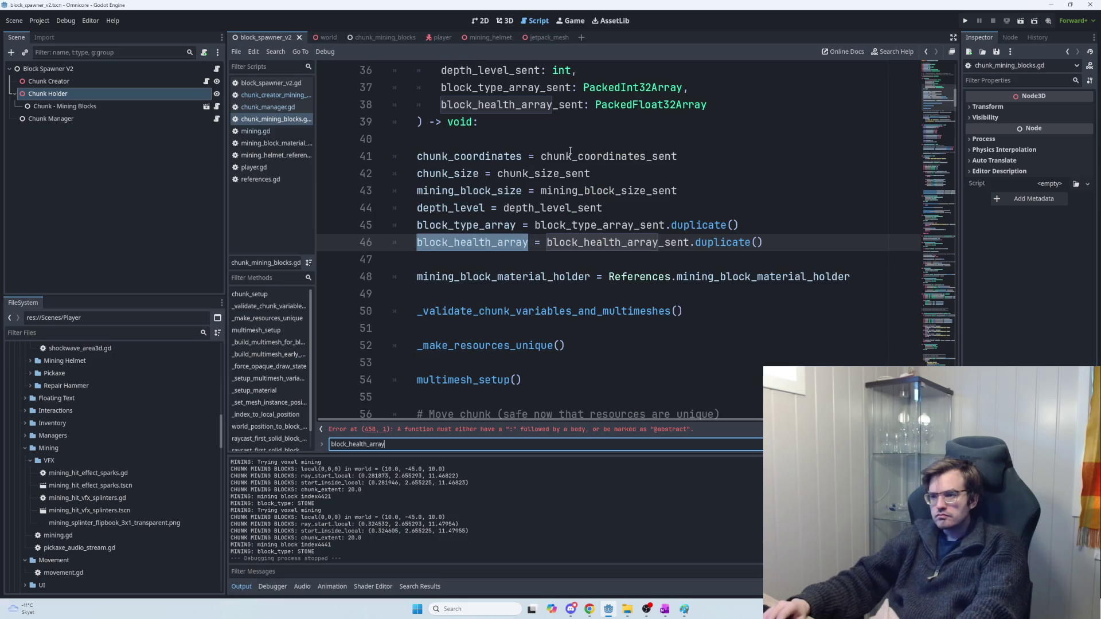
{"action": "key", "text": "Return"}
{"action": "key", "text": "Return"}
{"action": "key", "text": "Return"}
{"action": "key", "text": "Return"}
{"action": "double_click", "coordinate": [469, 225]}
{"action": "key", "text": "ctrl+f"}
{"action": "key", "text": "Return"}
{"action": "key", "text": "Return"}
{"action": "key", "text": "Return"}
{"action": "key", "text": "Return"}
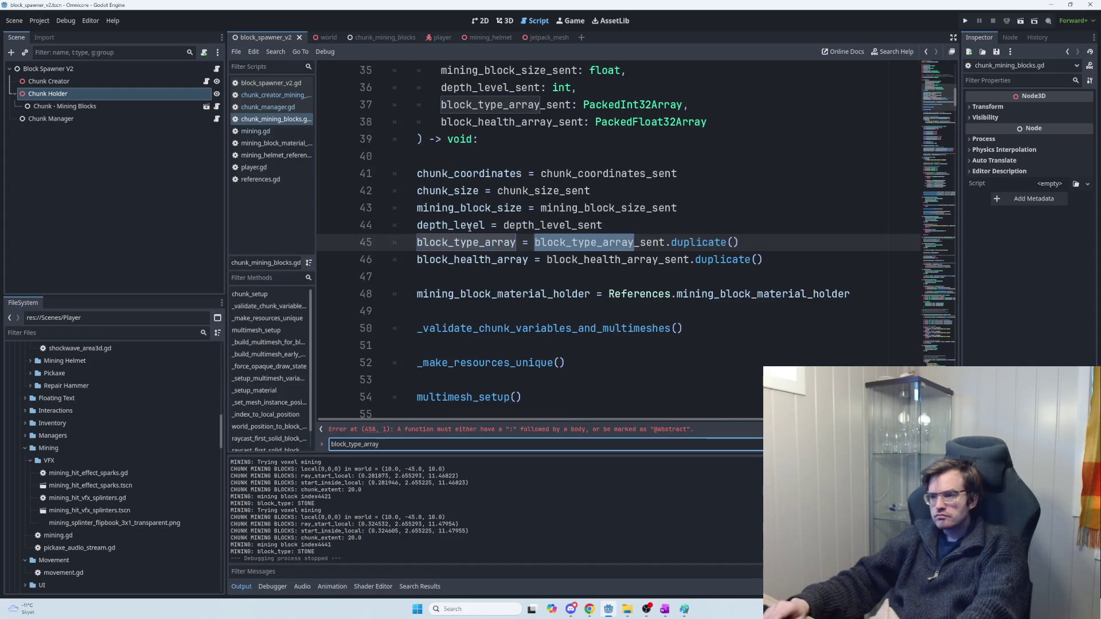
{"action": "key", "text": "Return"}
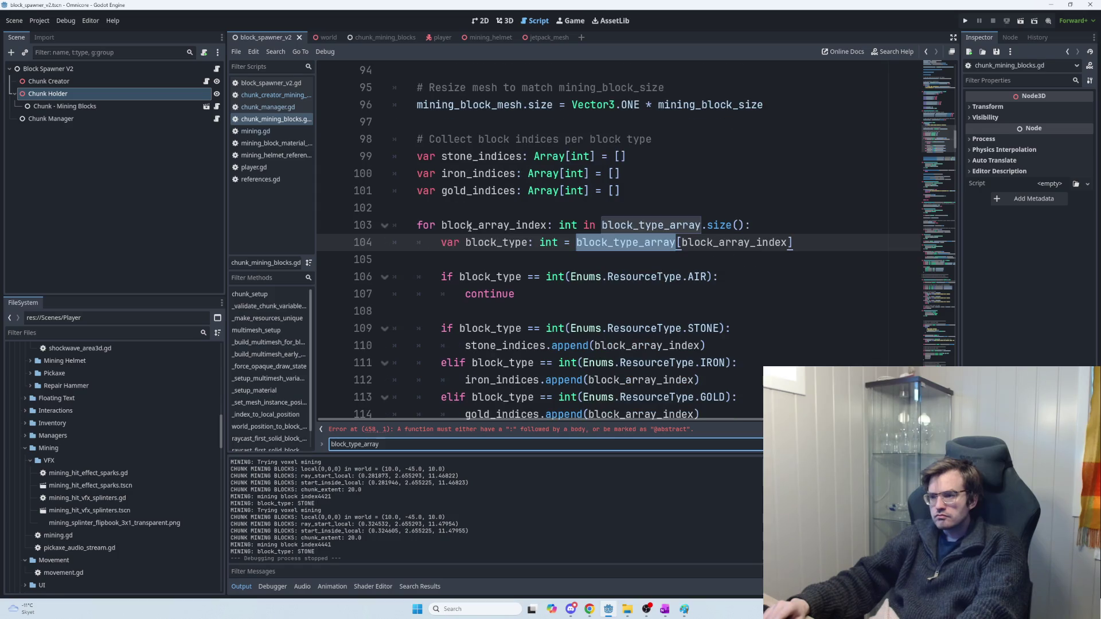
{"action": "key", "text": "Return"}
{"action": "key", "text": "Return"}
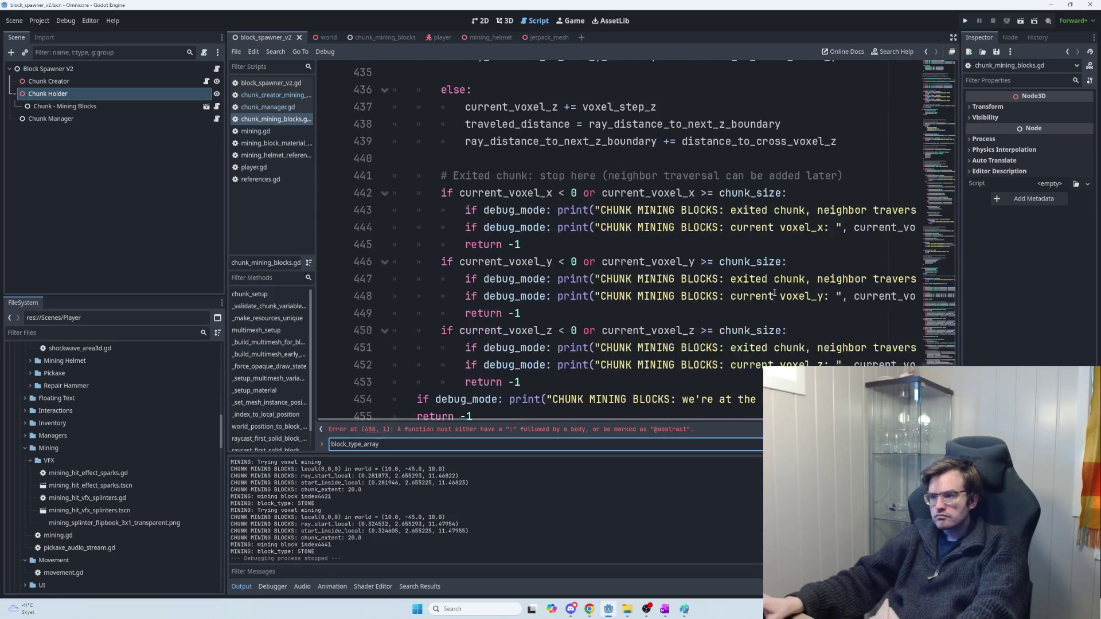
{"action": "scroll", "coordinate": [786, 300], "scroll_direction": "down", "scroll_amount": 7}
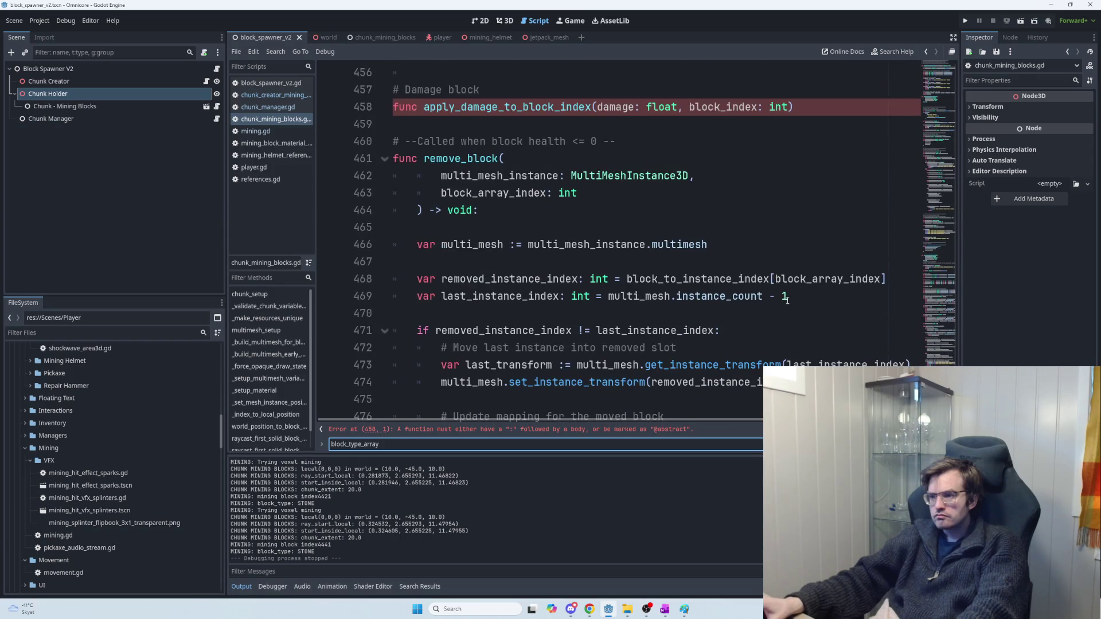
Step: Rename the parameter and function to use block_array_index, ending the header with a colon
{"action": "left_click", "coordinate": [727, 106]}
{"action": "type", "text": "array_"}
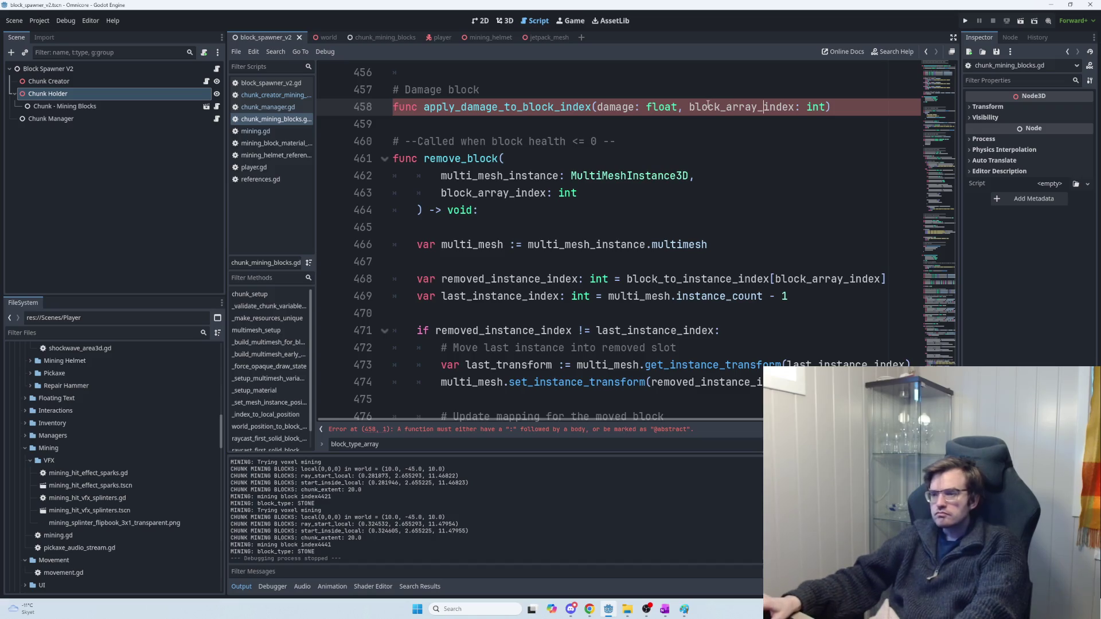
{"action": "double_click", "coordinate": [727, 107]}
{"action": "key", "text": "ctrl+c"}
{"action": "double_click", "coordinate": [534, 106]}
{"action": "left_click", "coordinate": [559, 106]}
{"action": "left_click_drag", "start_coordinate": [590, 107], "coordinate": [523, 107]}
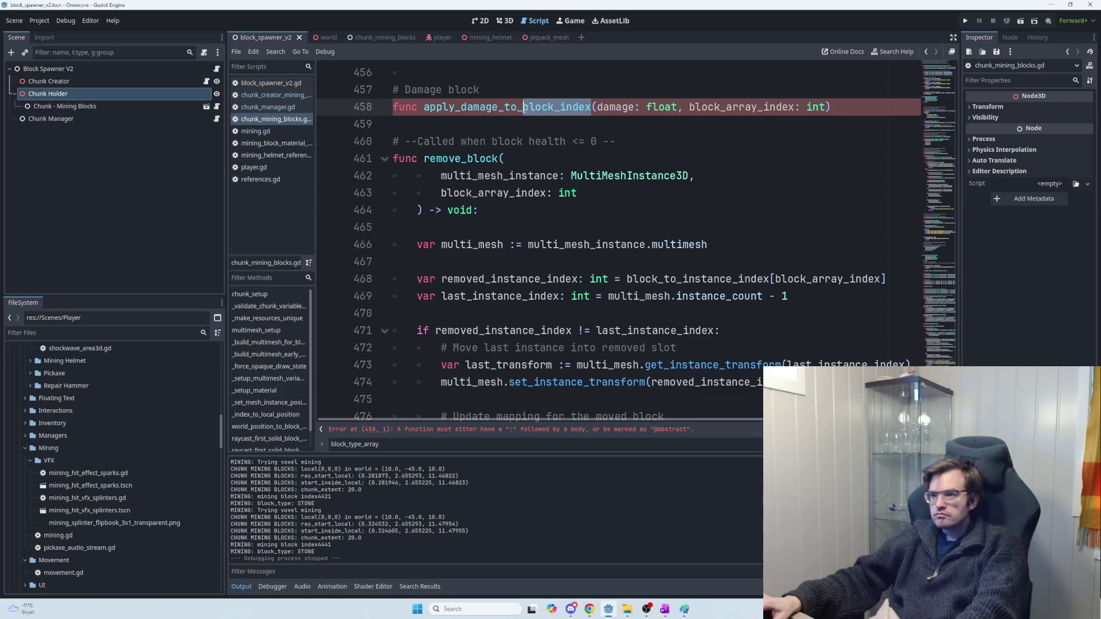
{"action": "key", "text": "ctrl+v"}
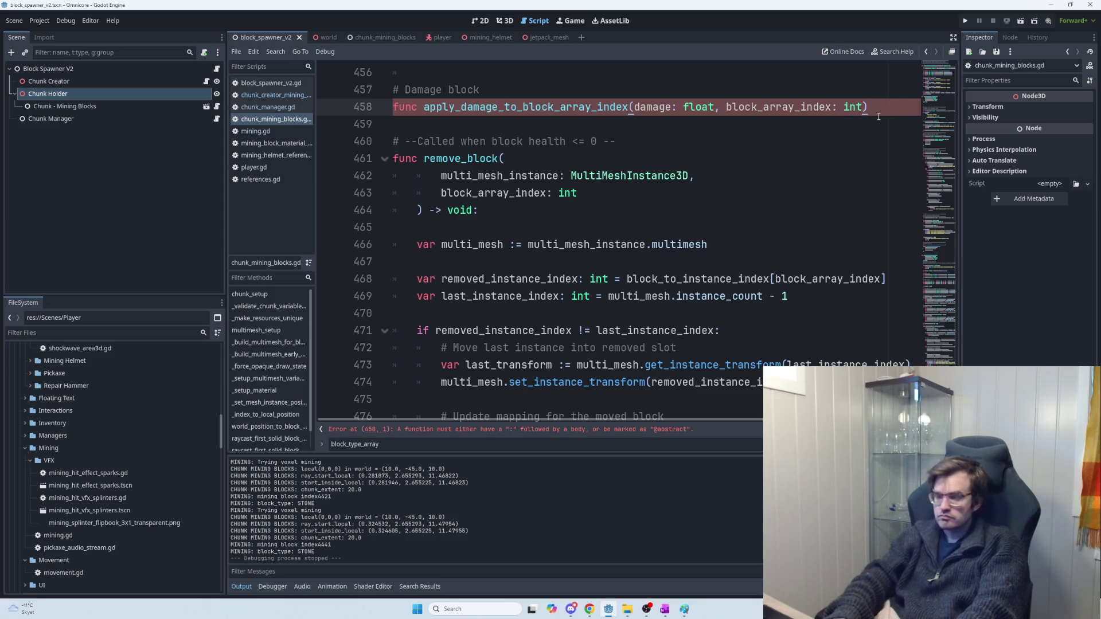
{"action": "type", "text": ":"}
{"action": "key", "text": "Return"}
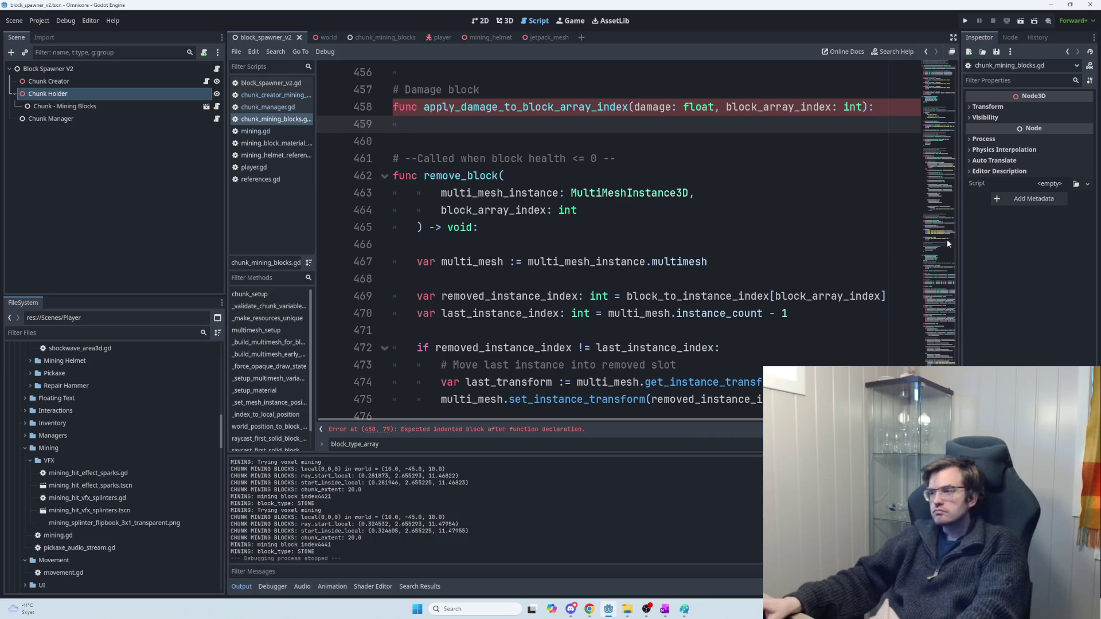
Step: Copy the block_health_array name from the script's top and fold away remove_block
{"action": "left_click", "coordinate": [938, 68]}
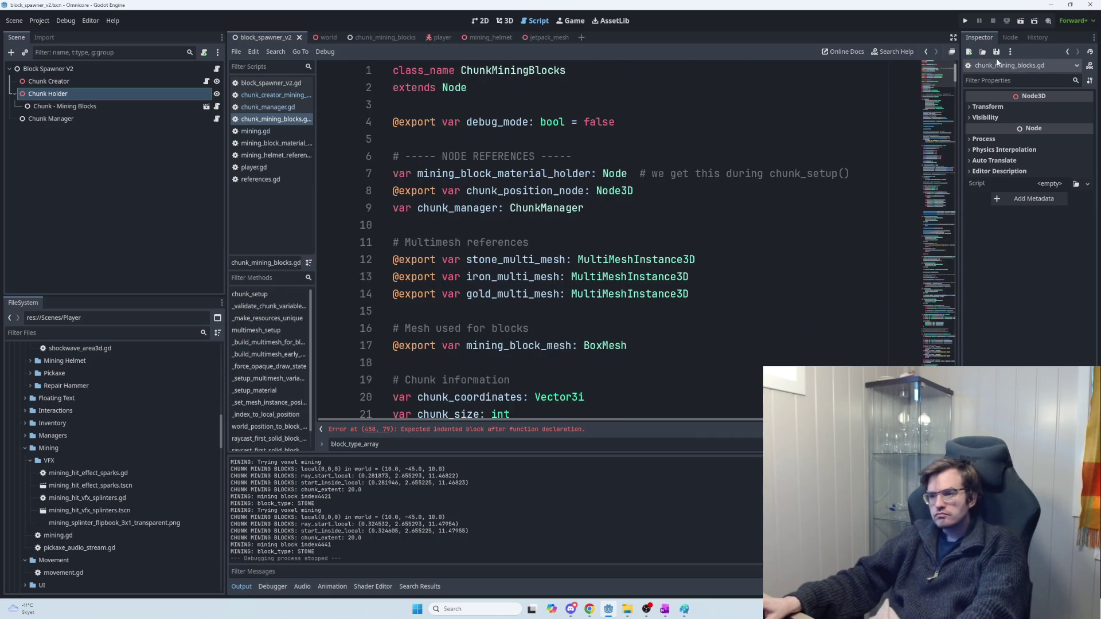
{"action": "scroll", "coordinate": [484, 209], "scroll_direction": "down", "scroll_amount": 5}
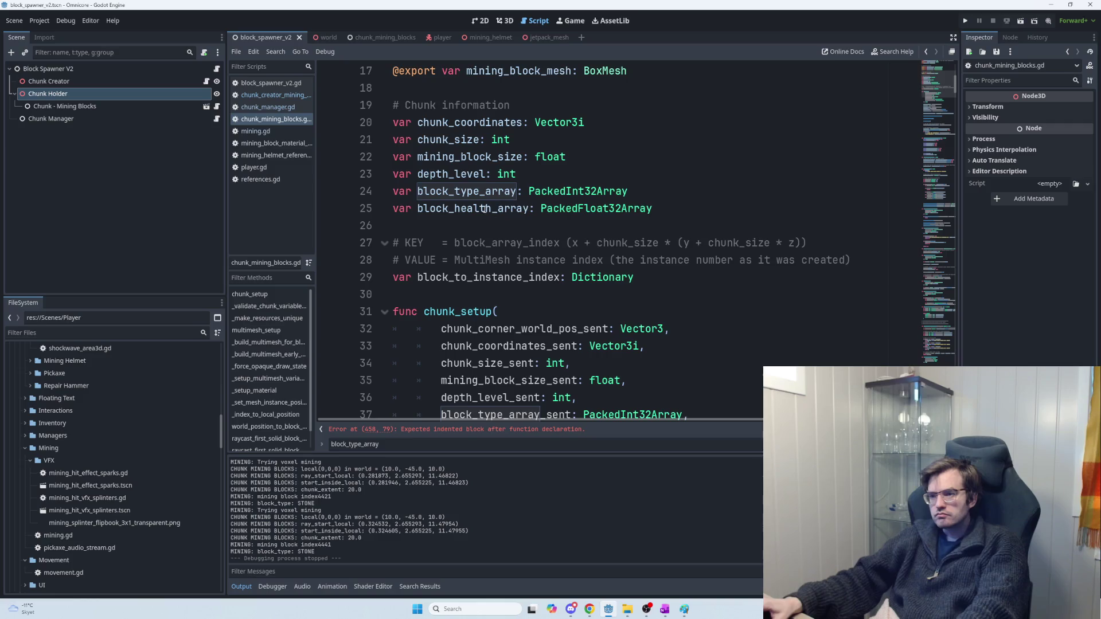
{"action": "double_click", "coordinate": [484, 208]}
{"action": "key", "text": "ctrl+c"}
{"action": "scroll", "coordinate": [485, 208], "scroll_direction": "down", "scroll_amount": 20}
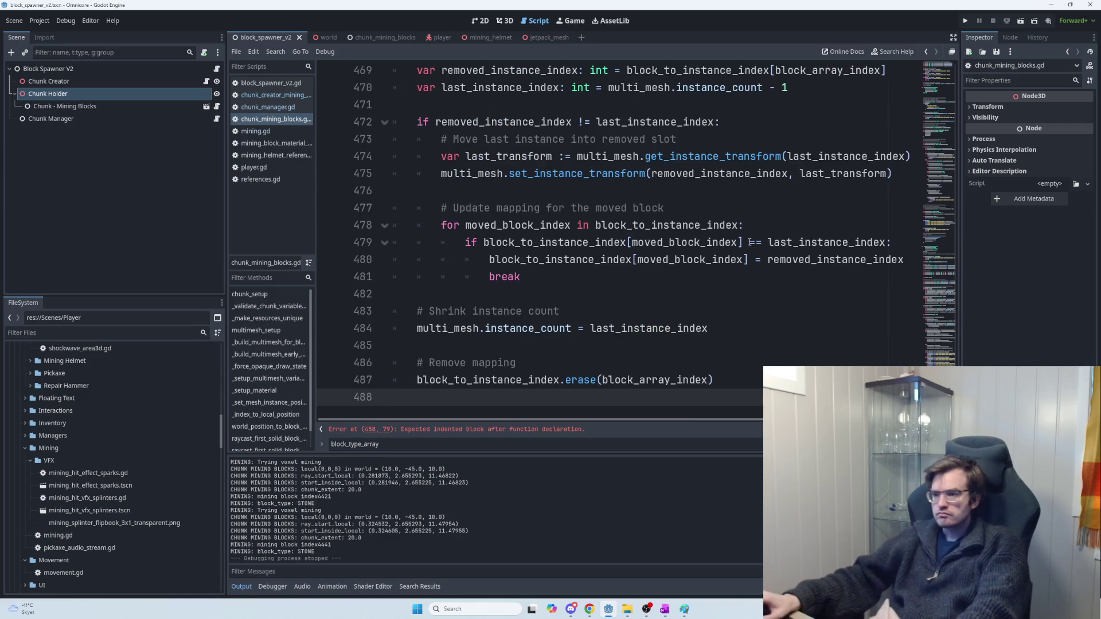
{"action": "scroll", "coordinate": [649, 238], "scroll_direction": "up", "scroll_amount": 5}
{"action": "left_click", "coordinate": [384, 259]}
{"action": "left_click", "coordinate": [596, 208]}
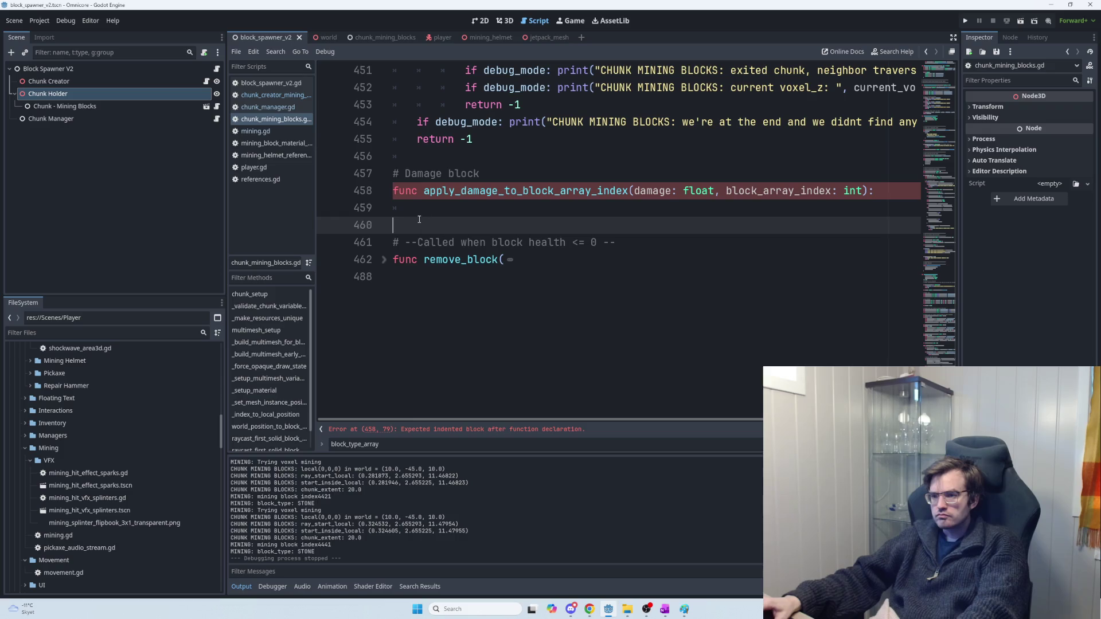
Step: Write the body line block_health_array[block_array_index] -= damage
{"action": "key", "text": "ctrl+v"}
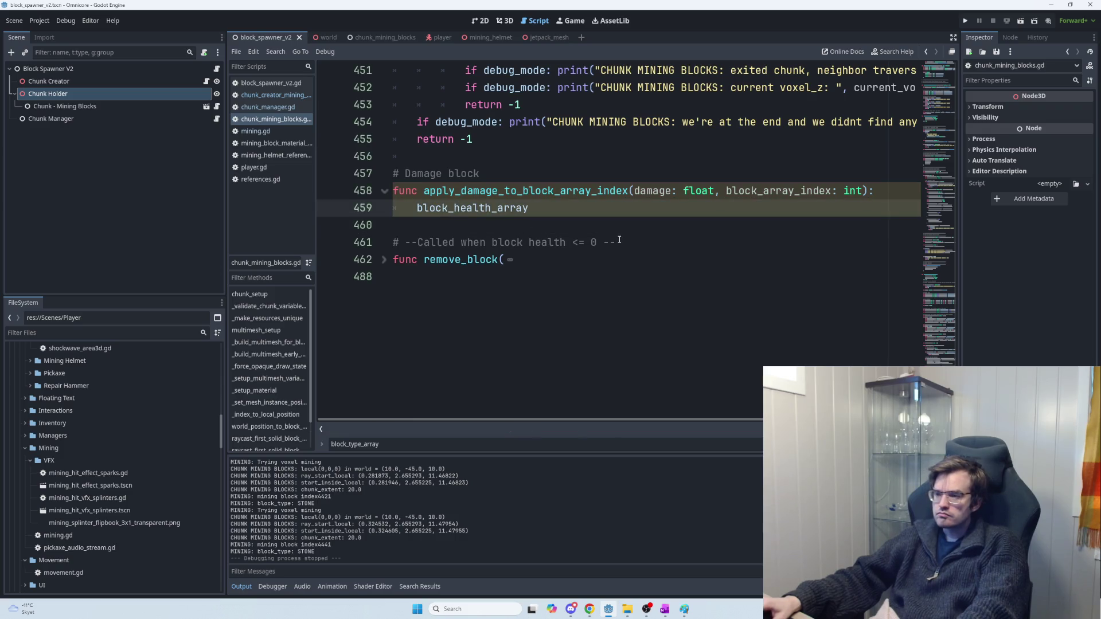
{"action": "type", "text": "[block_array_inde"}
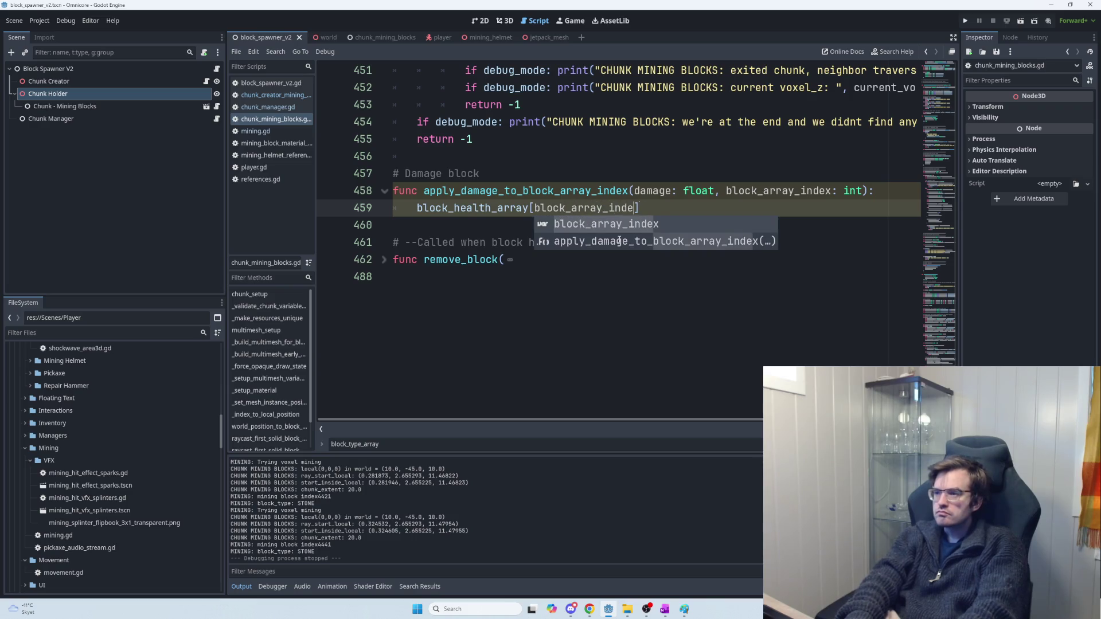
{"action": "type", "text": "x"}
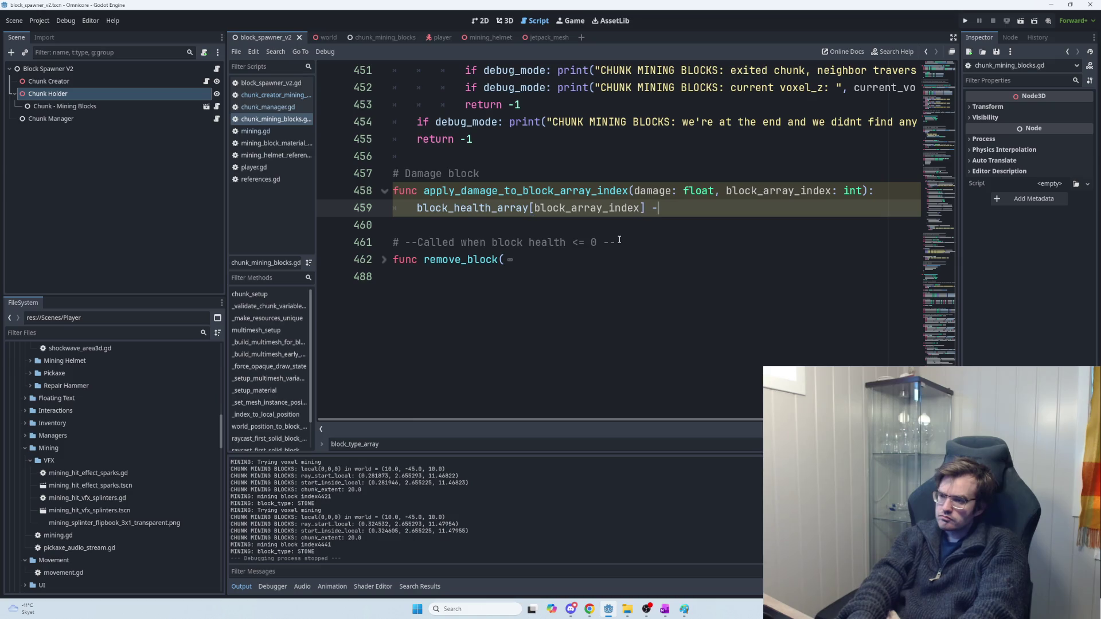
{"action": "type", "text": "= damge"}
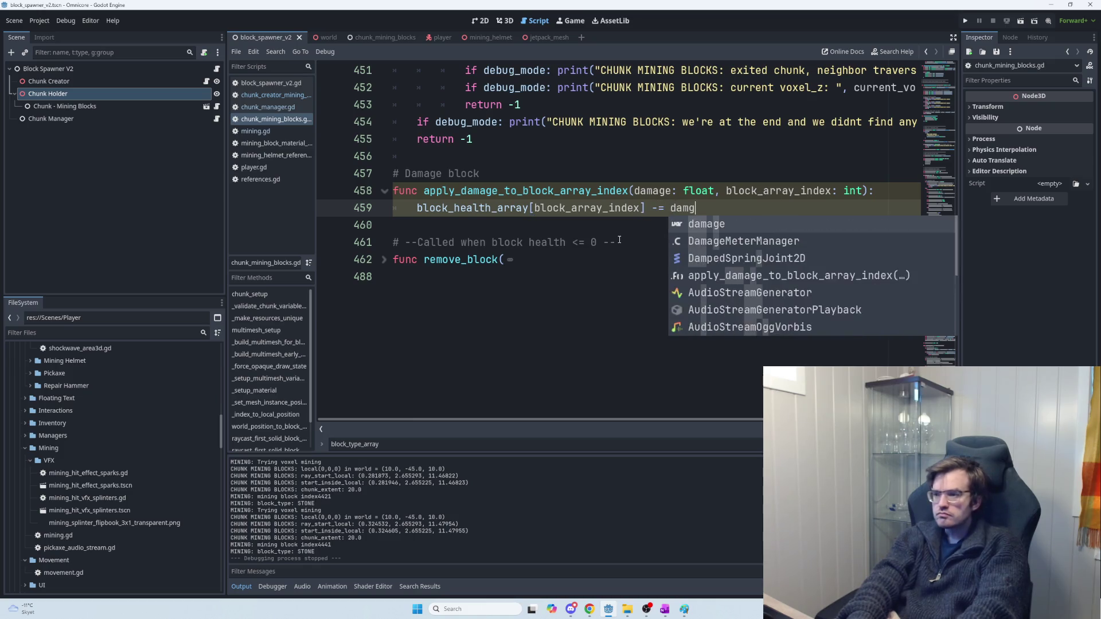
{"action": "key", "text": "BackSpace"}
{"action": "key", "text": "BackSpace"}
{"action": "key", "text": "Return"}
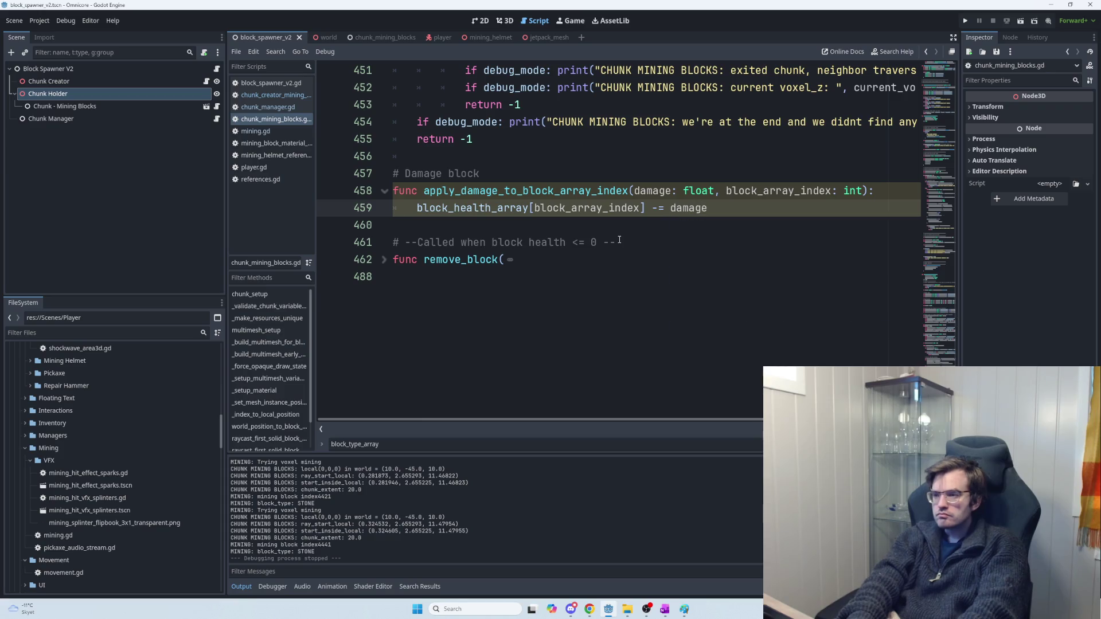
{"action": "key", "text": "Return"}
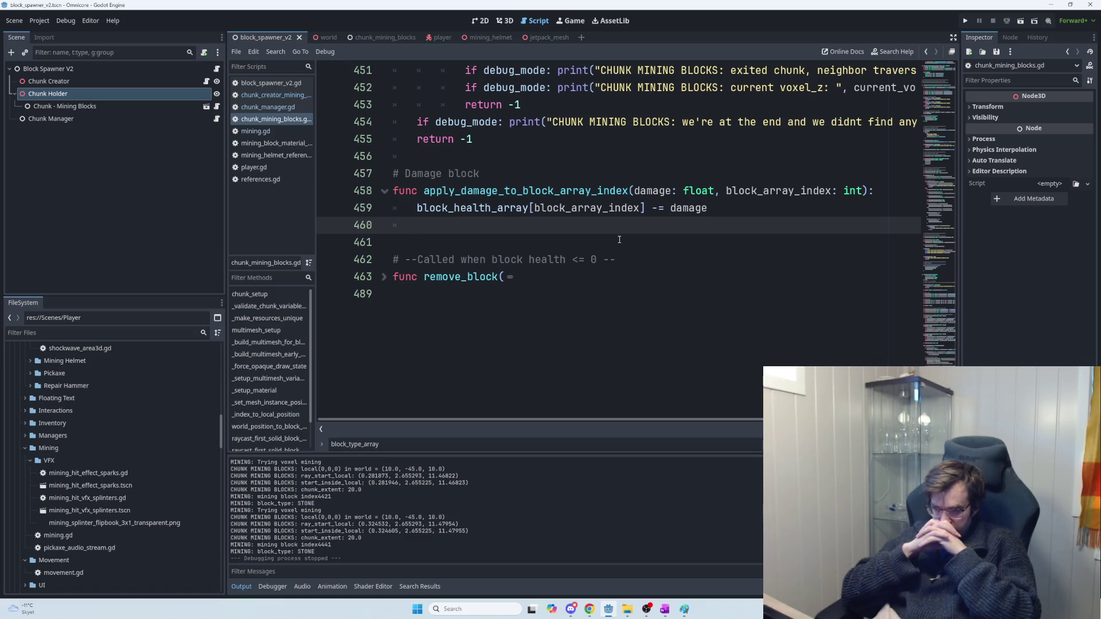
Step: Add var max_health = block_type_to_max_health(block_array_index) above the health subtraction
{"action": "key", "text": "Up"}
{"action": "key", "text": "Return"}
{"action": "key", "text": "Return"}
{"action": "key", "text": "Up"}
{"action": "key", "text": "Up"}
{"action": "type", "text": "var ma"}
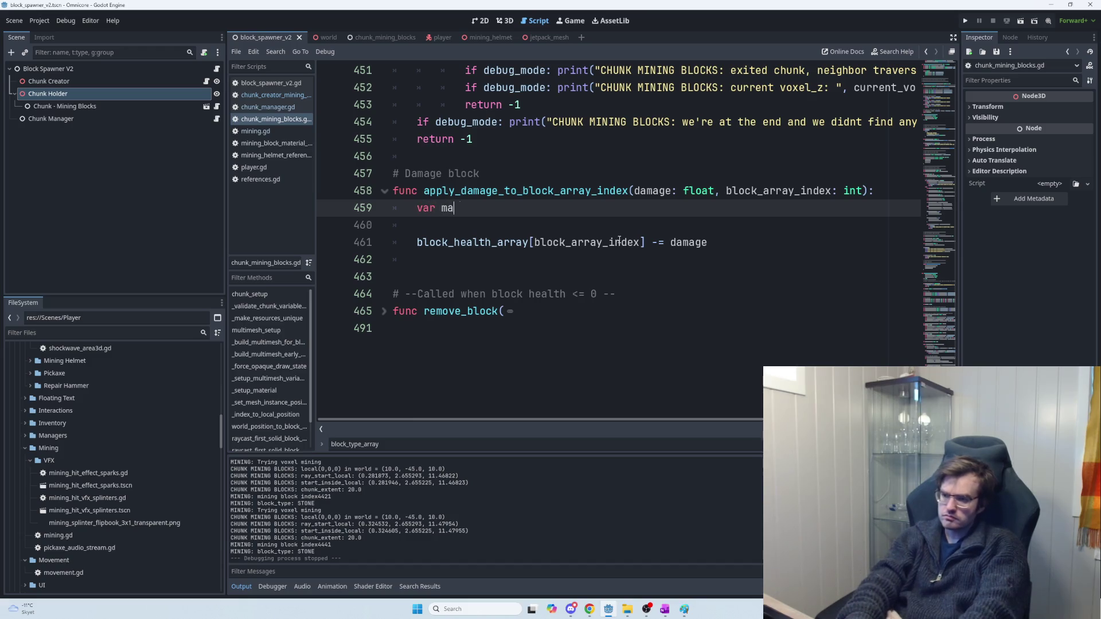
{"action": "type", "text": "x_health ="}
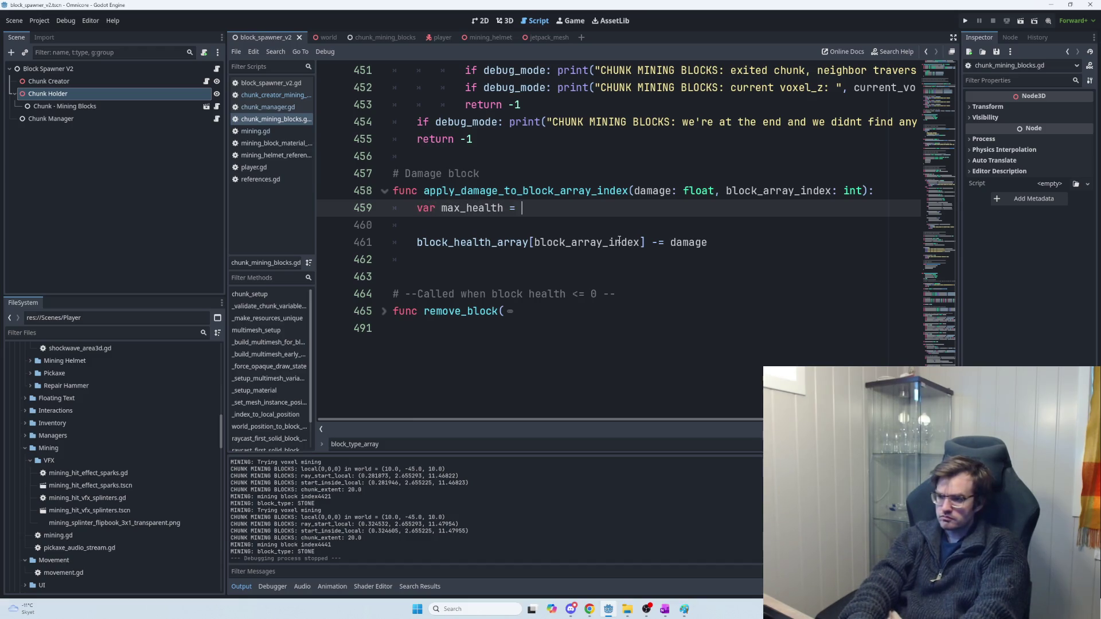
{"action": "key", "text": "ctrl+space"}
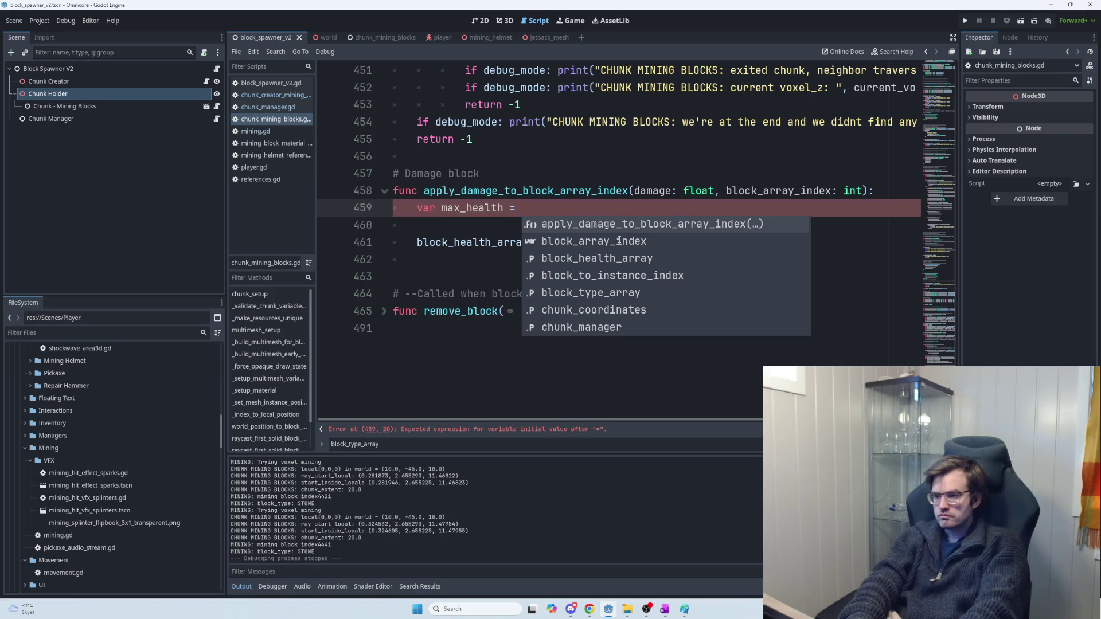
{"action": "key", "text": "BackSpace"}
{"action": "key", "text": "BackSpace"}
{"action": "key", "text": "BackSpace"}
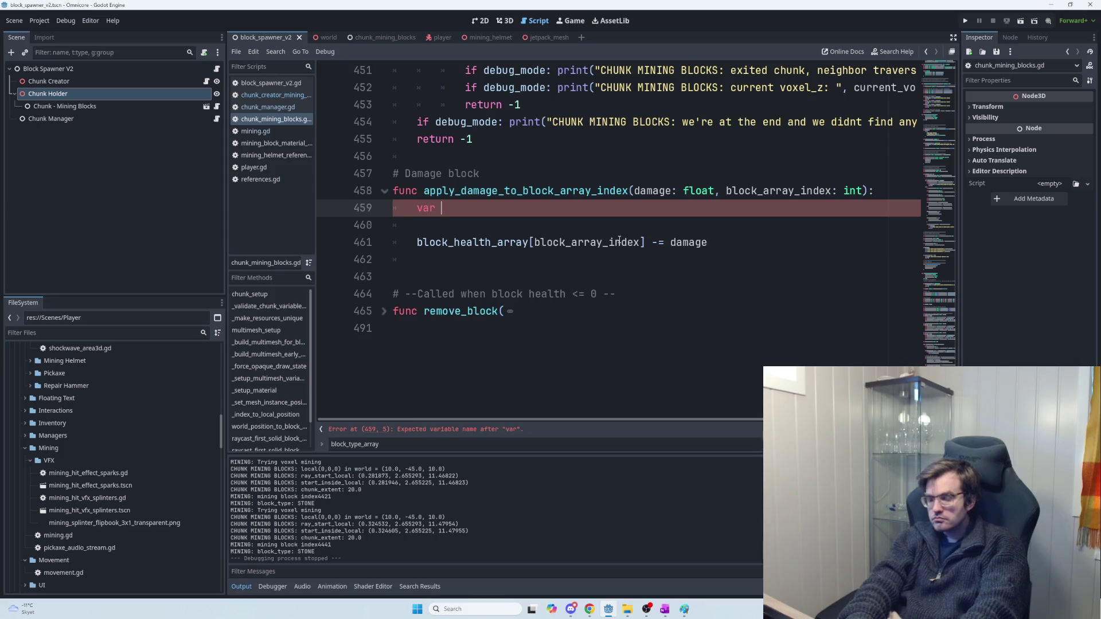
{"action": "type", "text": "block_type ="}
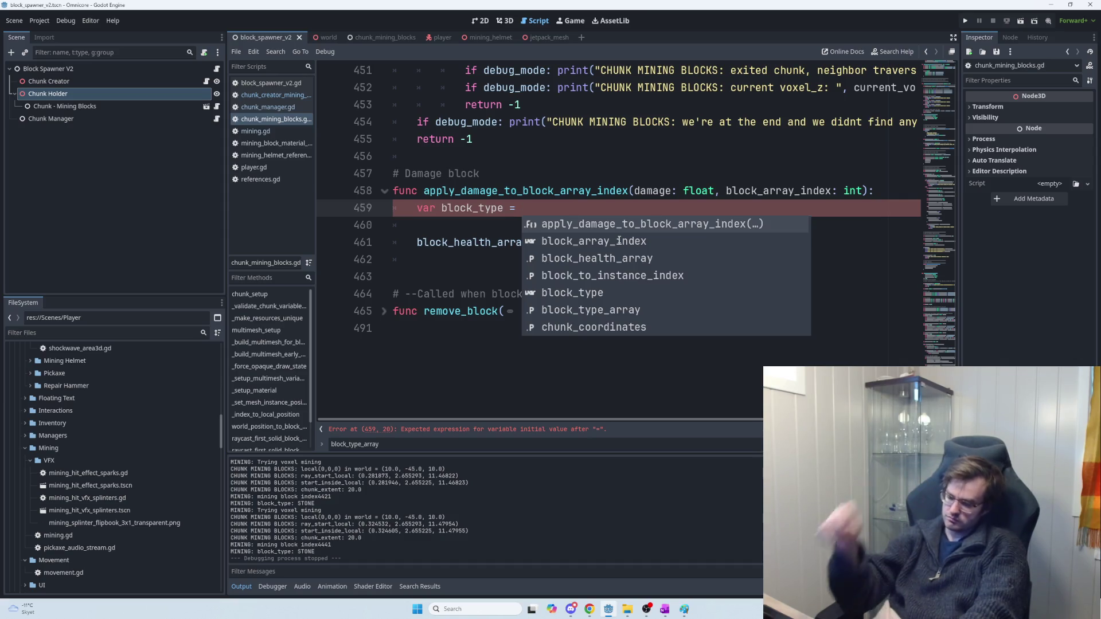
{"action": "key", "text": "shift+Home"}
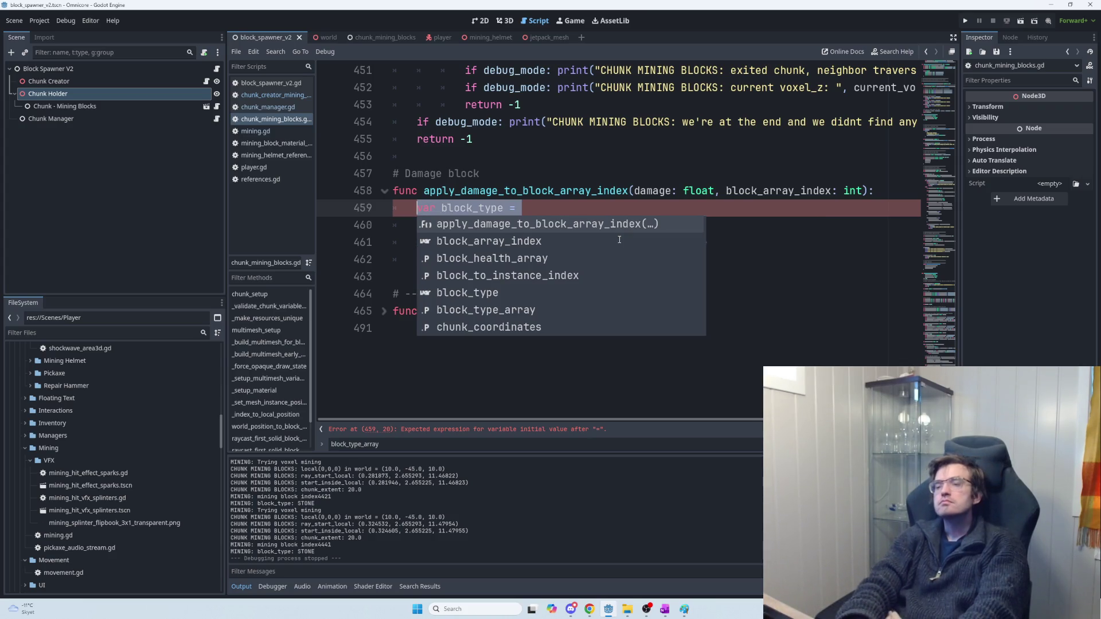
{"action": "type", "text": "var"}
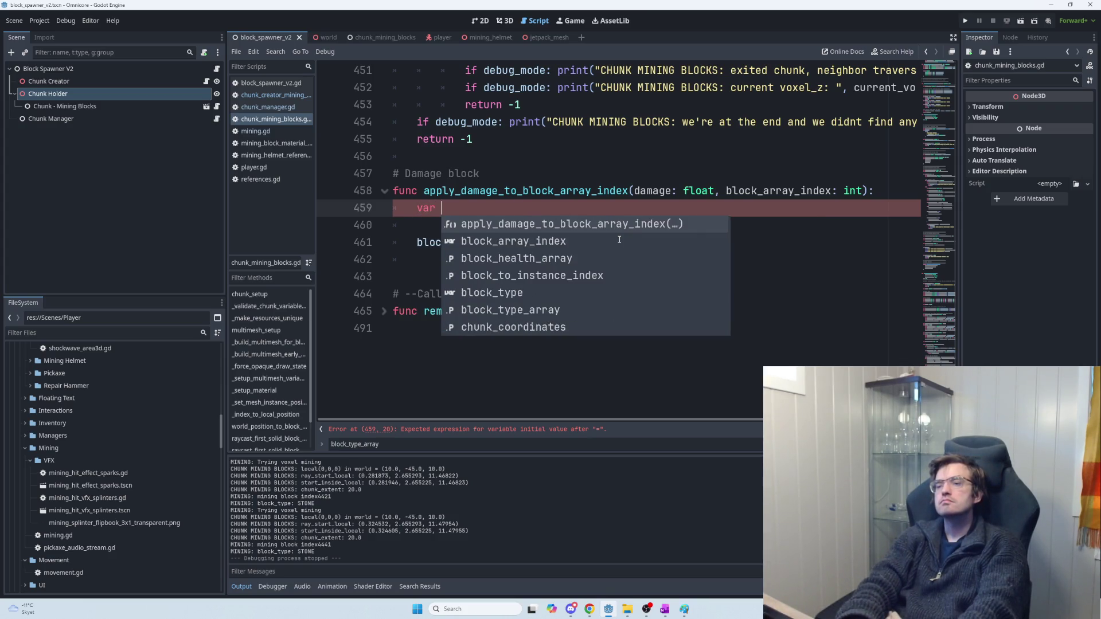
{"action": "type", "text": "max_health ="}
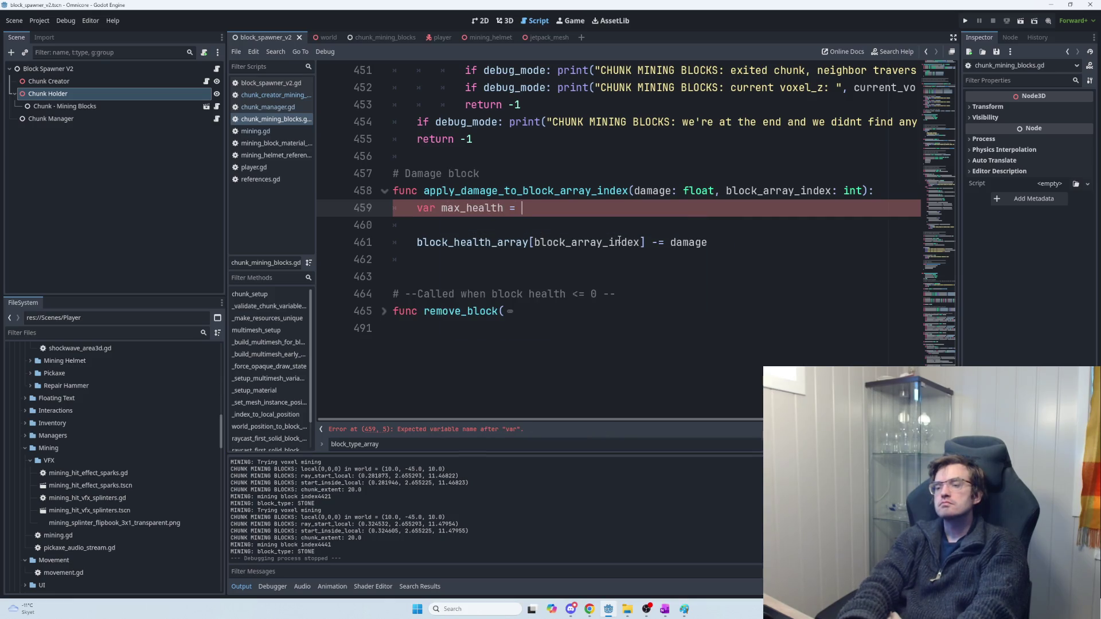
{"action": "type", "text": "block_"}
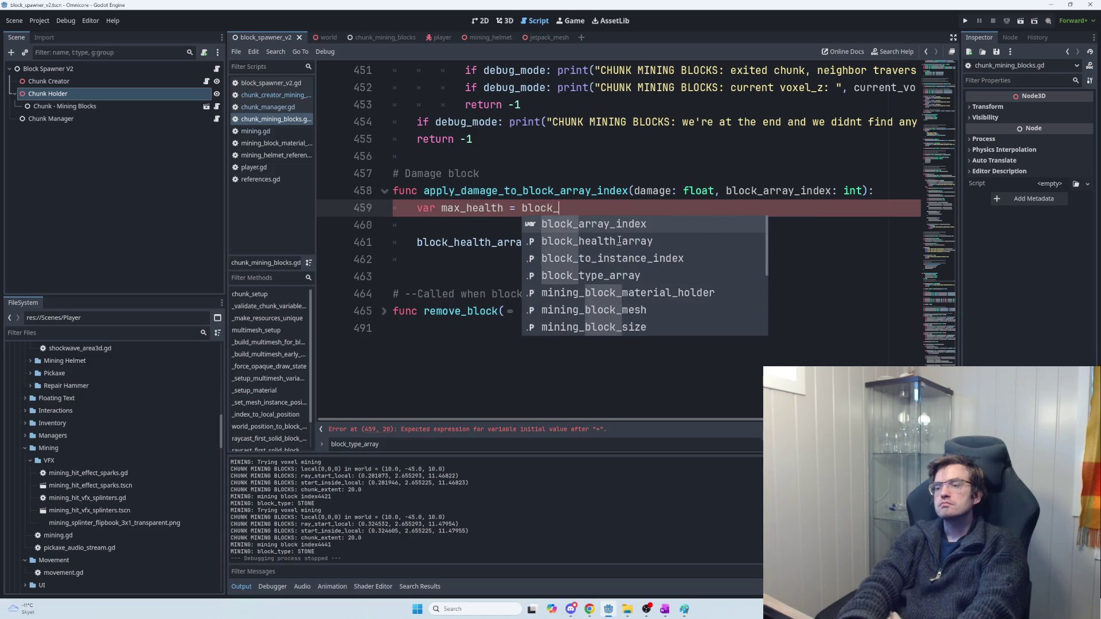
{"action": "type", "text": "type_to_;"}
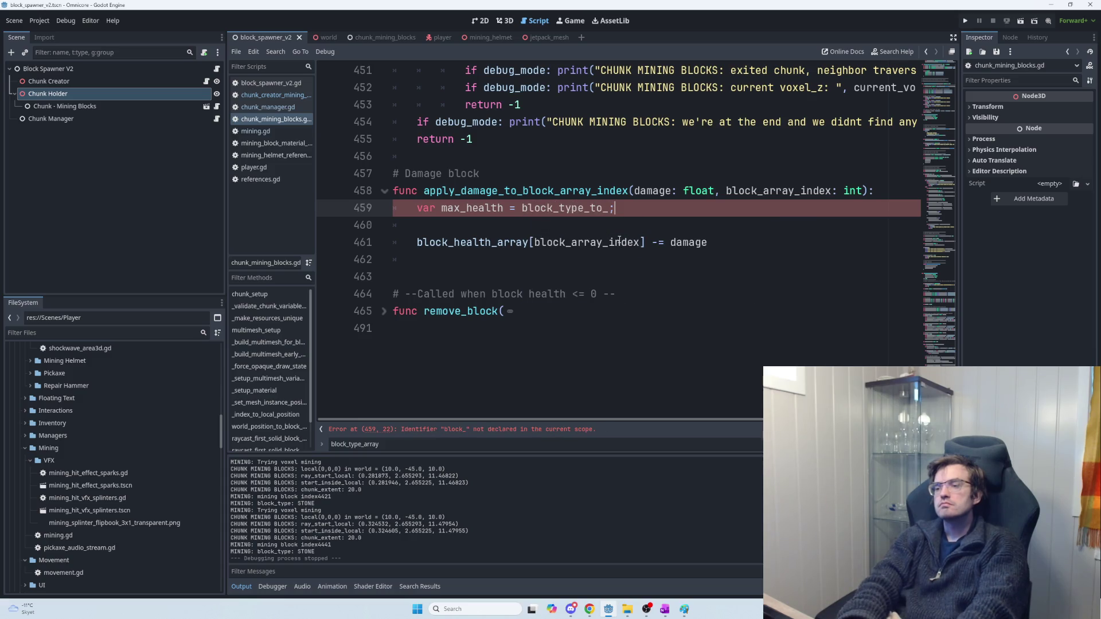
{"action": "key", "text": "BackSpace"}
{"action": "type", "text": "max_health()"}
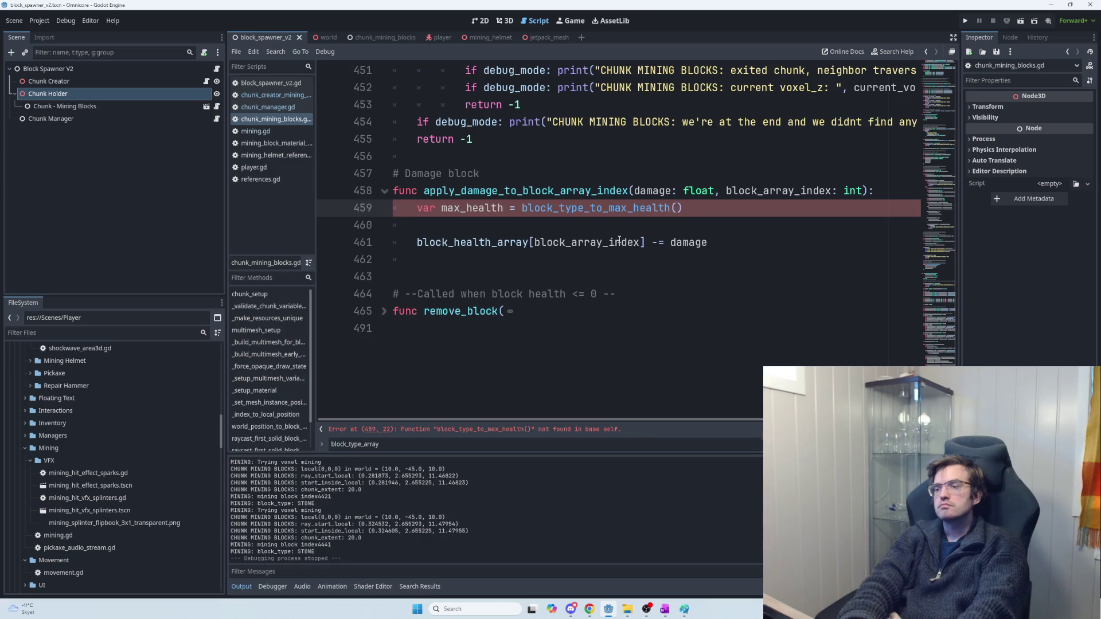
{"action": "type", "text": "block_indexx"}
{"action": "key", "text": "BackSpace"}
{"action": "key", "text": "BackSpace"}
{"action": "key", "text": "BackSpace"}
{"action": "key", "text": "BackSpace"}
{"action": "type", "text": "array_index"}
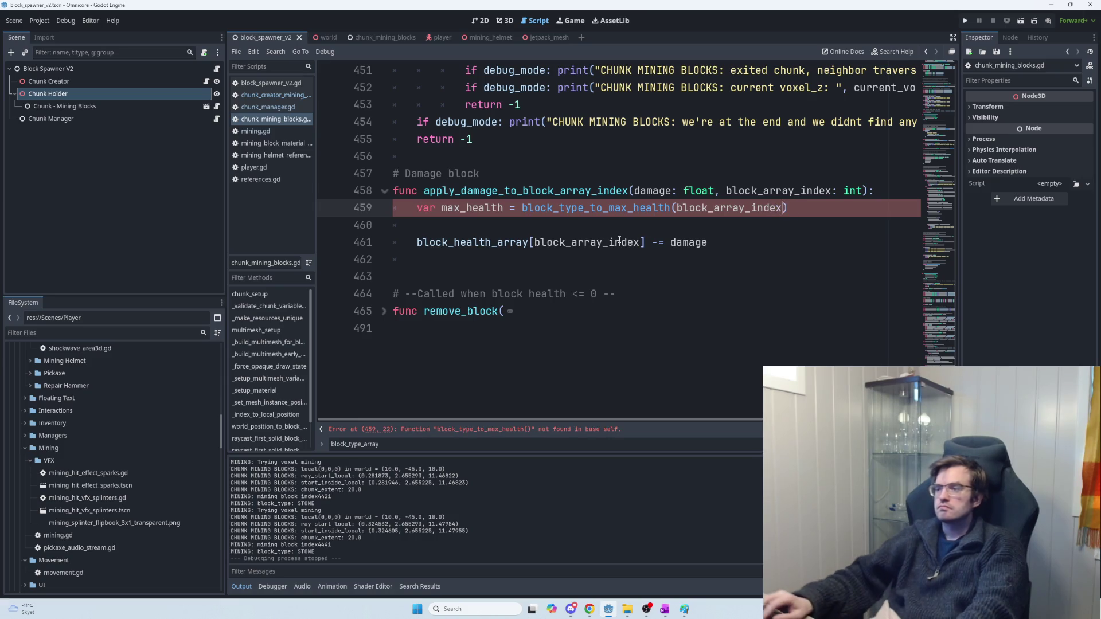
Step: Copy the block_type_to_max_health(block_array_index) call onto a new line below the function
{"action": "left_click_drag", "start_coordinate": [788, 207], "coordinate": [512, 207]}
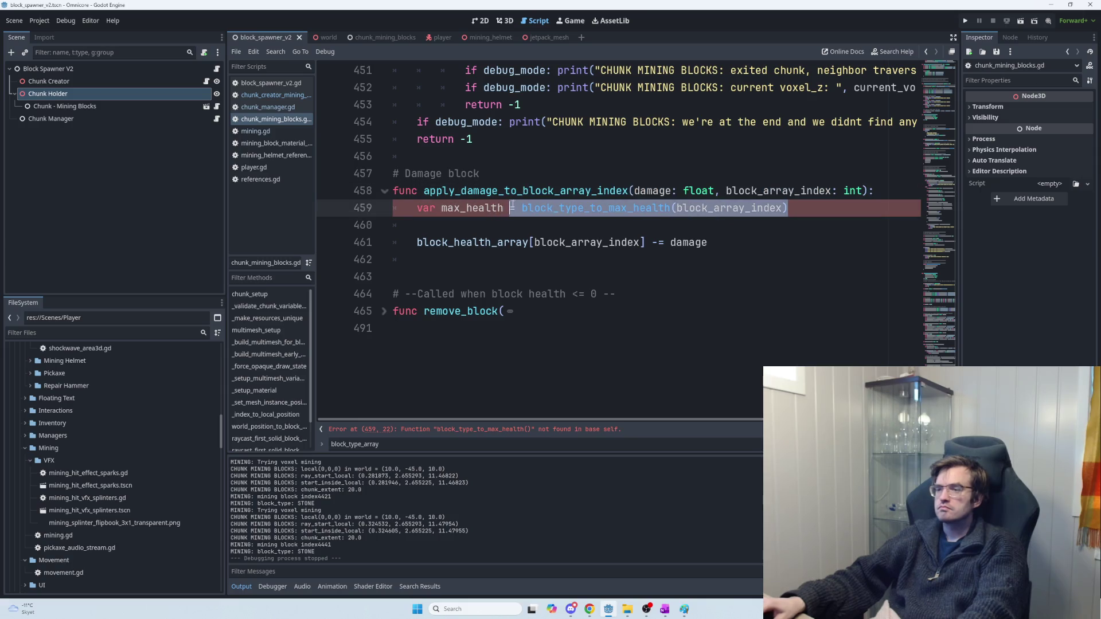
{"action": "key", "text": "ctrl+c"}
{"action": "left_click", "coordinate": [423, 263]}
{"action": "key", "text": "Return"}
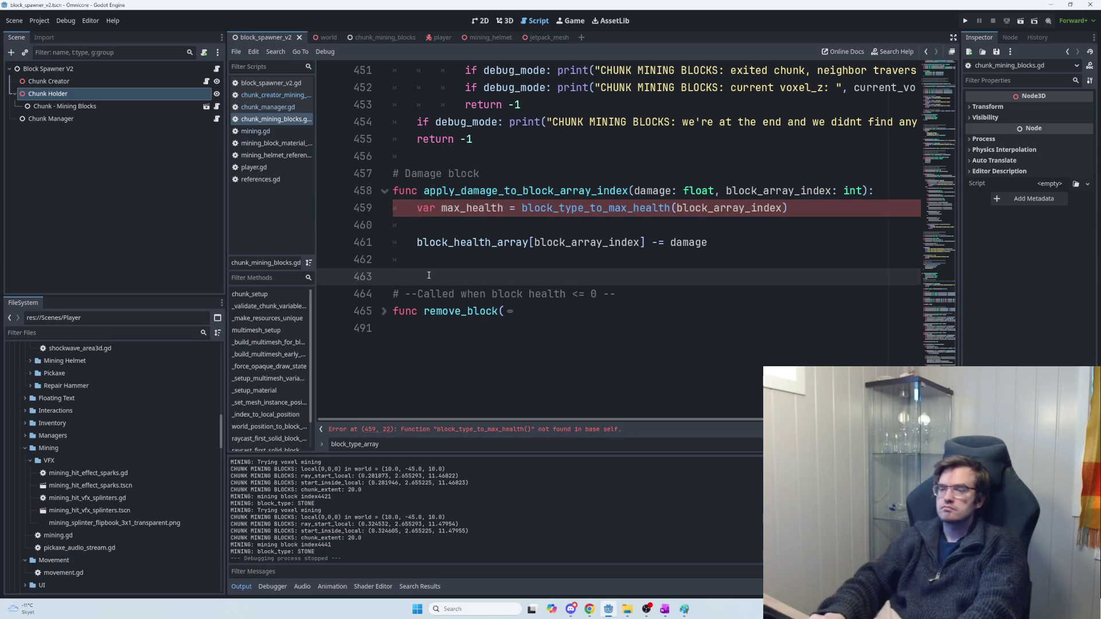
{"action": "key", "text": "ctrl+v"}
Step: Turn the pasted line into func block_type_to_max_health(block_array_index: int):
{"action": "key", "text": "Home"}
{"action": "type", "text": "func"}
{"action": "key", "text": "End"}
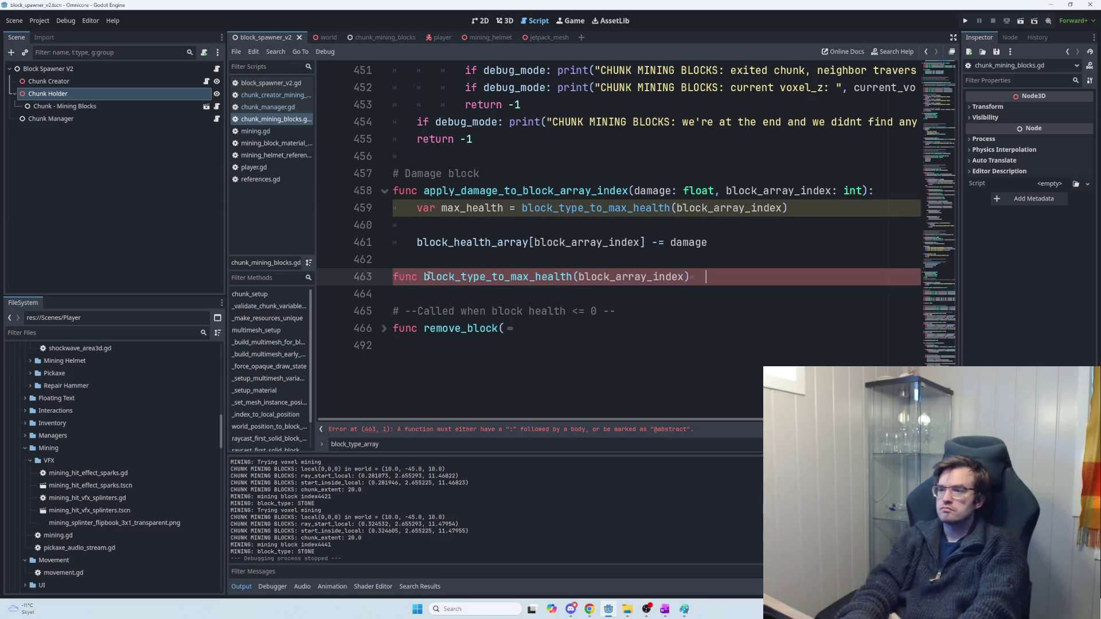
{"action": "type", "text": ":int"}
{"action": "key", "text": "Left"}
{"action": "key", "text": "Left"}
{"action": "key", "text": "Left"}
{"action": "key", "text": "End"}
{"action": "type", "text": ":"}
{"action": "key", "text": "Return"}
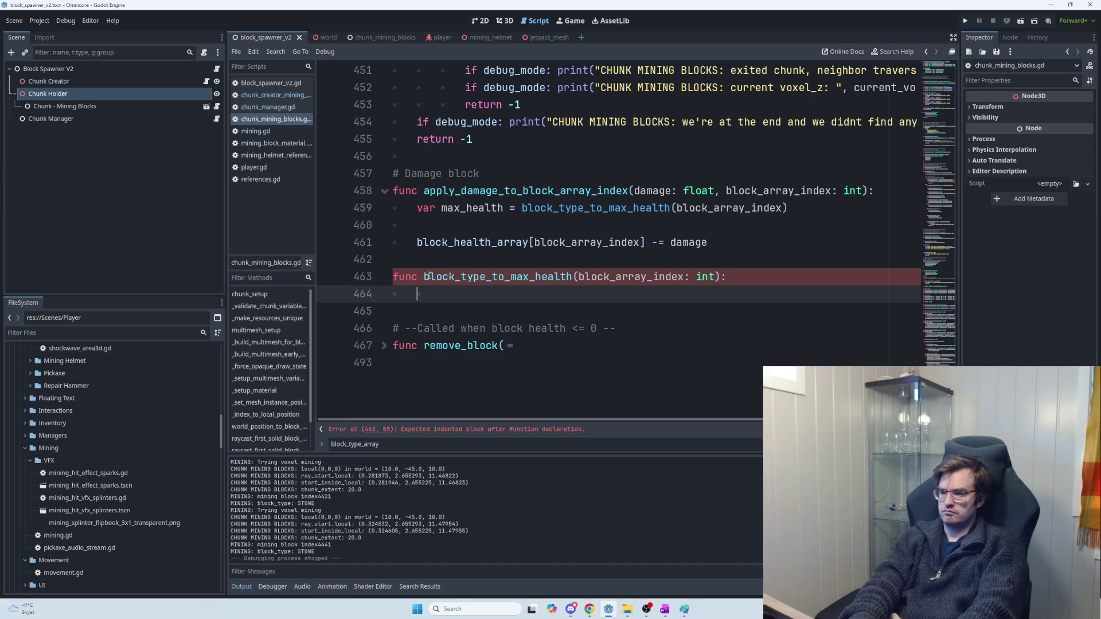
Step: Add match block_type_array[block_array_index]: as the function's body
{"action": "type", "text": "match:"}
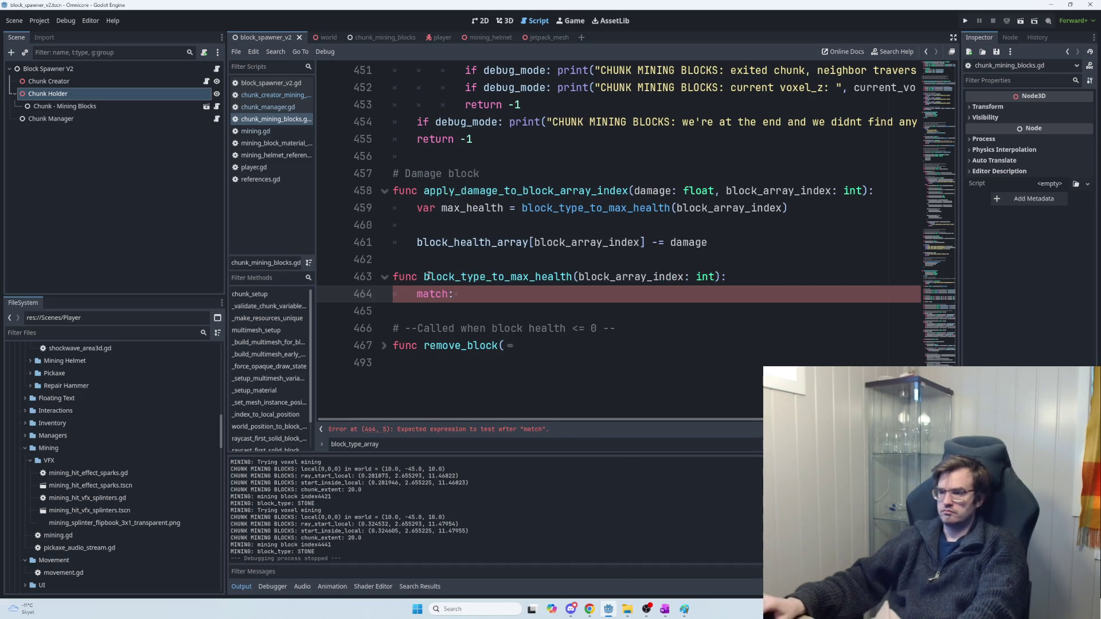
{"action": "left_click_drag", "start_coordinate": [509, 300], "coordinate": [417, 293]}
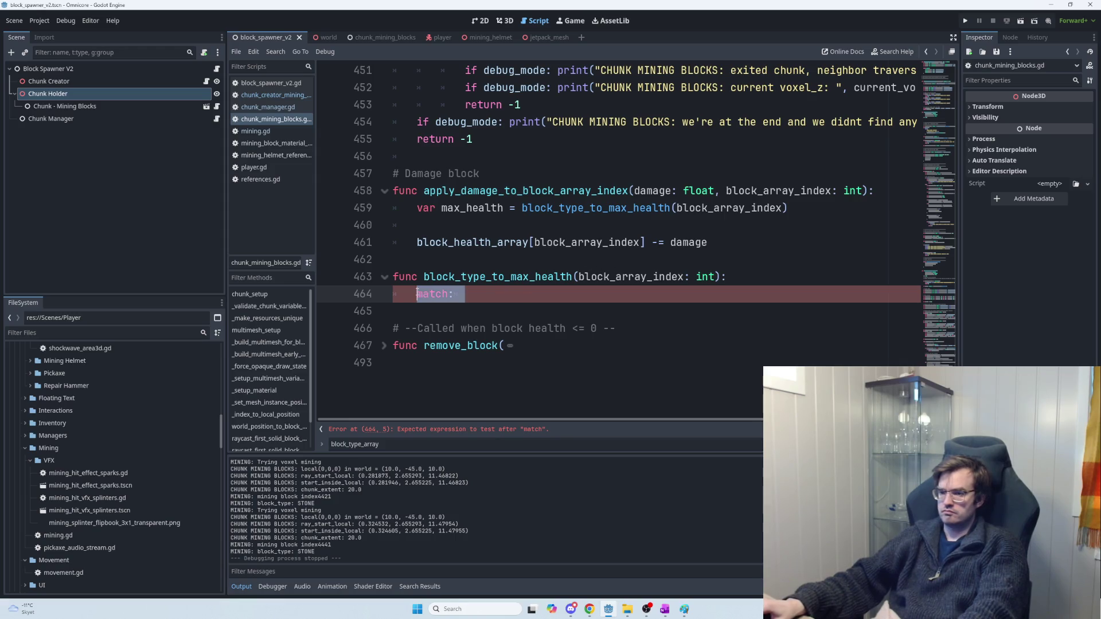
{"action": "left_click", "coordinate": [452, 294]}
{"action": "type", "text": "block_type"}
{"action": "key", "text": "Return"}
{"action": "type", "text": "["}
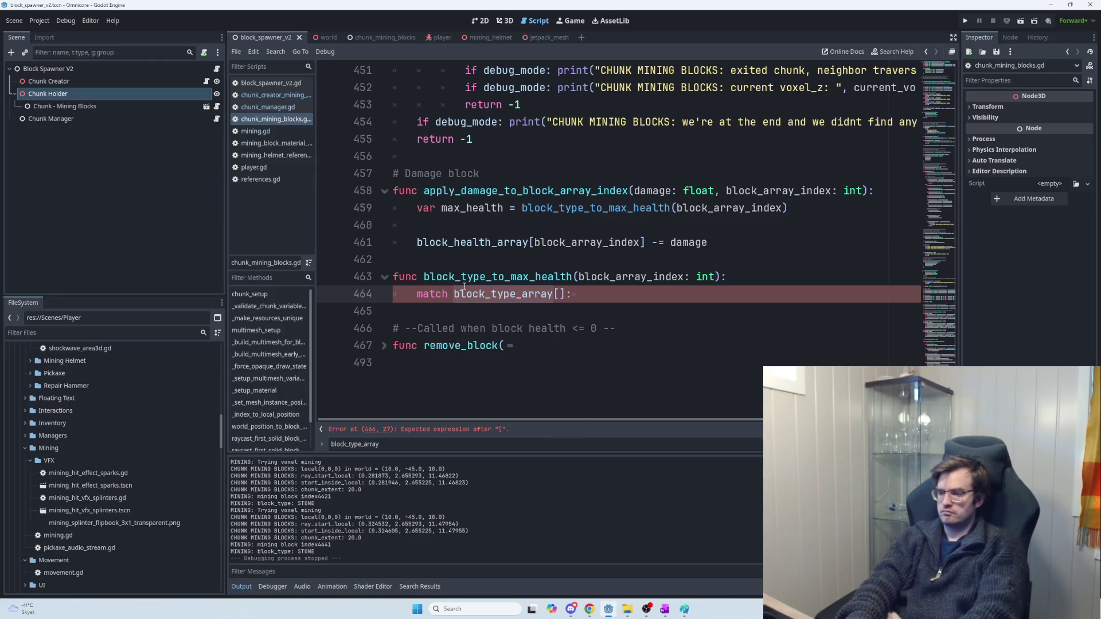
{"action": "double_click", "coordinate": [618, 277]}
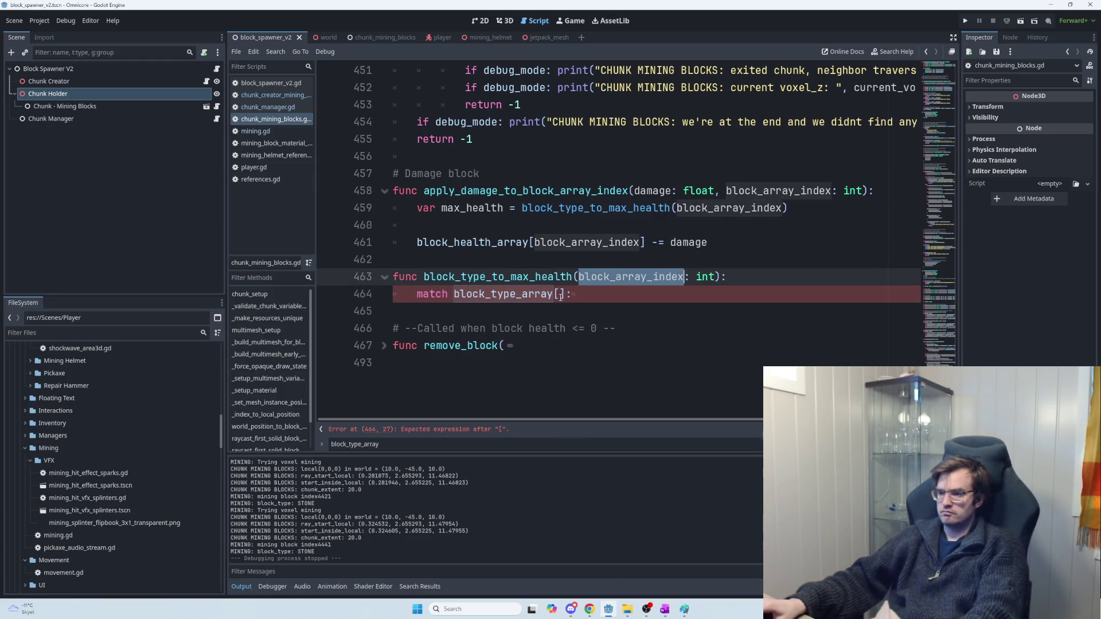
{"action": "left_click", "coordinate": [561, 295]}
{"action": "key", "text": "ctrl+v"}
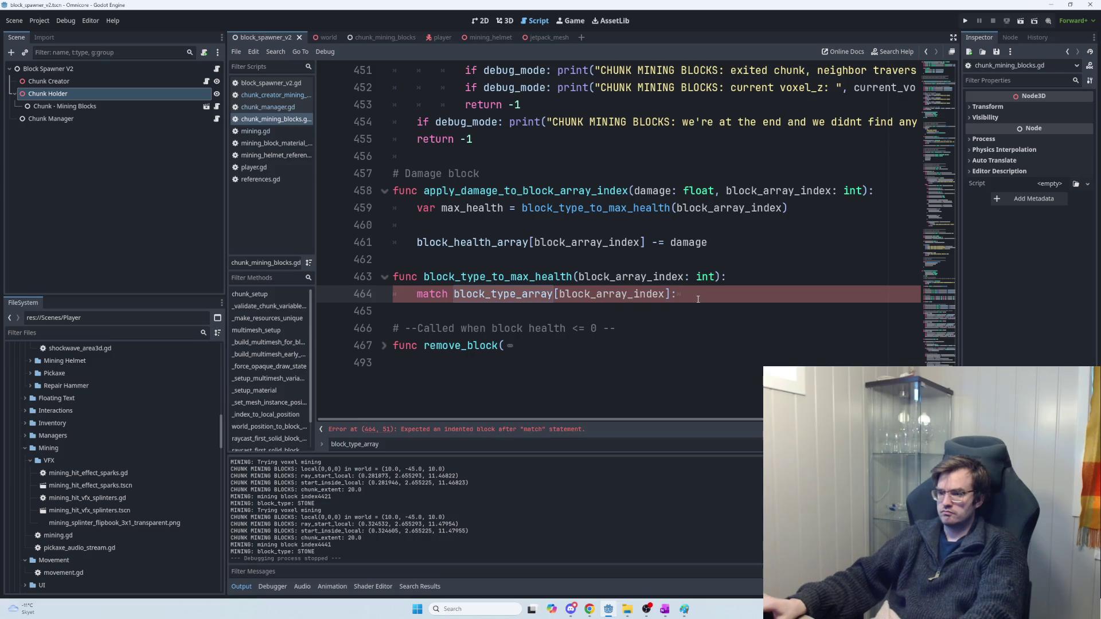
Step: Start the first match case, Enums.ResourceType.STONE:
{"action": "key", "text": "Return"}
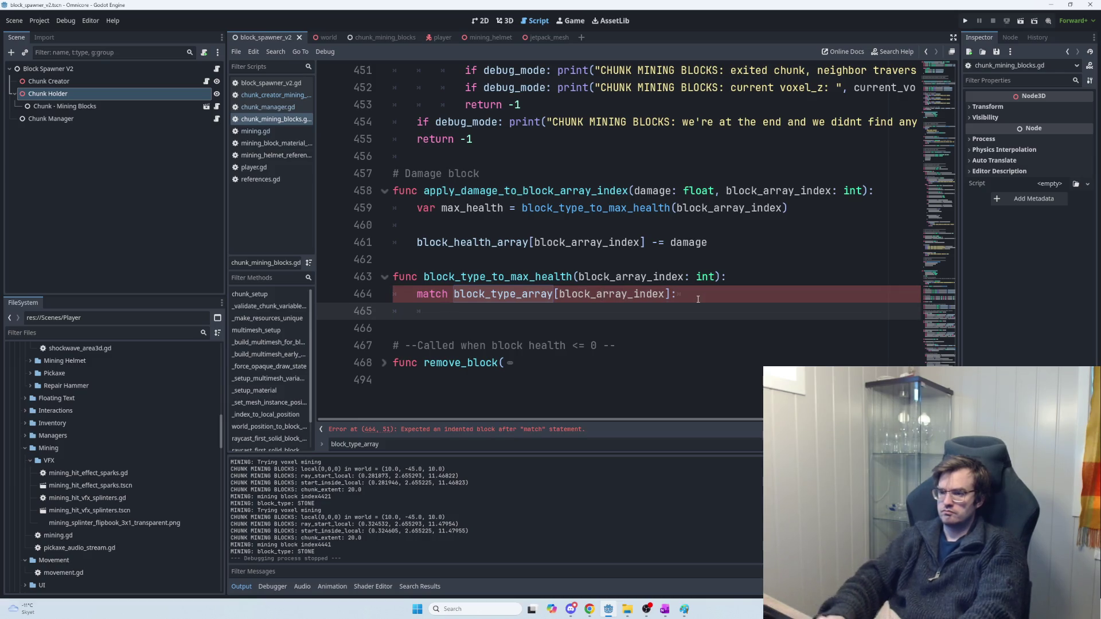
{"action": "type", "text": "Enums"}
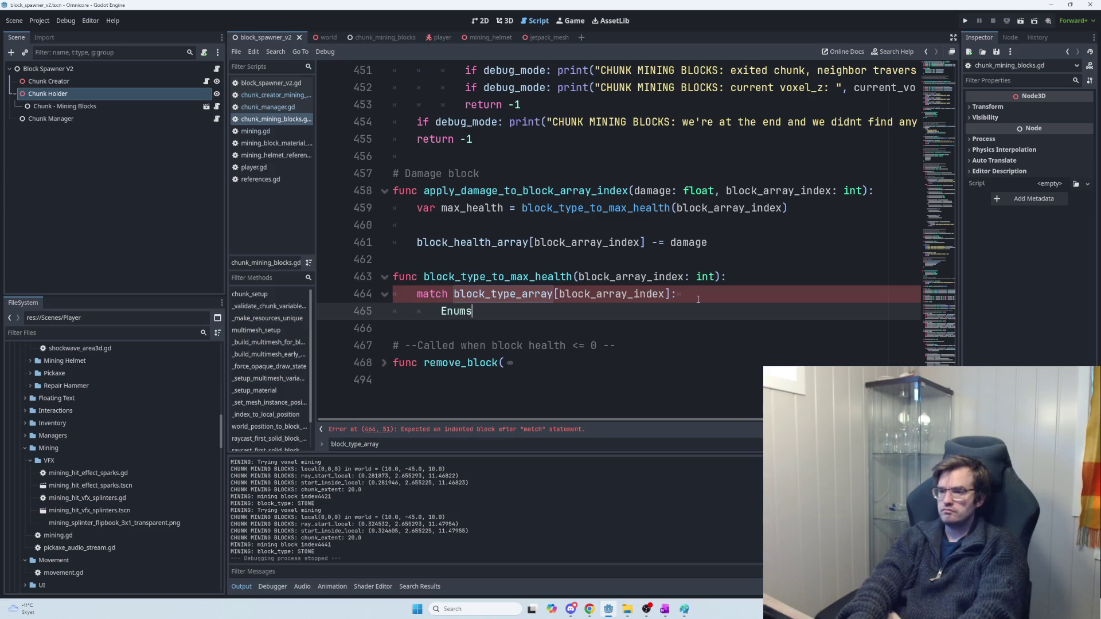
{"action": "type", "text": ".ResourceType"}
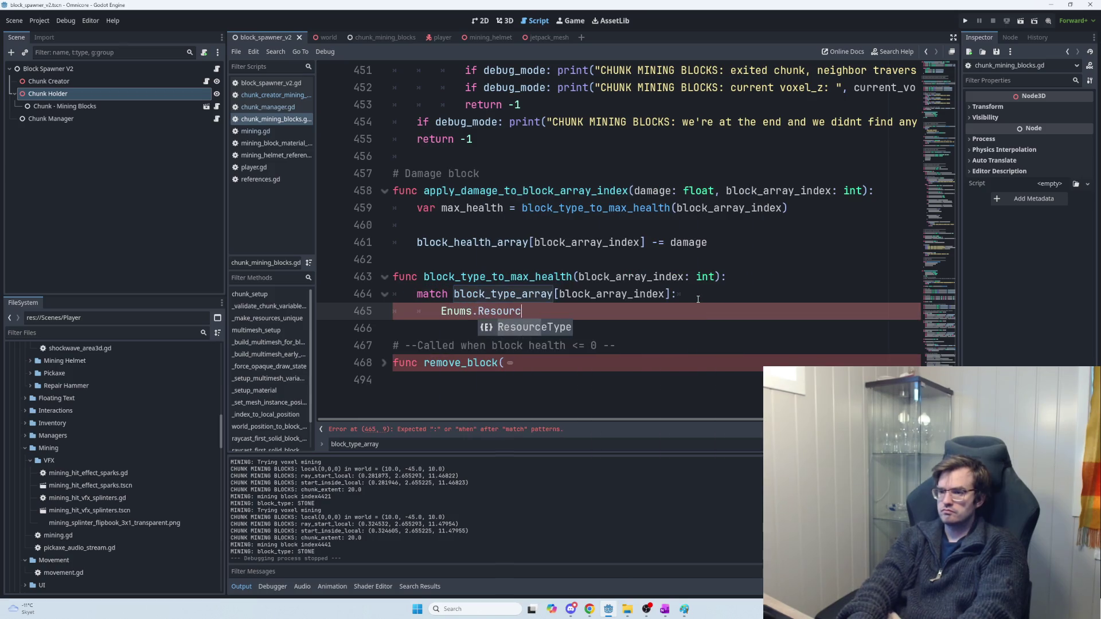
{"action": "key", "text": "Return"}
{"action": "type", "text": ".STONE:"}
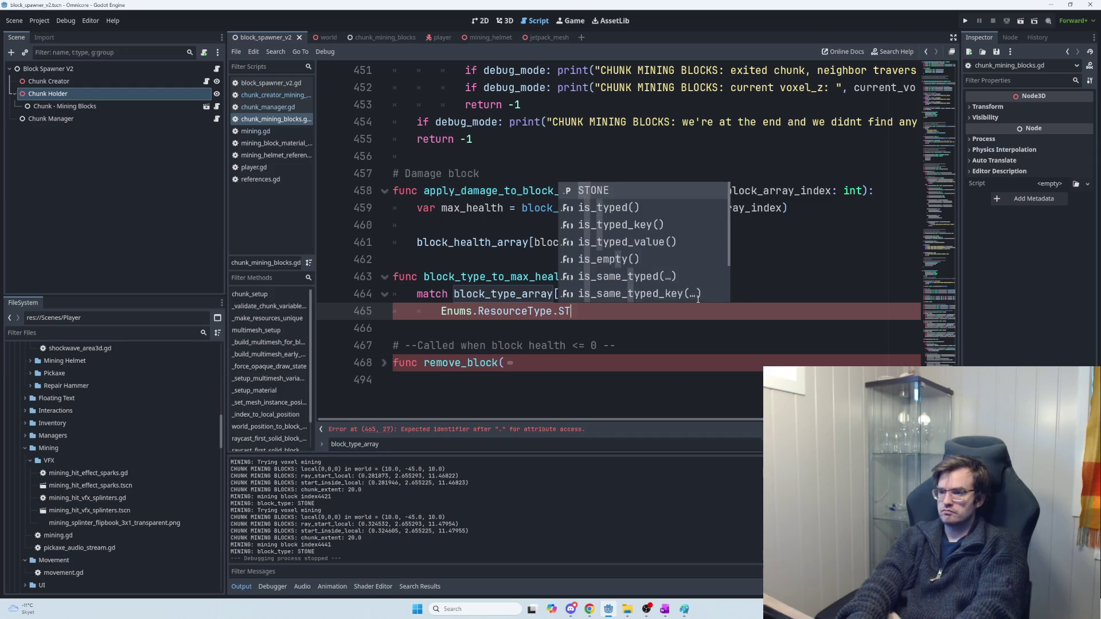
{"action": "key", "text": "Return"}
{"action": "type", "text": ":"}
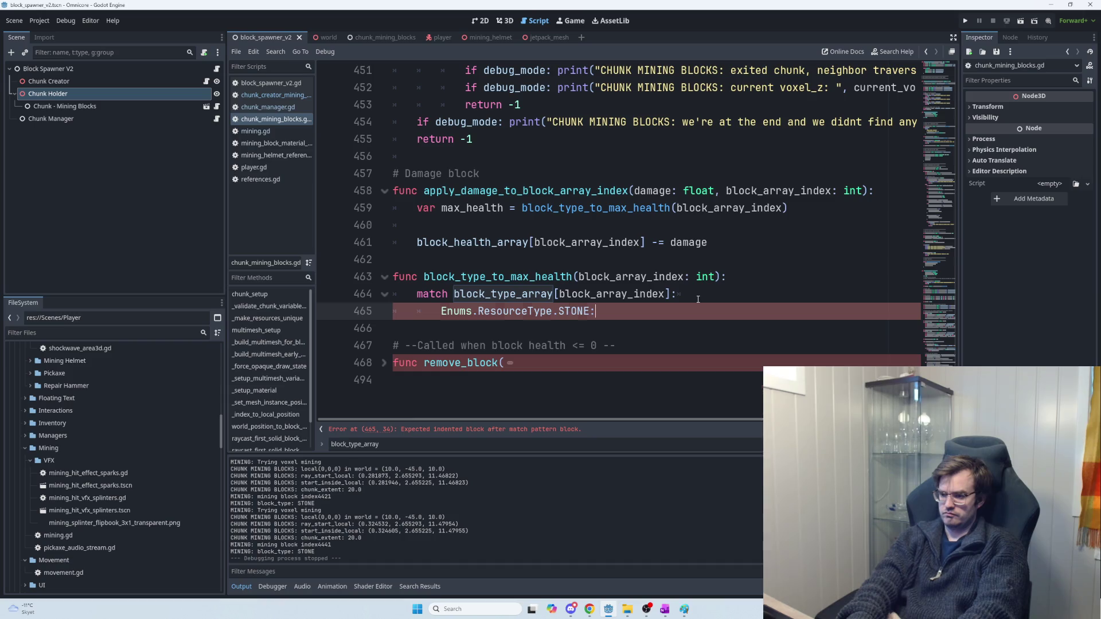
Step: Add an Enums.ResourceType.IRON case to the match and duplicate it at the same indentation
{"action": "key", "text": "Return"}
{"action": "key", "text": "Return"}
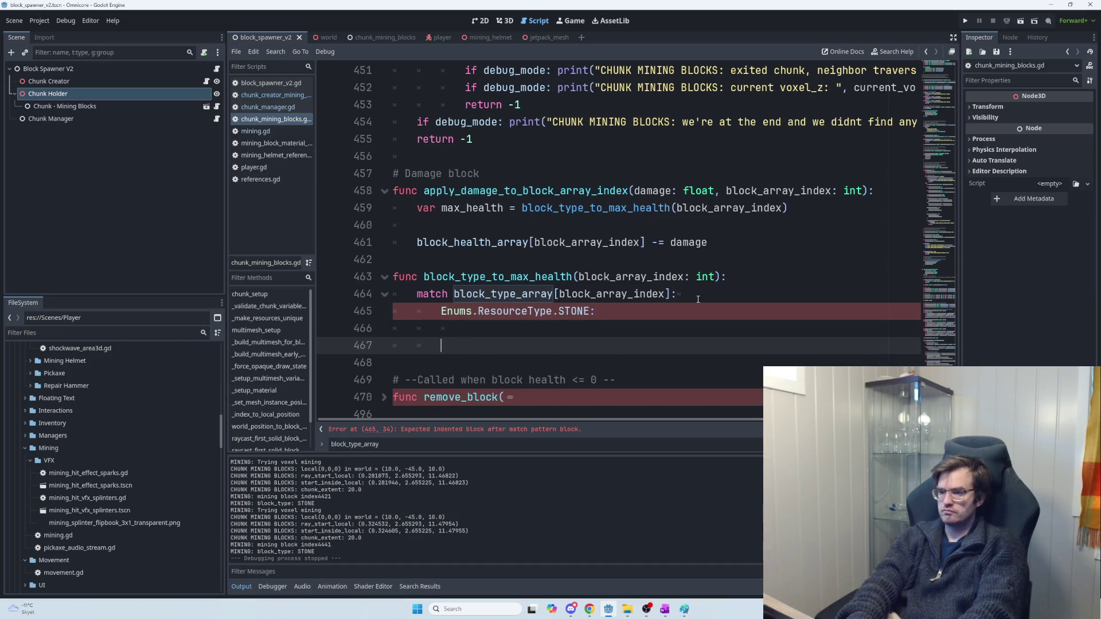
{"action": "type", "text": "Enu"}
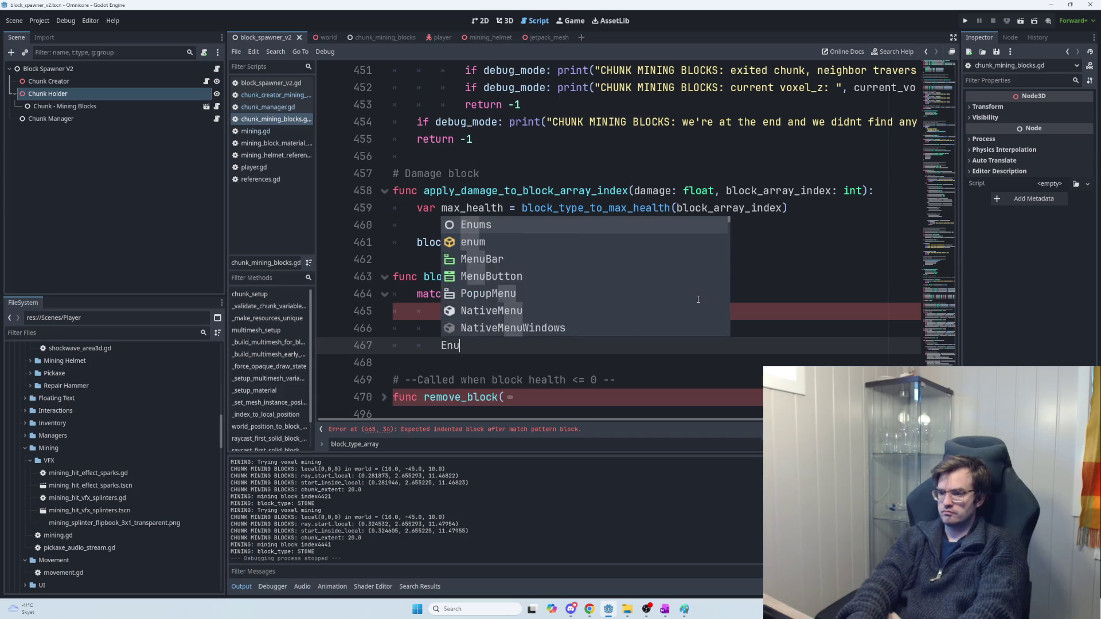
{"action": "type", "text": "ms.ResourceType"}
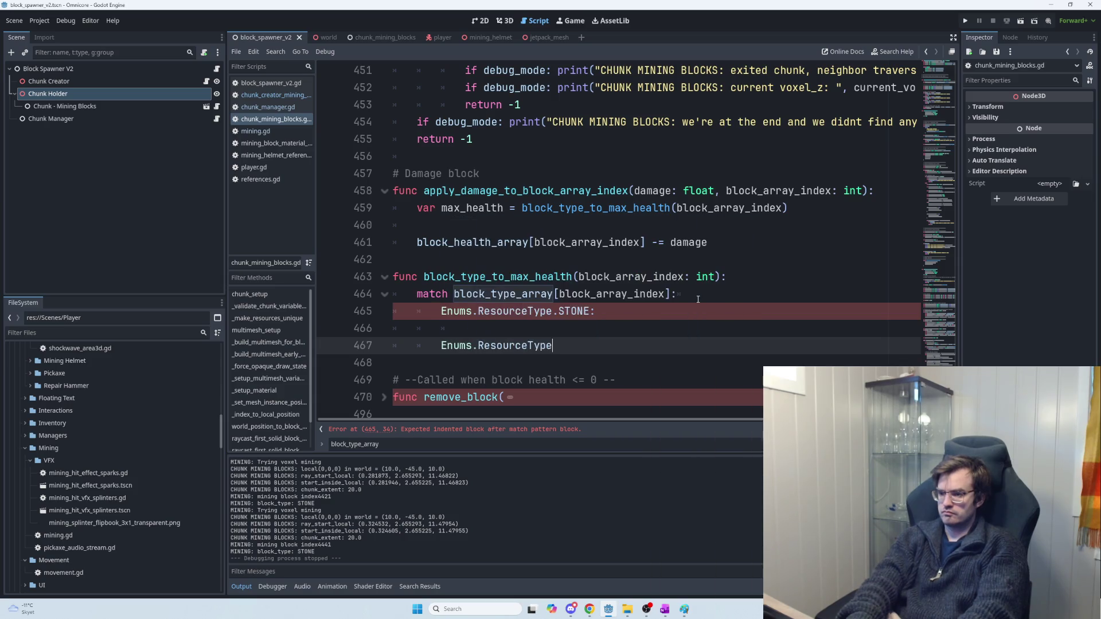
{"action": "type", "text": ".IRON"}
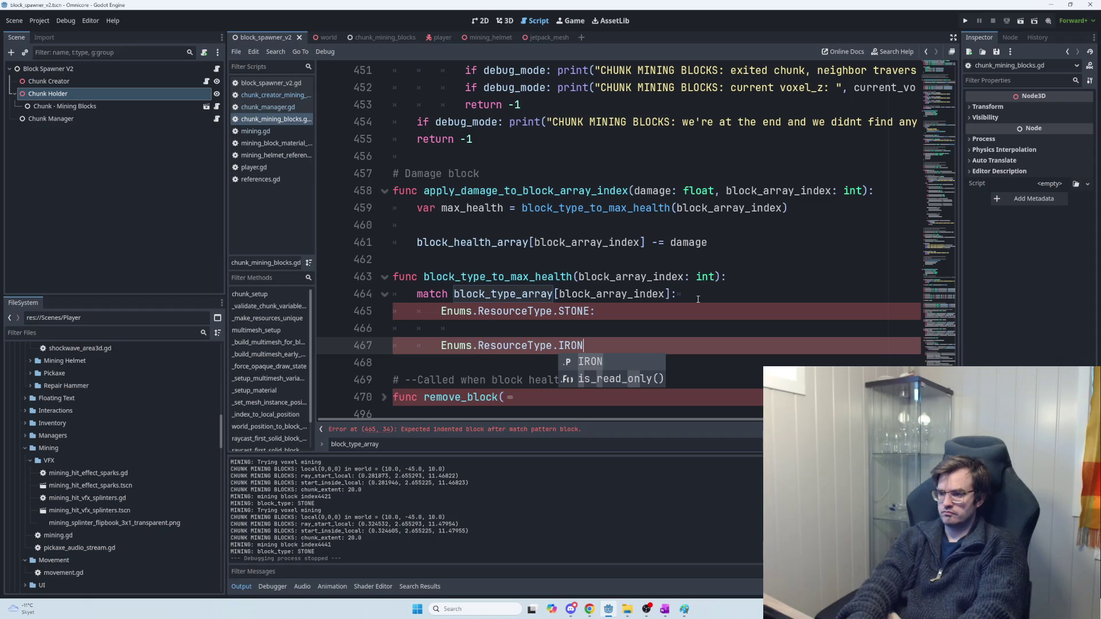
{"action": "type", "text": ":"}
{"action": "key", "text": "shift+Home"}
{"action": "key", "text": "ctrl+c"}
{"action": "key", "text": "End"}
{"action": "key", "text": "Return"}
{"action": "key", "text": "Return"}
{"action": "key", "text": "ctrl+v"}
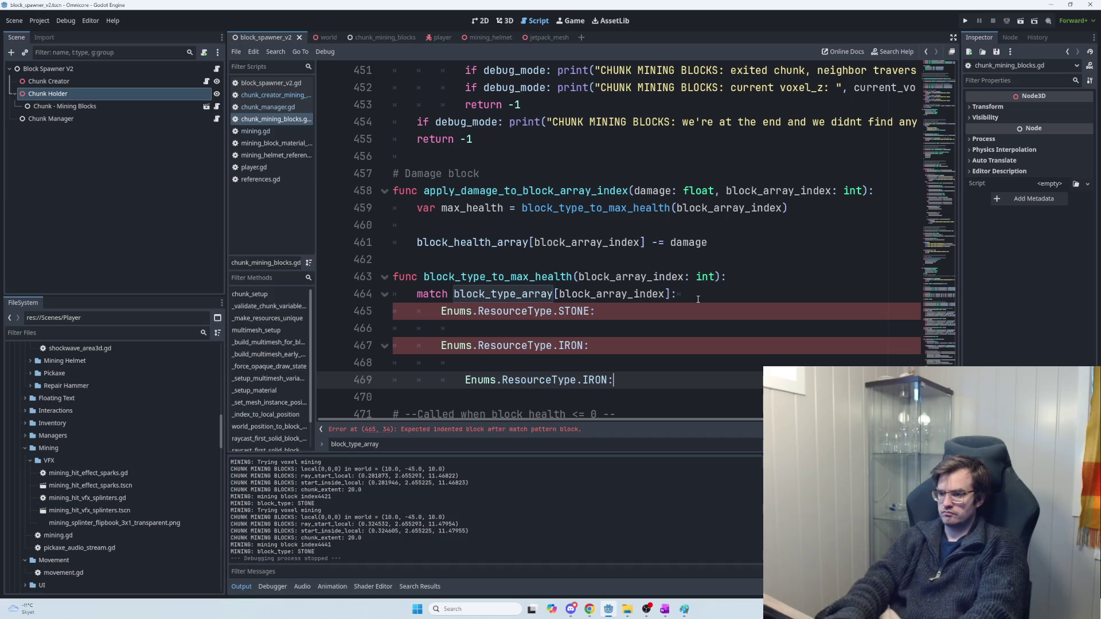
{"action": "key", "text": "shift+Tab"}
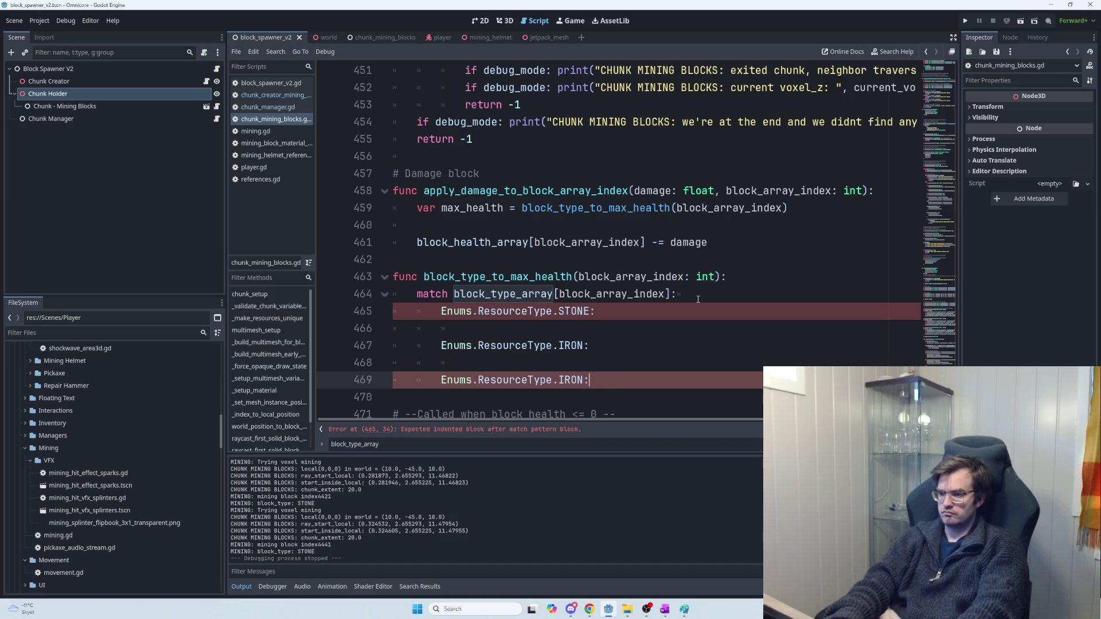
Step: Rename the duplicated case to GOLD and add an AIR case below it
{"action": "key", "text": "Left"}
{"action": "key", "text": "BackSpace"}
{"action": "key", "text": "BackSpace"}
{"action": "key", "text": "BackSpace"}
{"action": "type", "text": "GOL"}
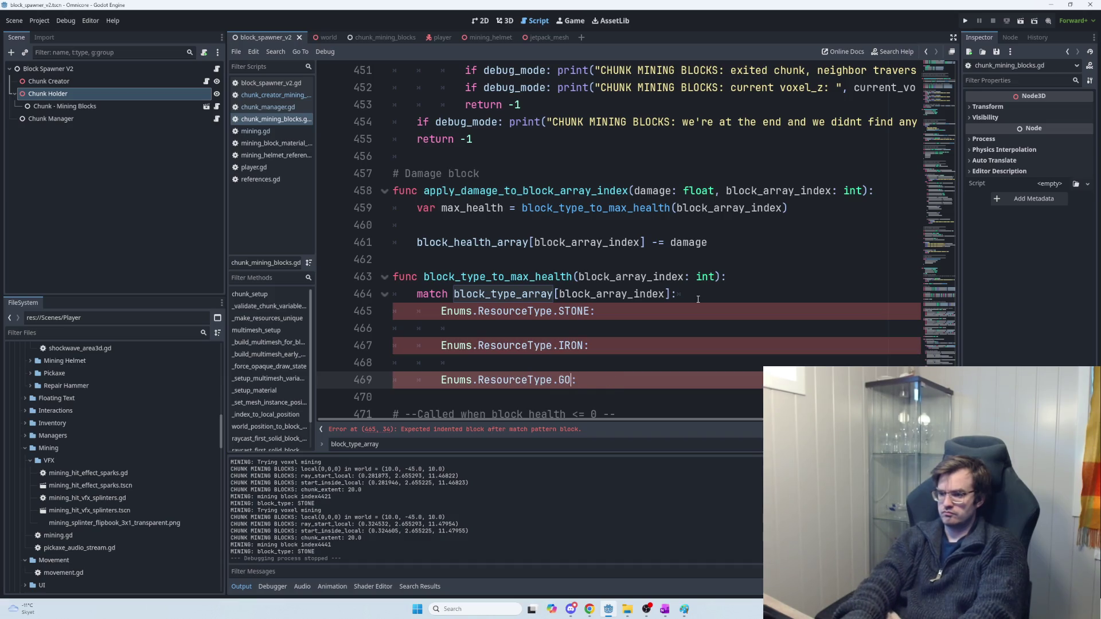
{"action": "type", "text": "D"}
{"action": "key", "text": "End"}
{"action": "key", "text": "Return"}
{"action": "key", "text": "Return"}
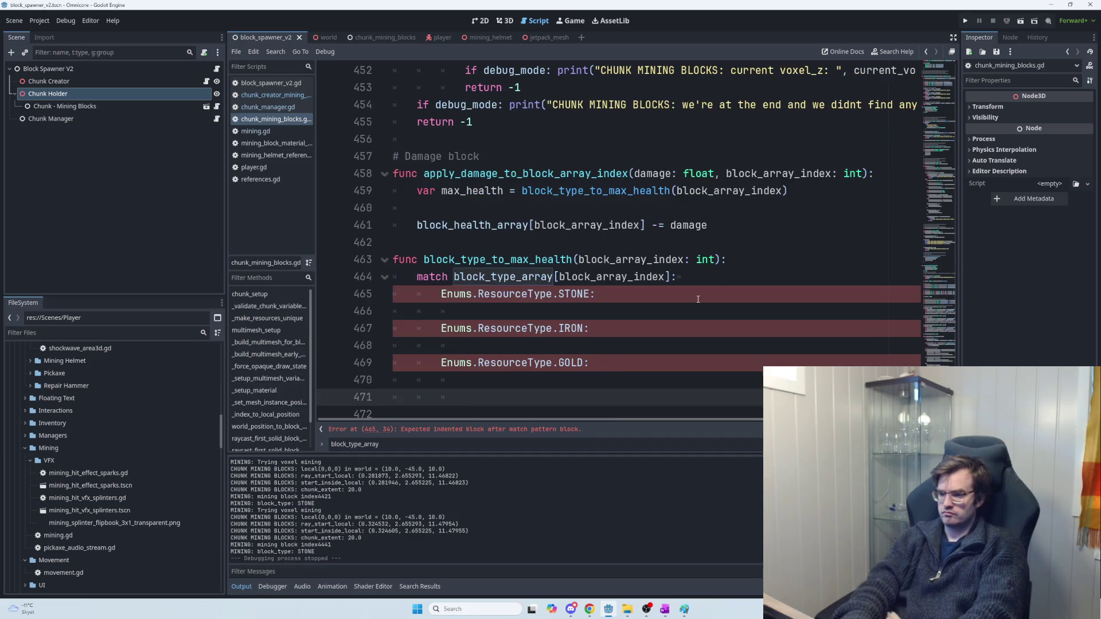
{"action": "key", "text": "ctrl+v"}
{"action": "key", "text": "Left"}
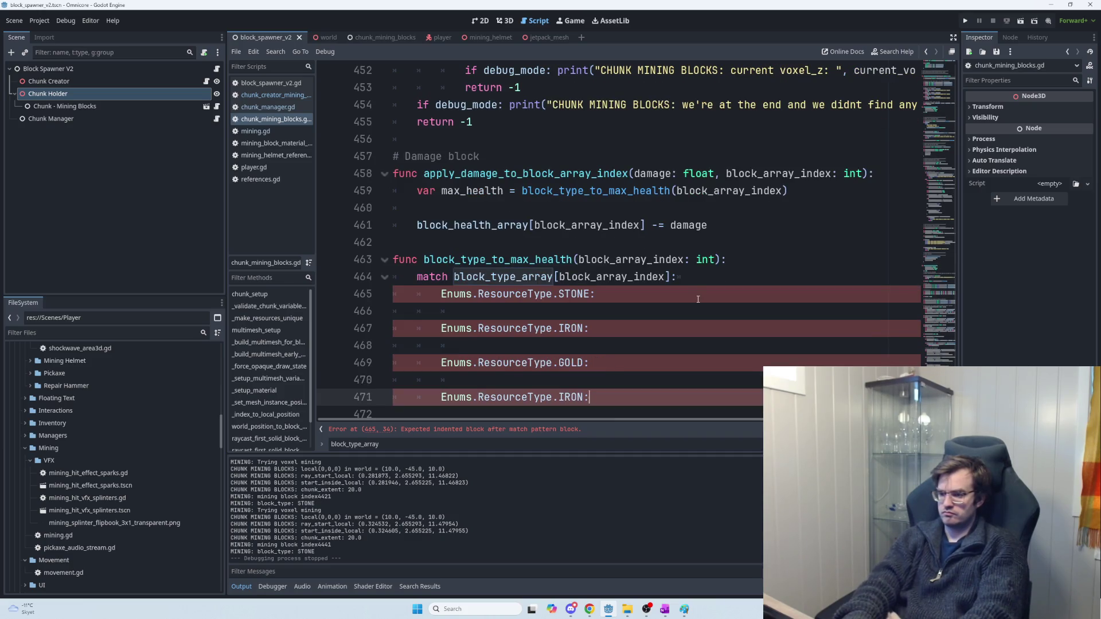
{"action": "key", "text": "BackSpace"}
{"action": "key", "text": "BackSpace"}
{"action": "key", "text": "BackSpace"}
Step: Write 'return 0' under the AIR case and paste it under the STONE, IRON and GOLD cases
{"action": "key", "text": "Return"}
{"action": "type", "text": "return 0"}
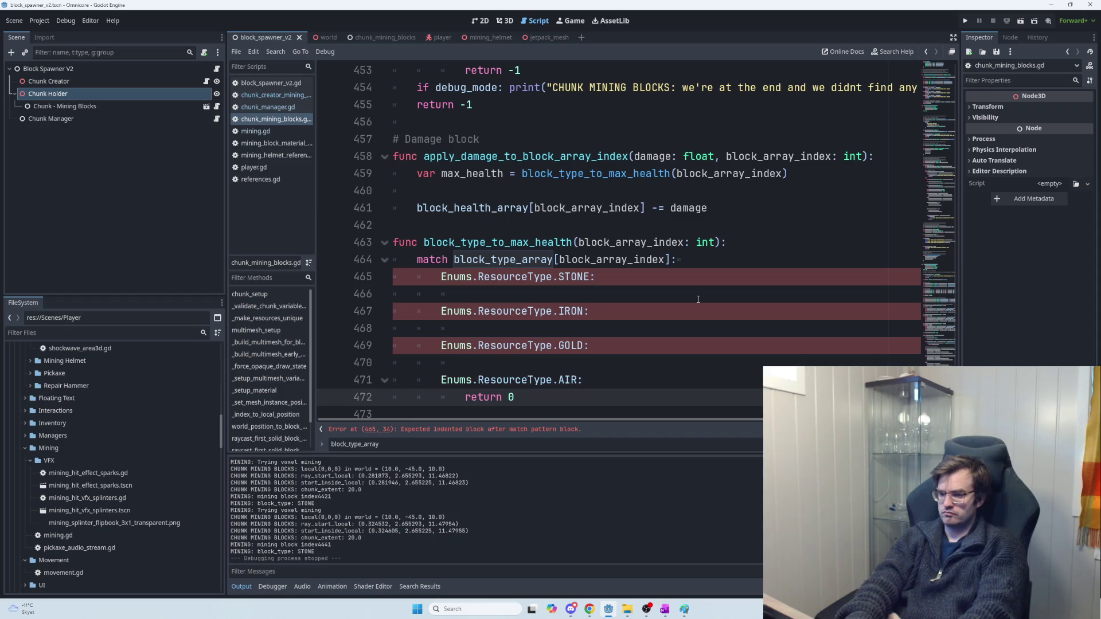
{"action": "right_click", "coordinate": [698, 299]}
{"action": "left_click", "coordinate": [503, 397]}
{"action": "key", "text": "shift+Home"}
{"action": "left_click", "coordinate": [488, 295]}
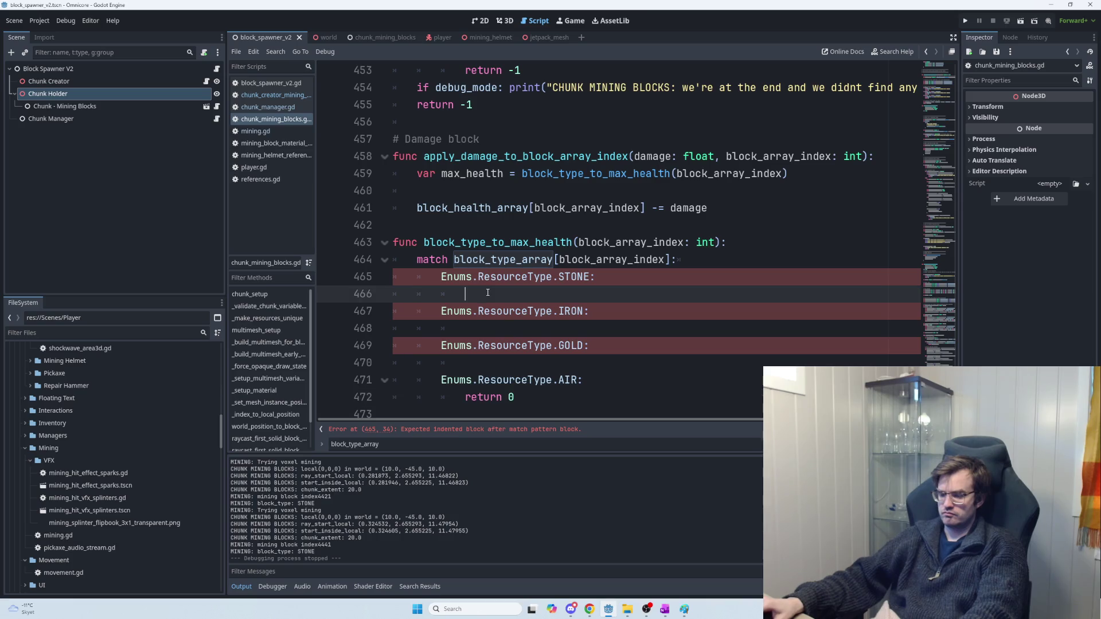
{"action": "key", "text": "ctrl+v"}
{"action": "key", "text": "Down"}
{"action": "key", "text": "Down"}
{"action": "key", "text": "ctrl+v"}
{"action": "key", "text": "Down"}
{"action": "key", "text": "Down"}
{"action": "key", "text": "ctrl+v"}
{"action": "left_click", "coordinate": [547, 297]}
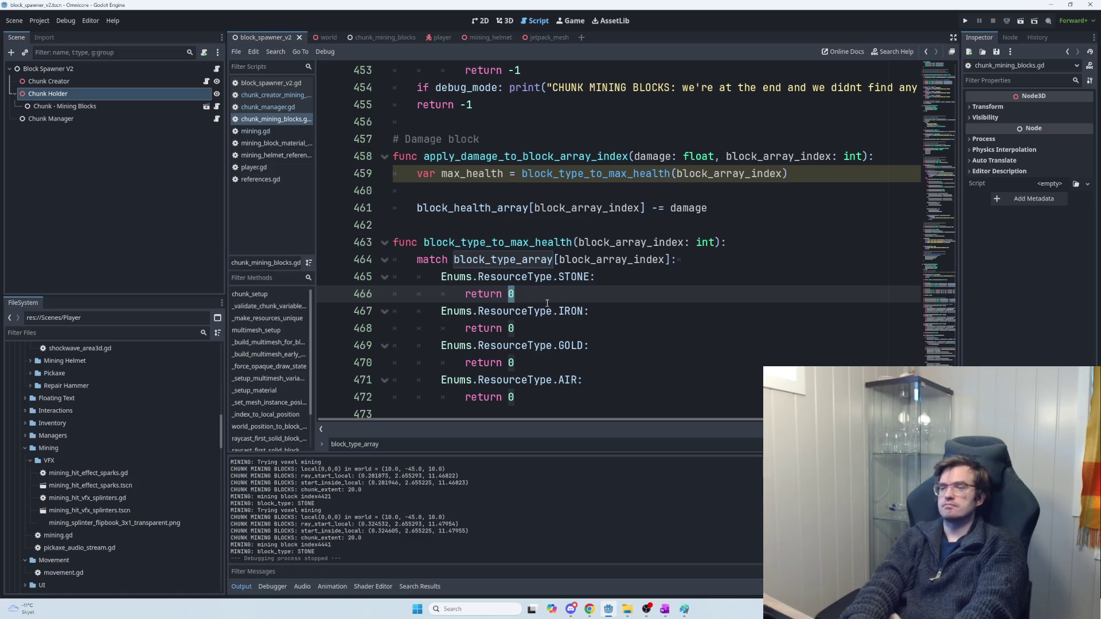
Step: Change the STONE branch's 'return 0' to 'return 3 * ', leaving the second operand unwritten
{"action": "type", "text": "3"}
{"action": "key", "text": "BackSpace"}
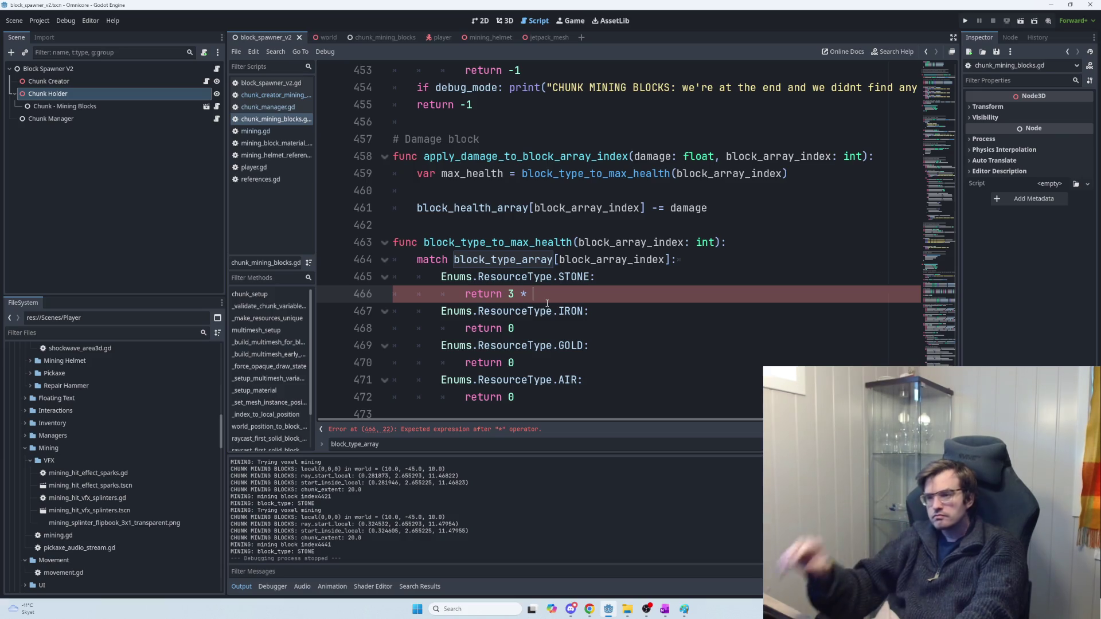
{"action": "scroll", "coordinate": [580, 328], "scroll_direction": "up", "scroll_amount": 2}
{"action": "scroll", "coordinate": [580, 328], "scroll_direction": "up", "scroll_amount": 6}
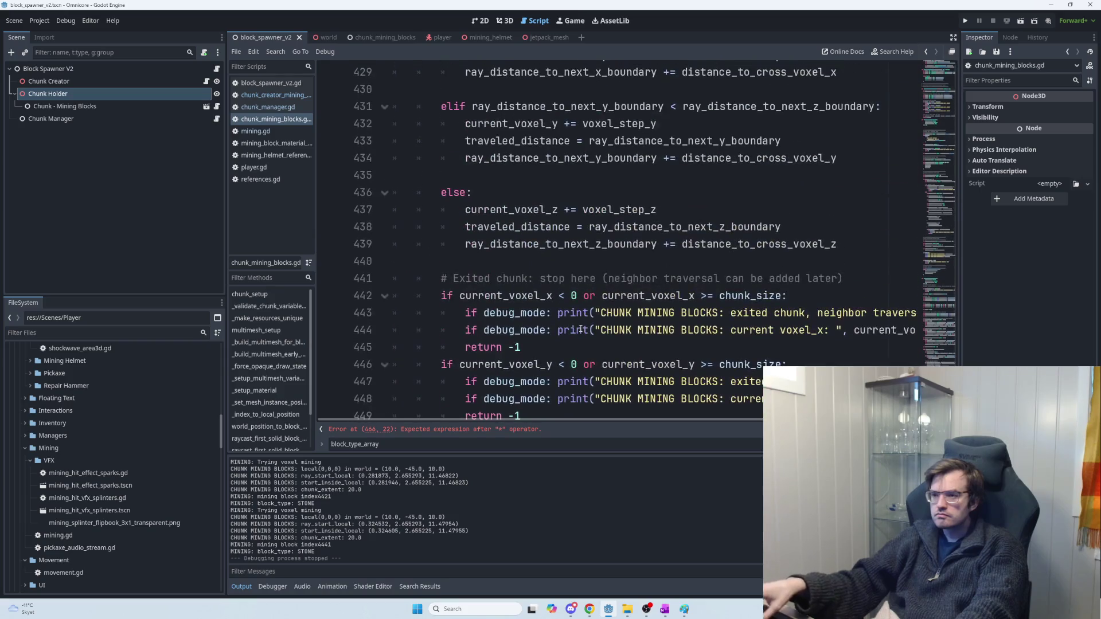
{"action": "key", "text": "ctrl+f"}
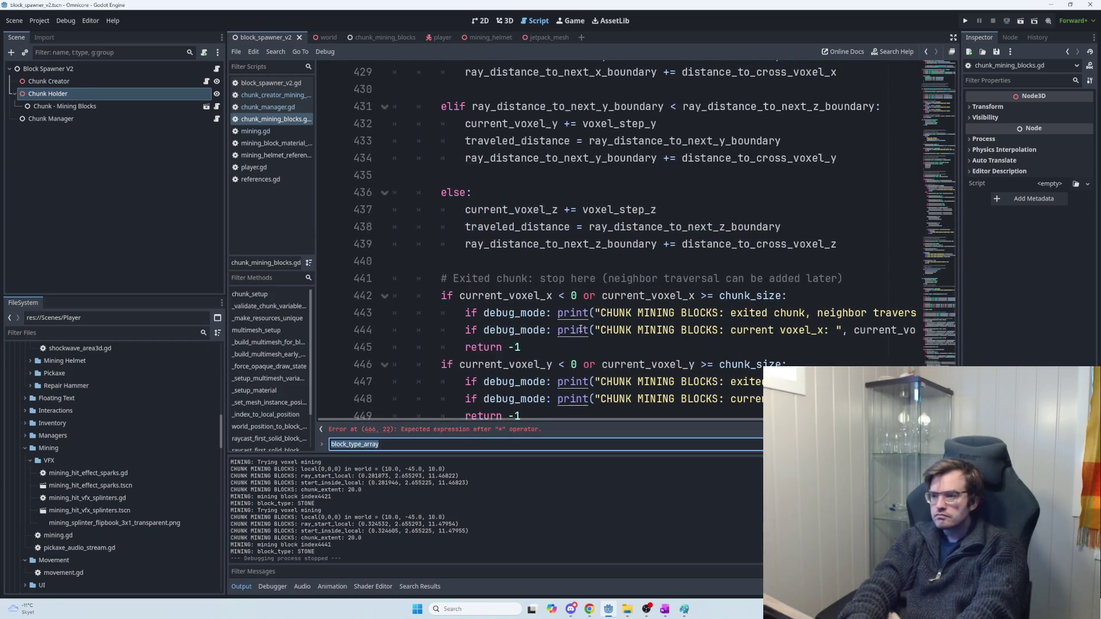
{"action": "type", "text": "health"}
{"action": "key", "text": "Return"}
{"action": "key", "text": "Return"}
{"action": "key", "text": "Return"}
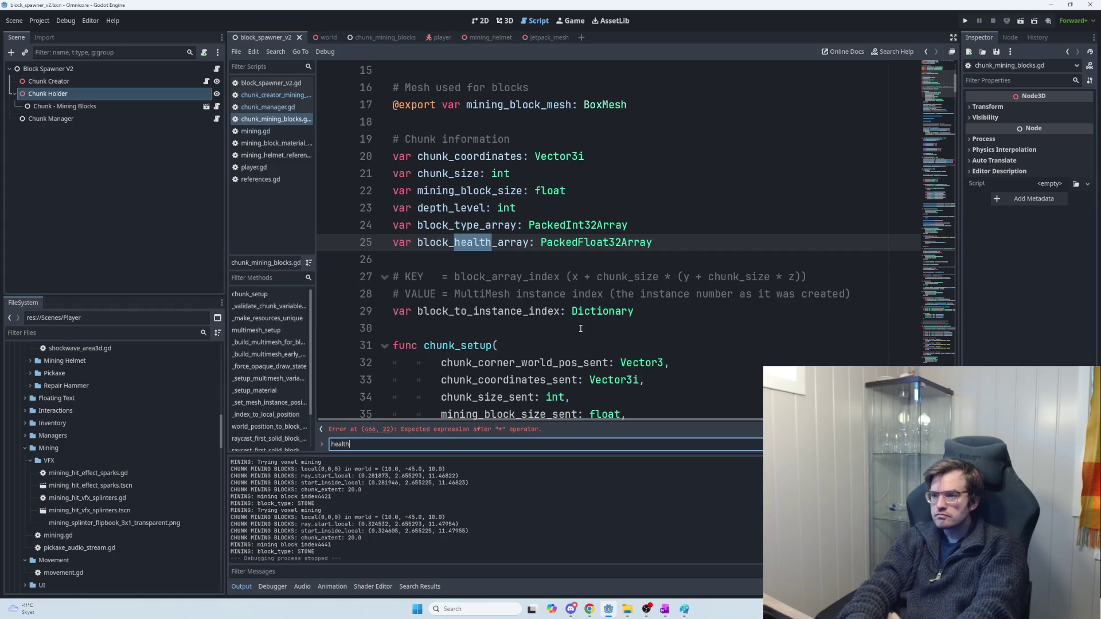
{"action": "key", "text": "Return"}
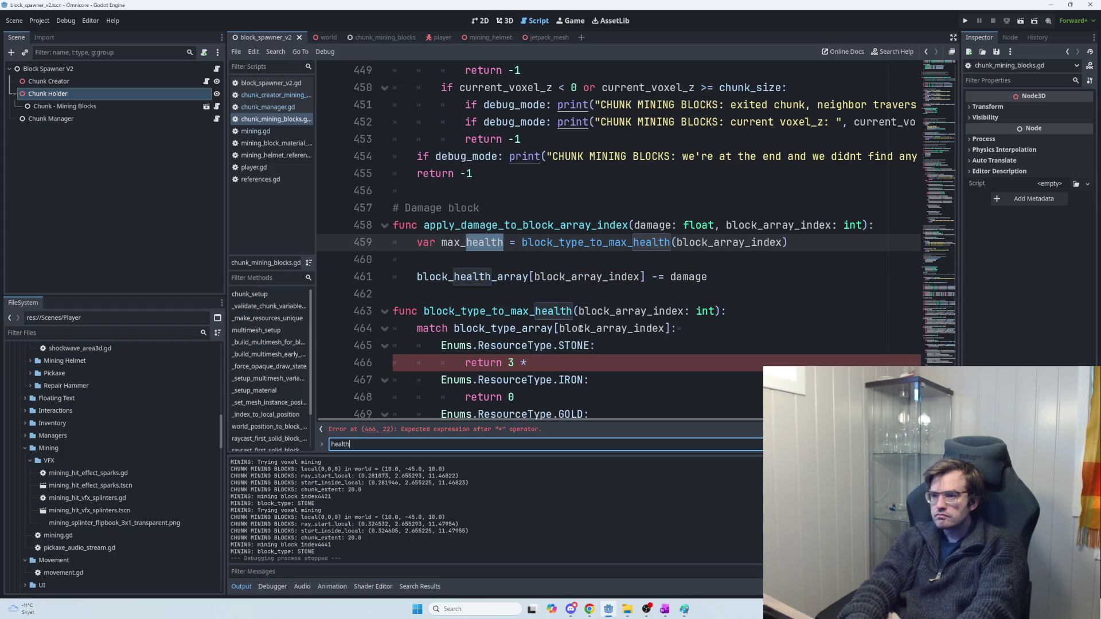
{"action": "key", "text": "Return"}
{"action": "key", "text": "Return"}
{"action": "key", "text": "Return"}
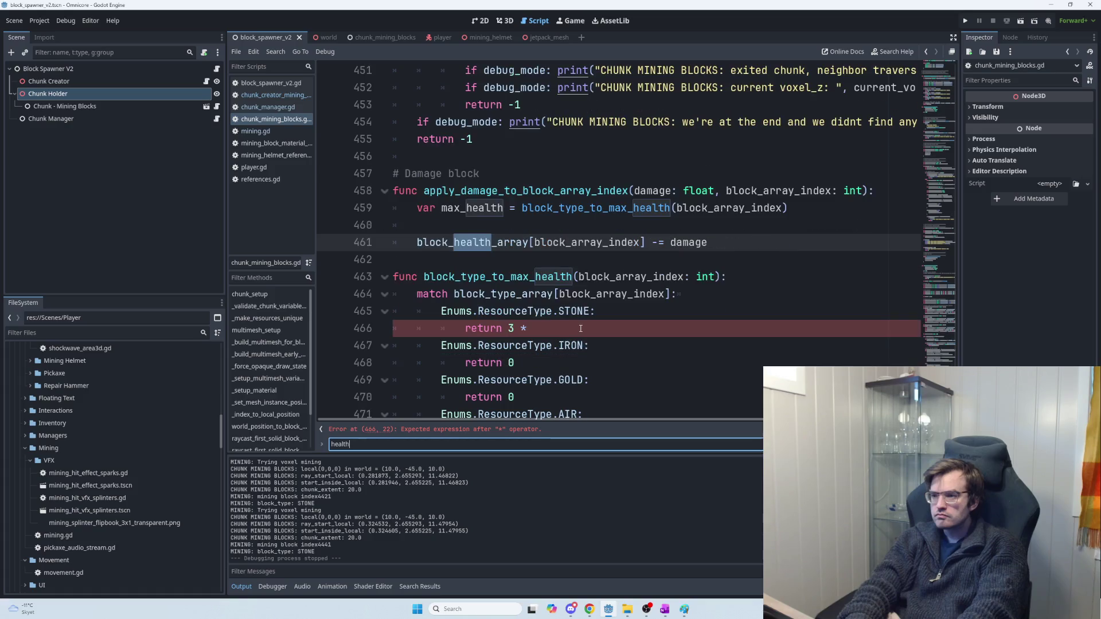
{"action": "key", "text": "Return"}
{"action": "key", "text": "Return"}
{"action": "key", "text": "Return"}
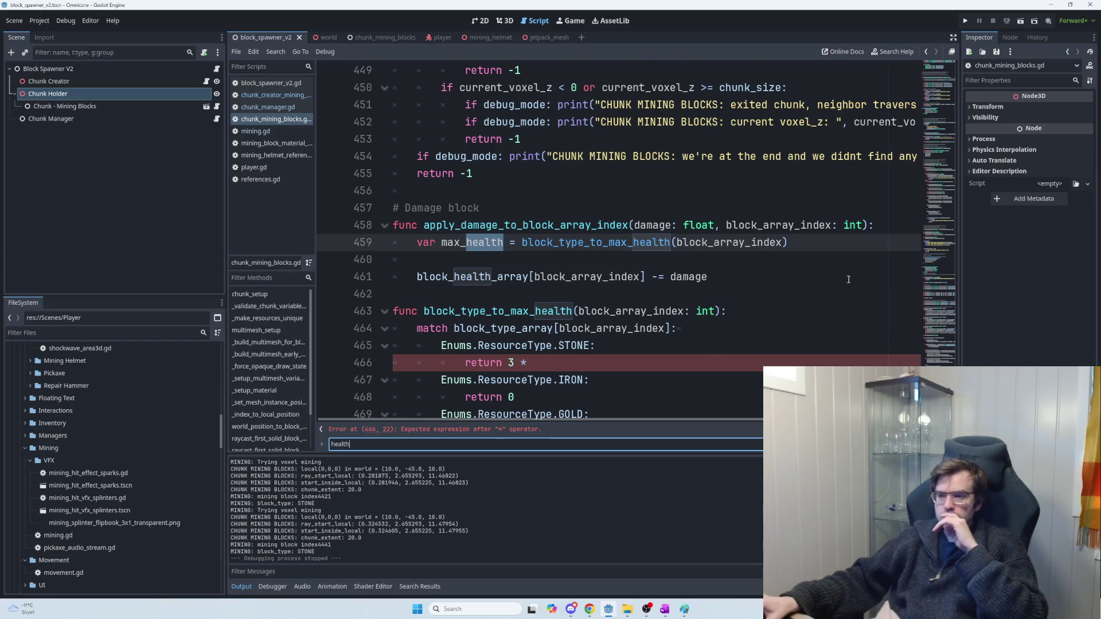
{"action": "scroll", "coordinate": [751, 263], "scroll_direction": "up", "scroll_amount": 1}
{"action": "scroll", "coordinate": [751, 263], "scroll_direction": "up", "scroll_amount": 3}
{"action": "scroll", "coordinate": [739, 265], "scroll_direction": "up", "scroll_amount": 3}
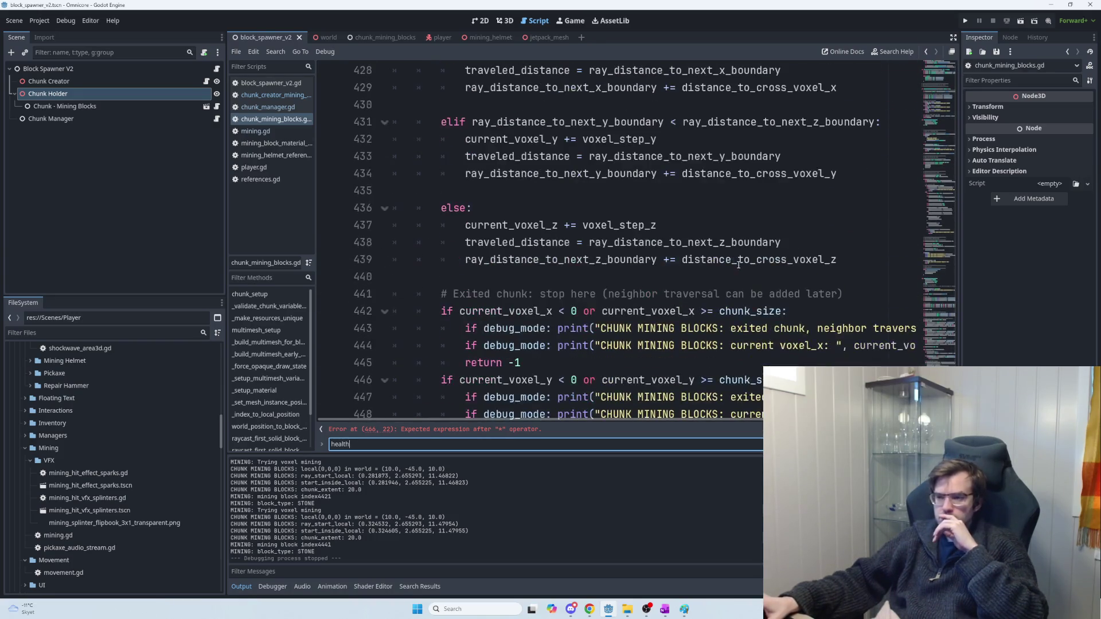
{"action": "scroll", "coordinate": [738, 264], "scroll_direction": "up", "scroll_amount": 4}
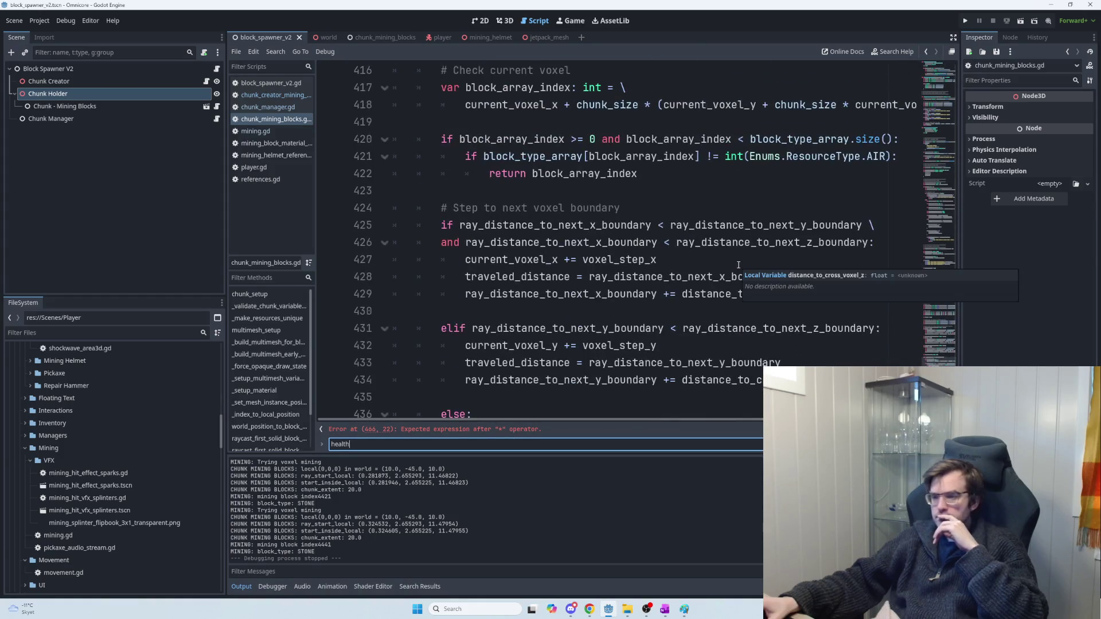
{"action": "scroll", "coordinate": [738, 264], "scroll_direction": "up", "scroll_amount": 4}
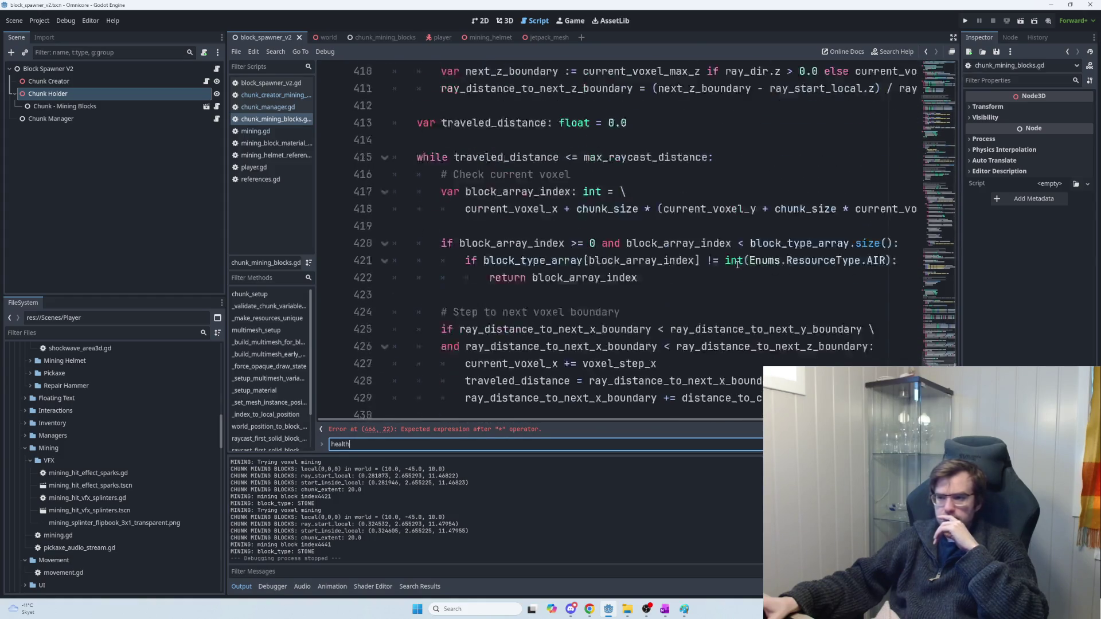
{"action": "scroll", "coordinate": [738, 265], "scroll_direction": "up", "scroll_amount": 2}
{"action": "scroll", "coordinate": [735, 265], "scroll_direction": "down", "scroll_amount": 7}
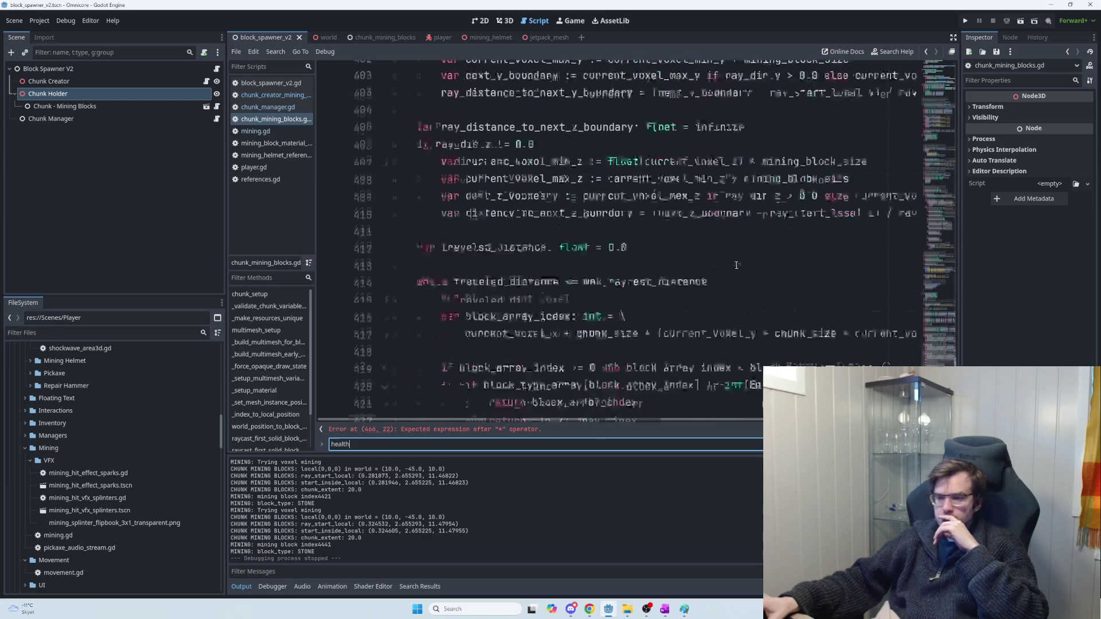
{"action": "scroll", "coordinate": [734, 265], "scroll_direction": "down", "scroll_amount": 10}
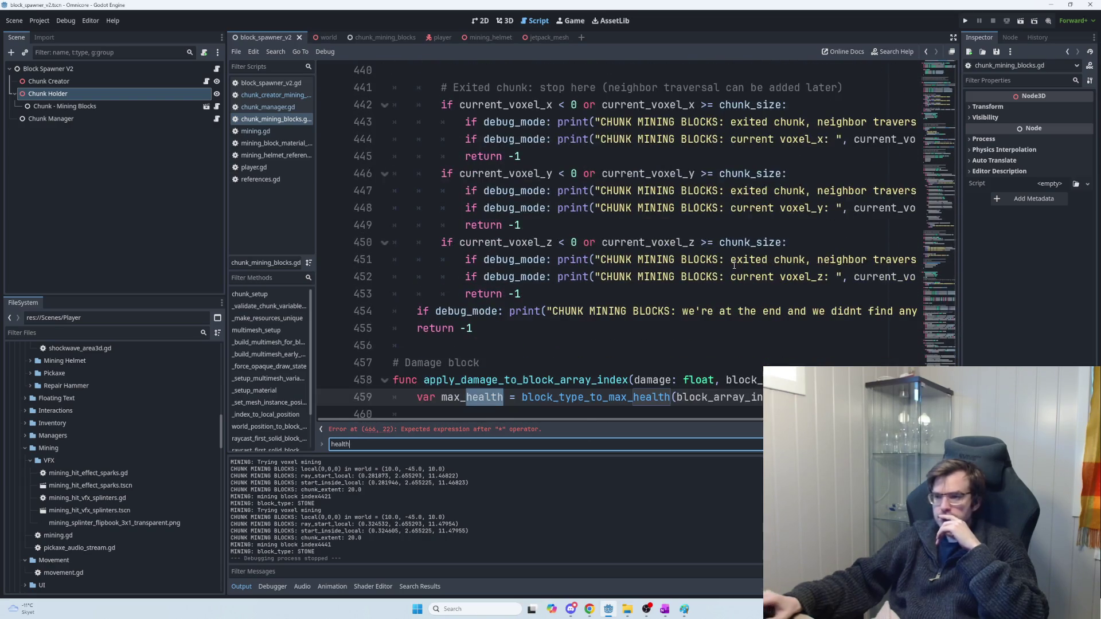
{"action": "key", "text": "Return"}
{"action": "key", "text": "Return"}
{"action": "key", "text": "Return"}
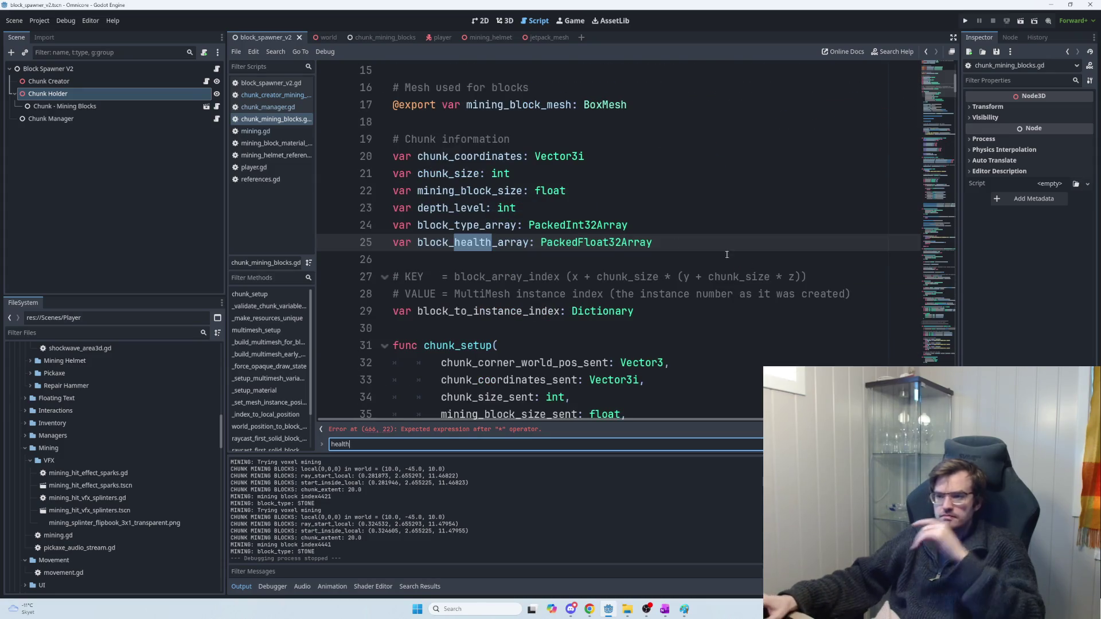
{"action": "double_click", "coordinate": [505, 242]}
{"action": "key", "text": "ctrl+d"}
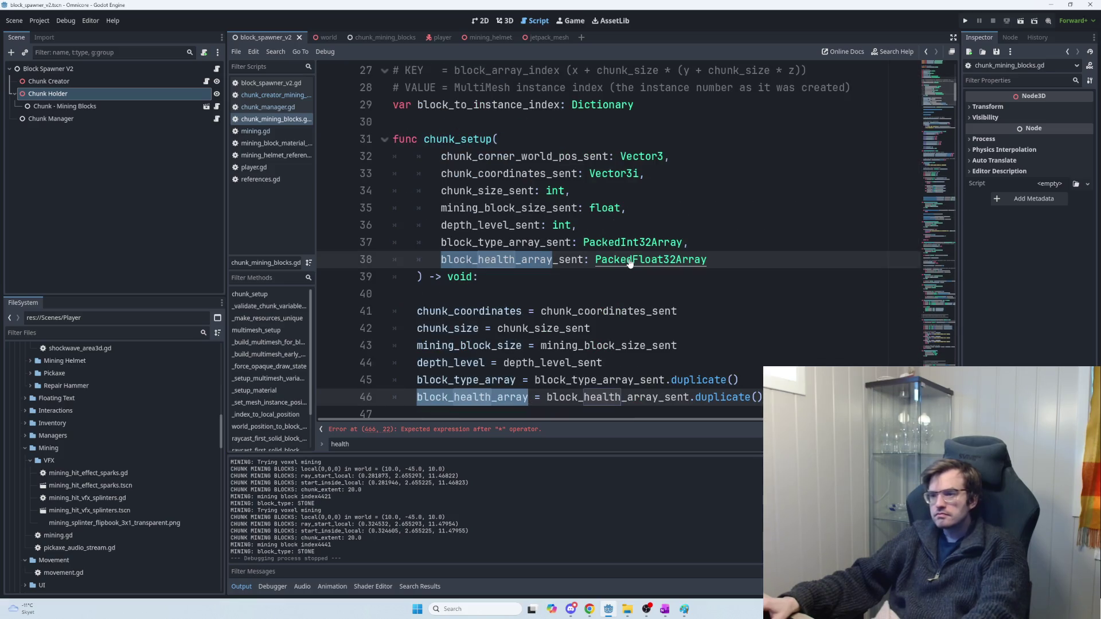
{"action": "key", "text": "ctrl+d"}
{"action": "scroll", "coordinate": [693, 281], "scroll_direction": "down", "scroll_amount": 2}
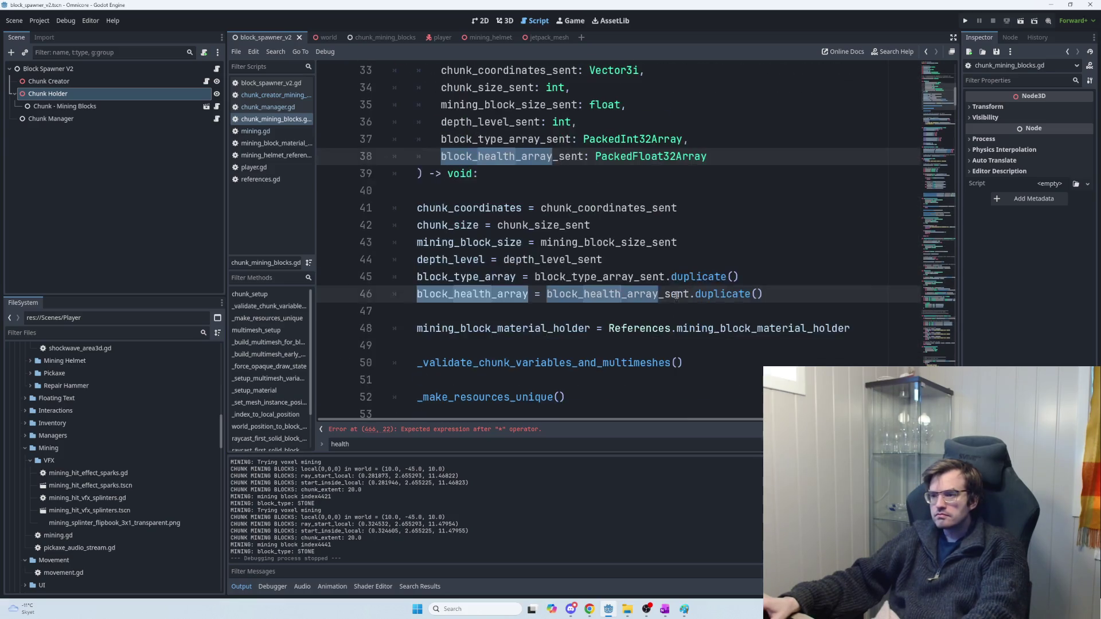
{"action": "key", "text": "ctrl+d"}
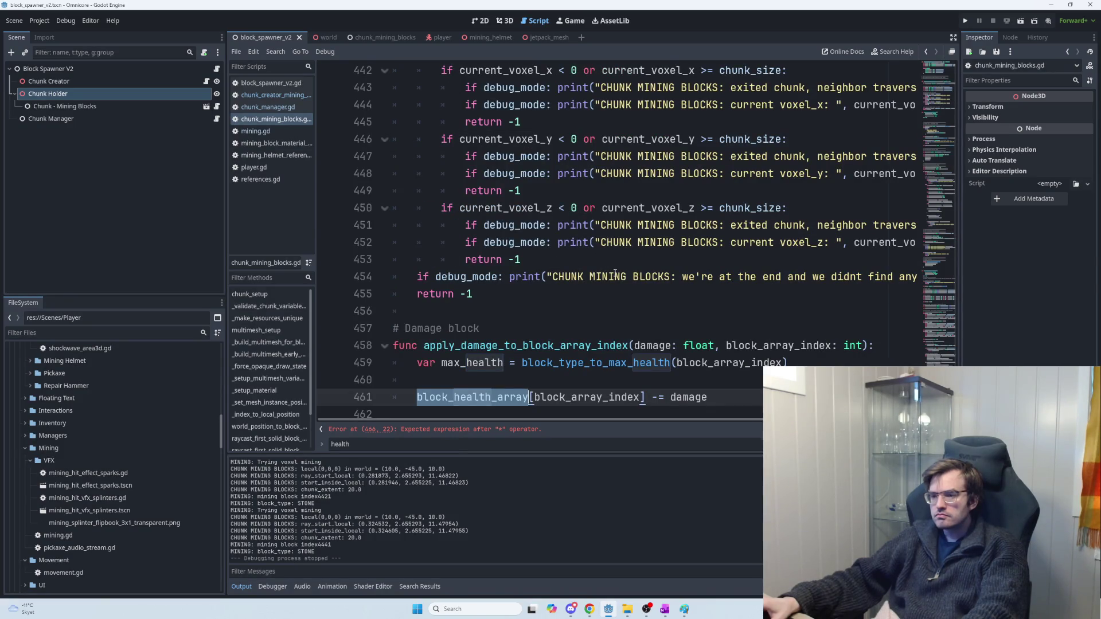
{"action": "scroll", "coordinate": [615, 274], "scroll_direction": "down", "scroll_amount": 2}
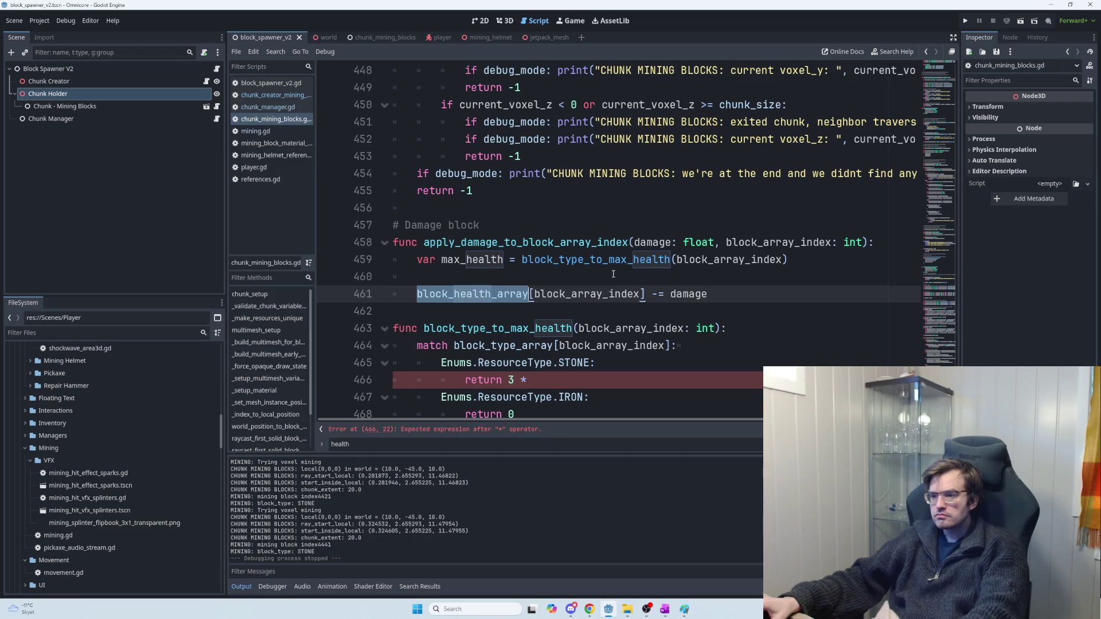
{"action": "scroll", "coordinate": [612, 275], "scroll_direction": "down", "scroll_amount": 2}
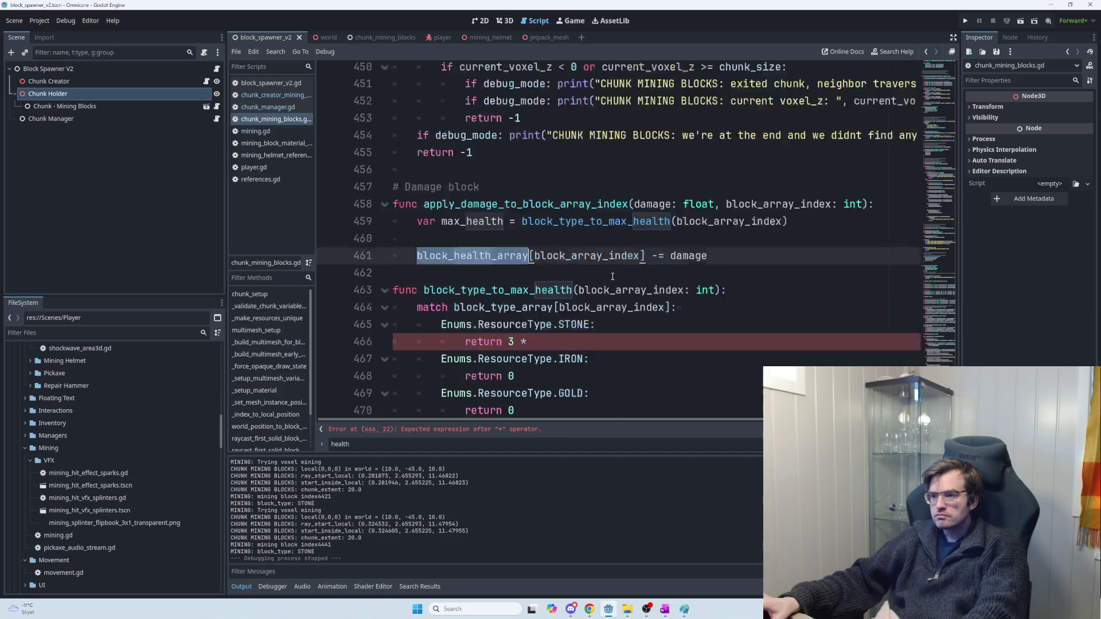
{"action": "left_click", "coordinate": [613, 276]}
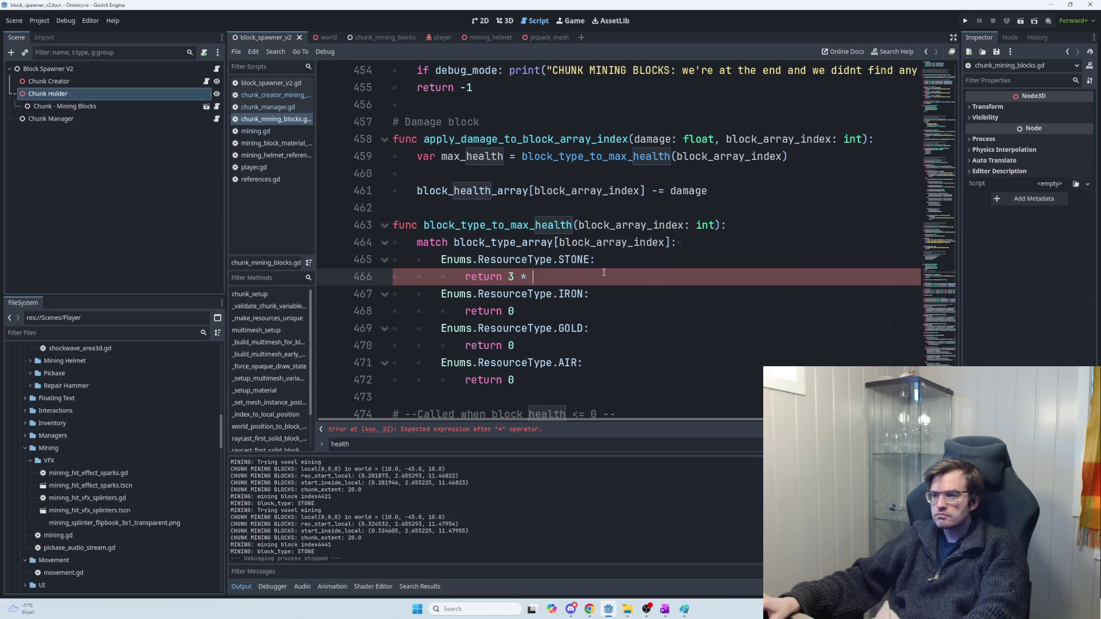
{"action": "left_click_drag", "start_coordinate": [590, 274], "coordinate": [510, 276]}
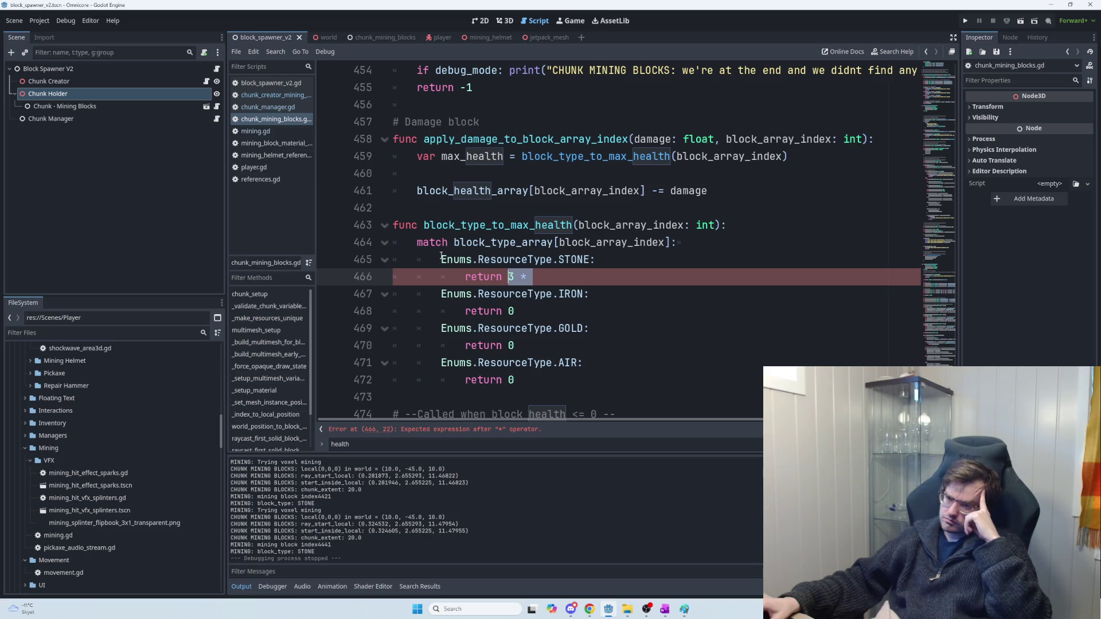
{"action": "left_click", "coordinate": [206, 81]}
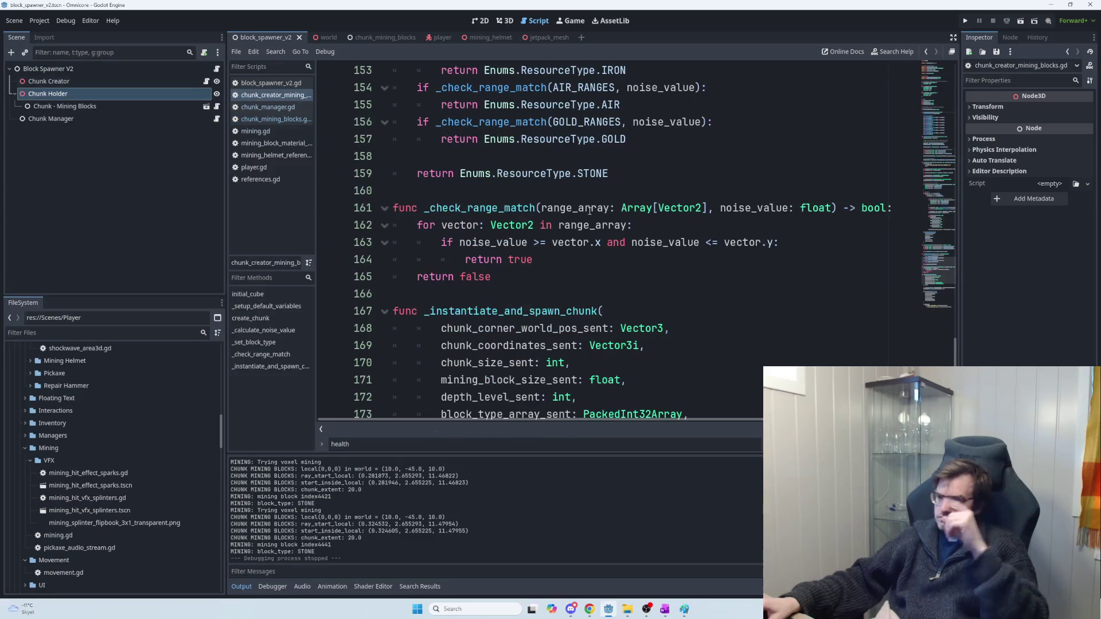
Step: Search chunk_creator_mining_blocks.gd for '_array' and find where block_health_array gets each block type's base health
{"action": "left_click", "coordinate": [630, 225]}
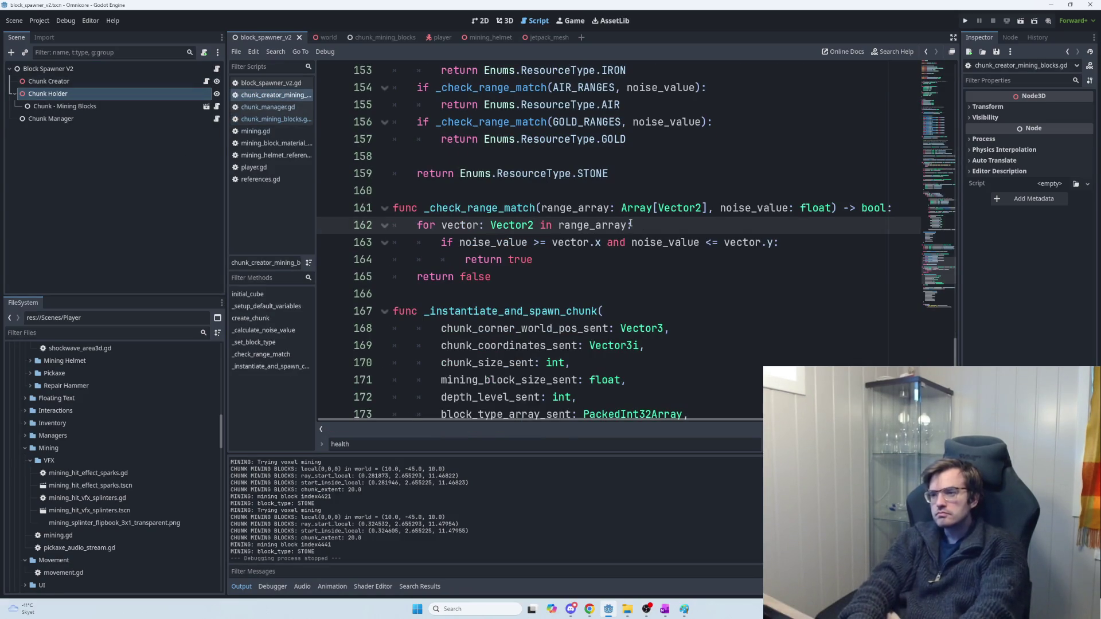
{"action": "key", "text": "ctrl+f"}
{"action": "type", "text": "_arra"}
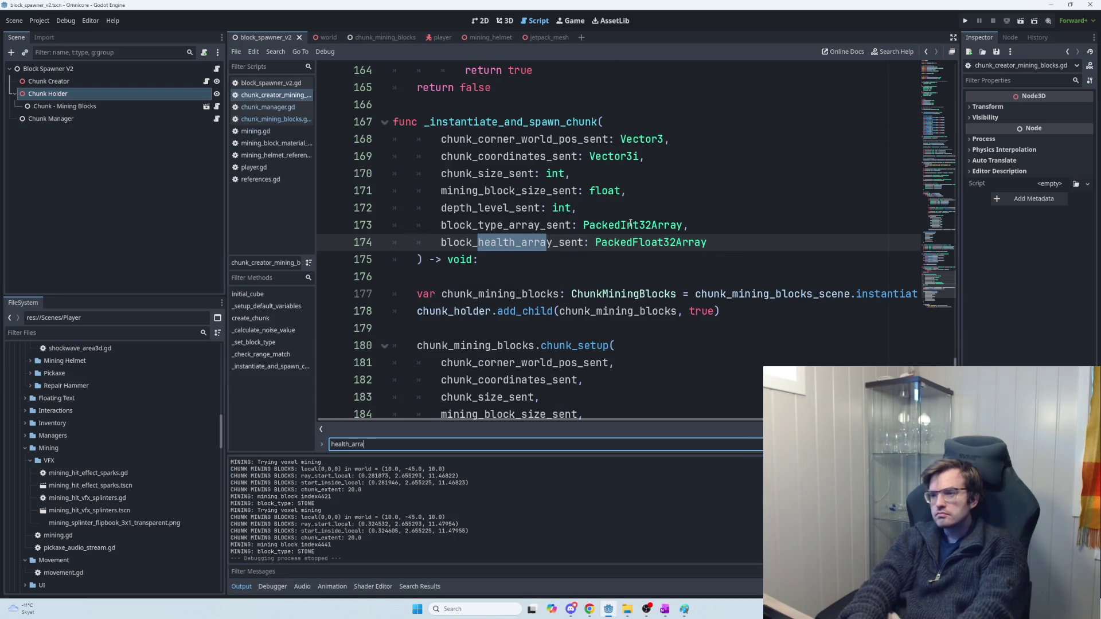
{"action": "type", "text": "y"}
{"action": "key", "text": "Return"}
{"action": "key", "text": "Return"}
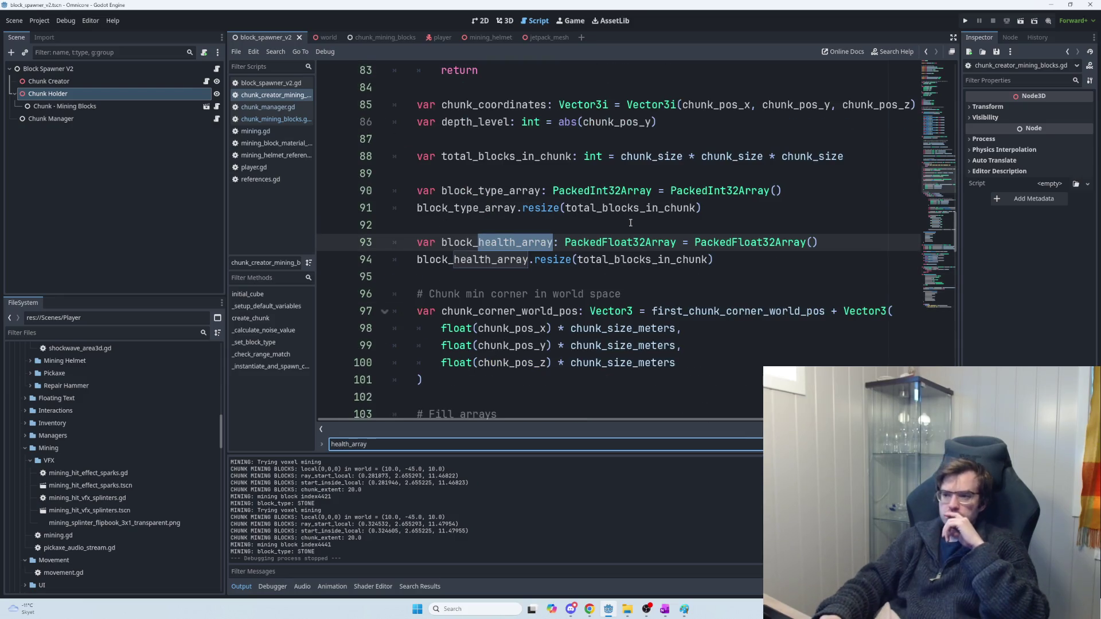
{"action": "key", "text": "Return"}
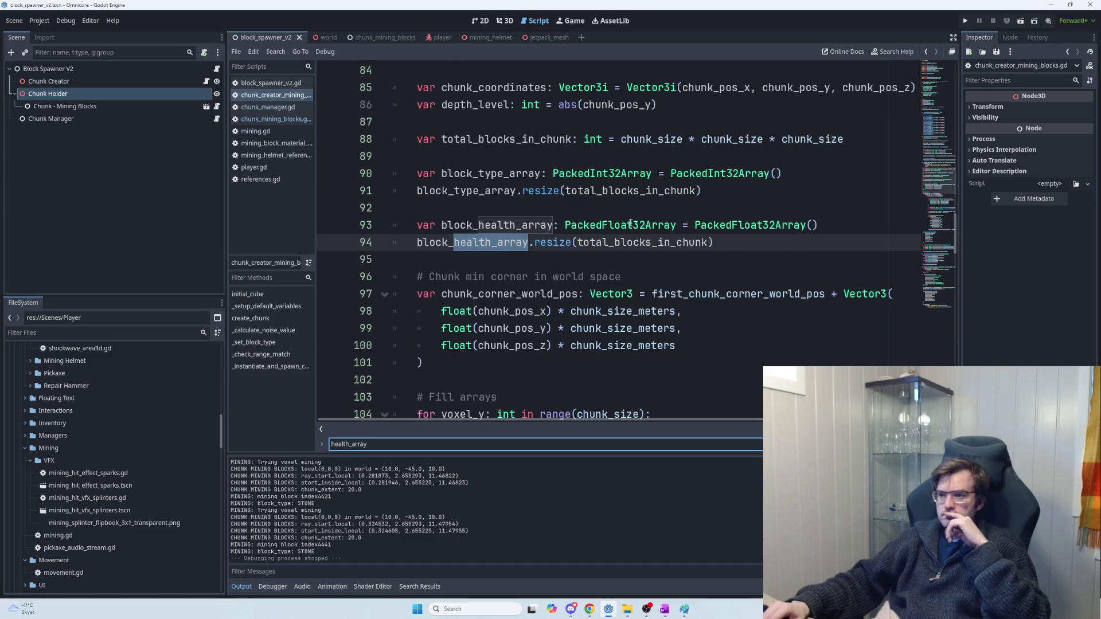
{"action": "key", "text": "Return"}
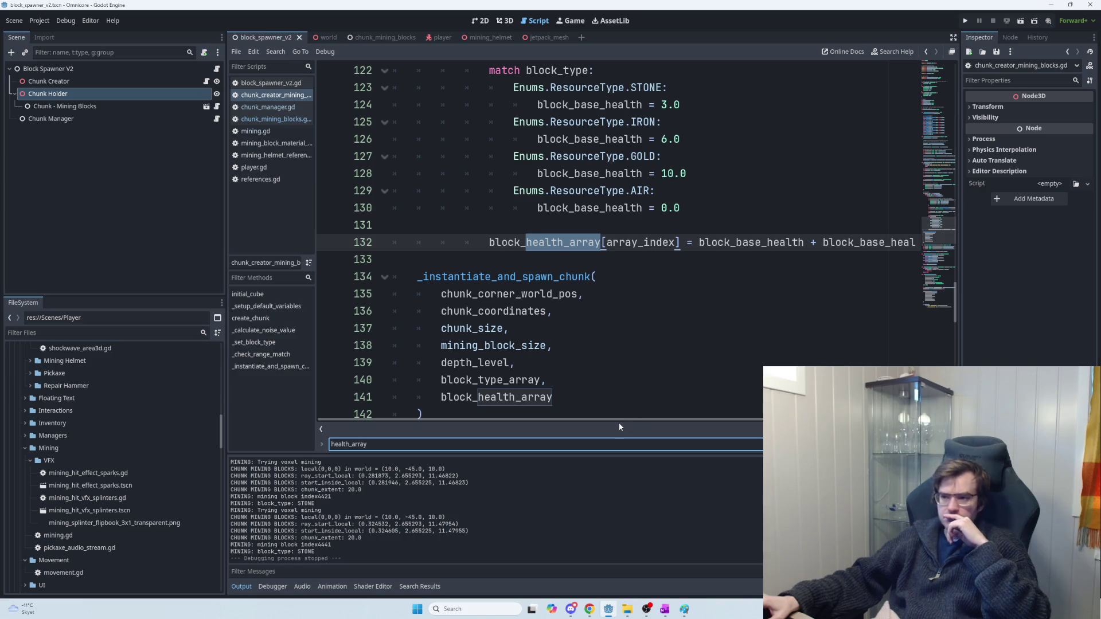
{"action": "left_click_drag", "start_coordinate": [612, 421], "coordinate": [755, 442]}
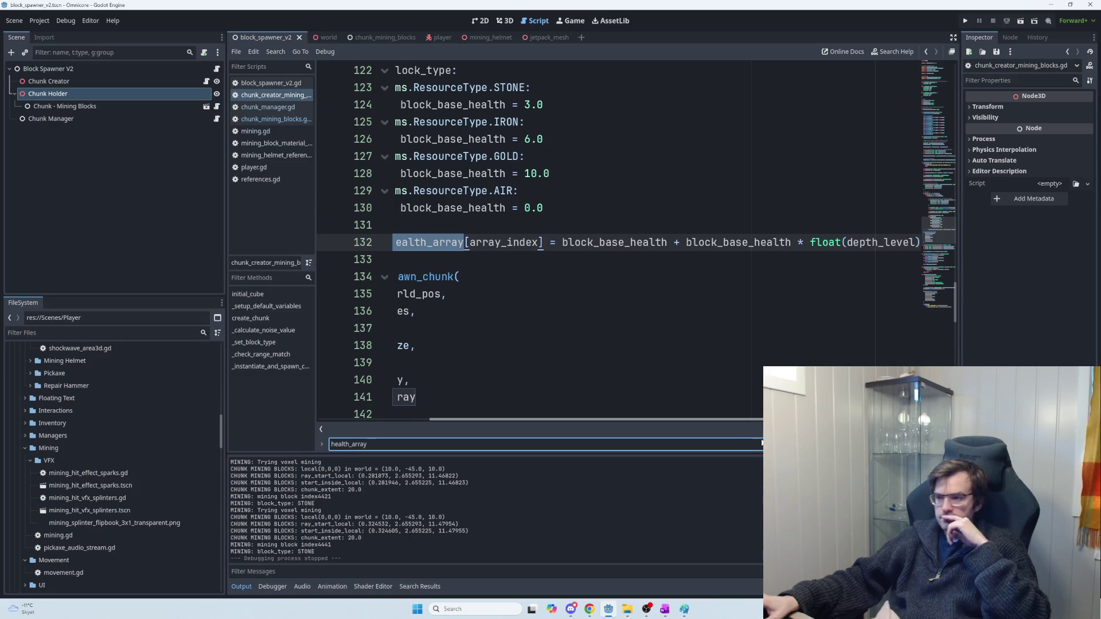
{"action": "mouse_move", "coordinate": [724, 421]}
{"action": "left_mouse_down"}
{"action": "mouse_move", "coordinate": [709, 431]}
{"action": "mouse_move", "coordinate": [573, 401]}
{"action": "mouse_move", "coordinate": [442, 329]}
{"action": "left_mouse_up"}
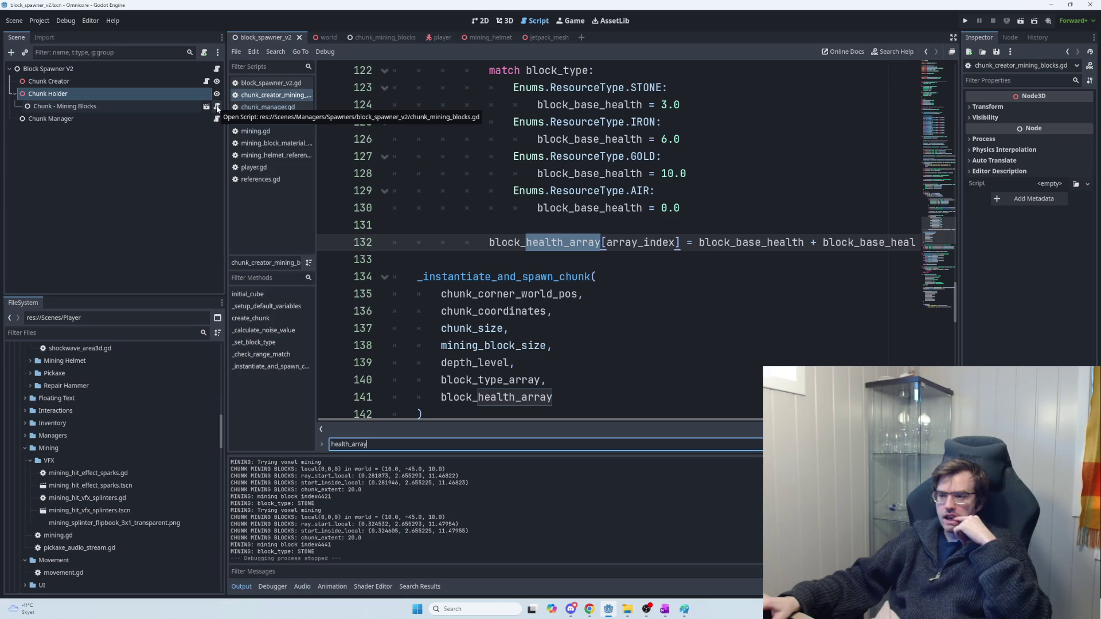
Step: Reopen chunk_mining_blocks.gd and scroll to _build_multimesh_for_block_type near line 122
{"action": "left_click", "coordinate": [217, 108]}
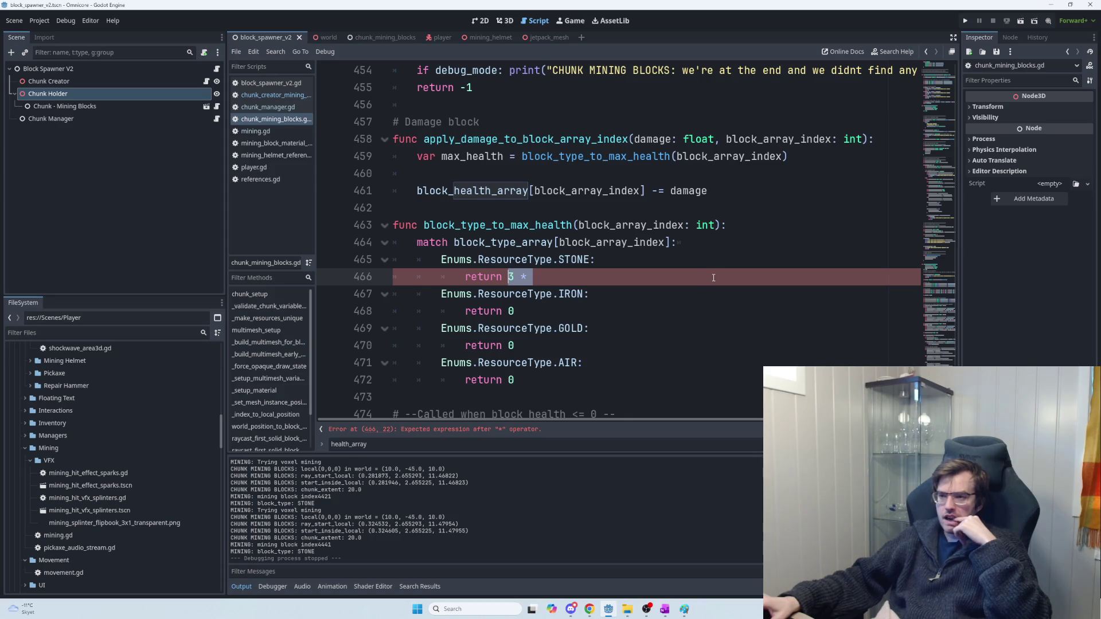
{"action": "scroll", "coordinate": [697, 262], "scroll_direction": "up", "scroll_amount": 2}
{"action": "scroll", "coordinate": [715, 279], "scroll_direction": "down", "scroll_amount": 2}
{"action": "scroll", "coordinate": [719, 287], "scroll_direction": "down", "scroll_amount": 1}
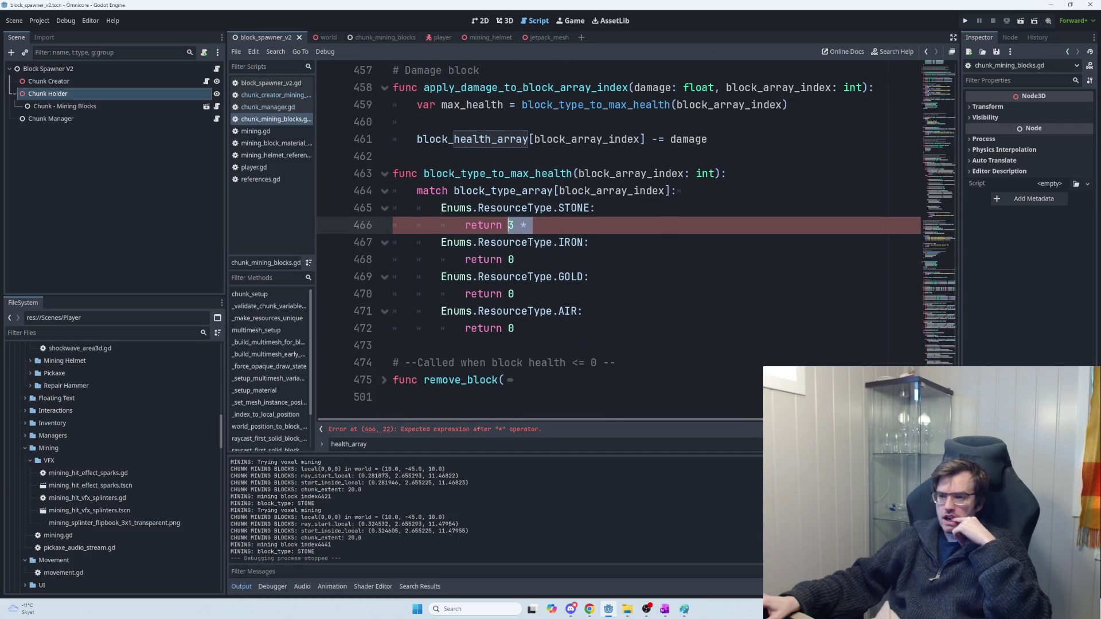
{"action": "scroll", "coordinate": [620, 229], "scroll_direction": "up", "scroll_amount": 3}
{"action": "mouse_move", "coordinate": [940, 253]}
{"action": "left_mouse_down"}
{"action": "mouse_move", "coordinate": [958, 184]}
{"action": "mouse_move", "coordinate": [947, 99]}
{"action": "left_mouse_up"}
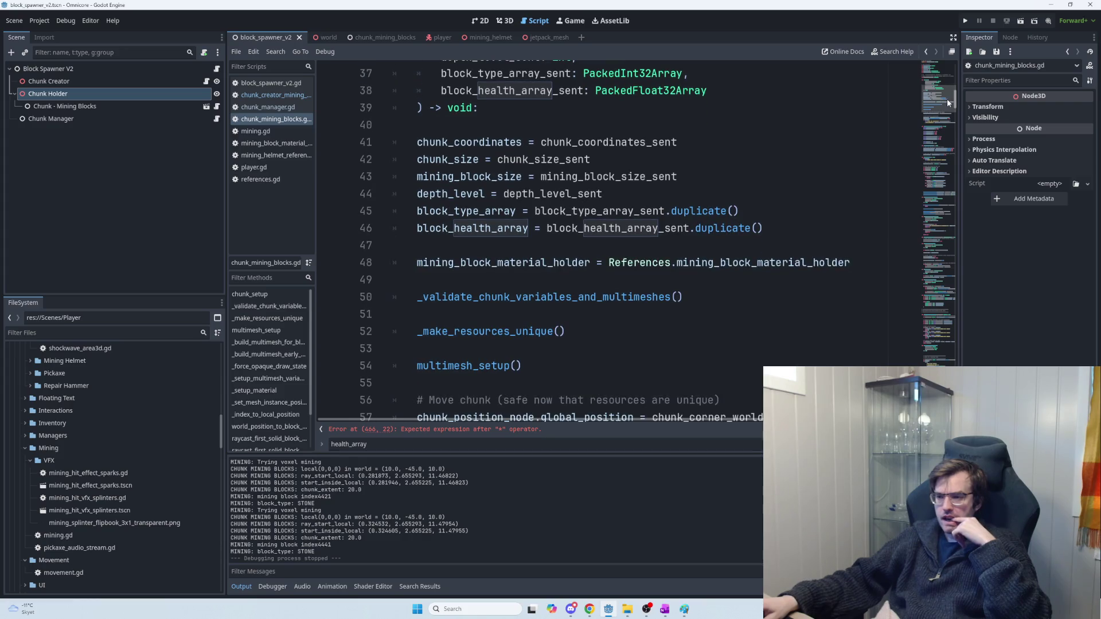
{"action": "scroll", "coordinate": [947, 99], "scroll_direction": "down", "scroll_amount": 1}
{"action": "mouse_move", "coordinate": [946, 99]}
{"action": "left_mouse_down"}
{"action": "mouse_move", "coordinate": [942, 166]}
{"action": "mouse_move", "coordinate": [943, 155]}
{"action": "left_mouse_up"}
{"action": "left_click", "coordinate": [861, 281]}
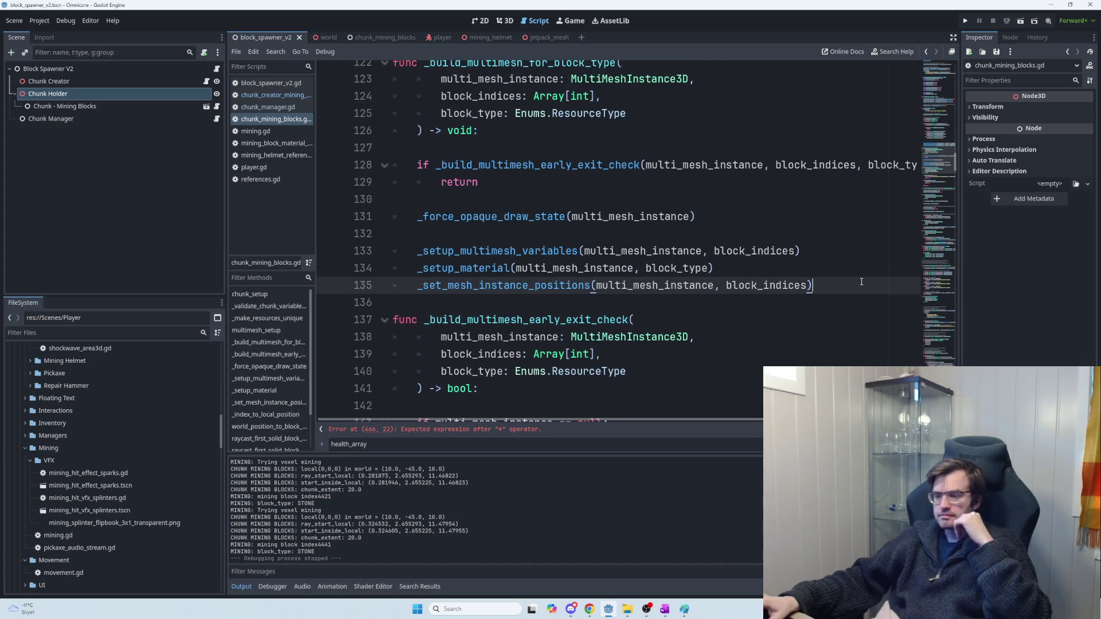
Step: Add a _set_max_health_block_types_found() call on new line 136 after _set_mesh_instance_positions
{"action": "key", "text": "Return"}
{"action": "type", "text": "_"}
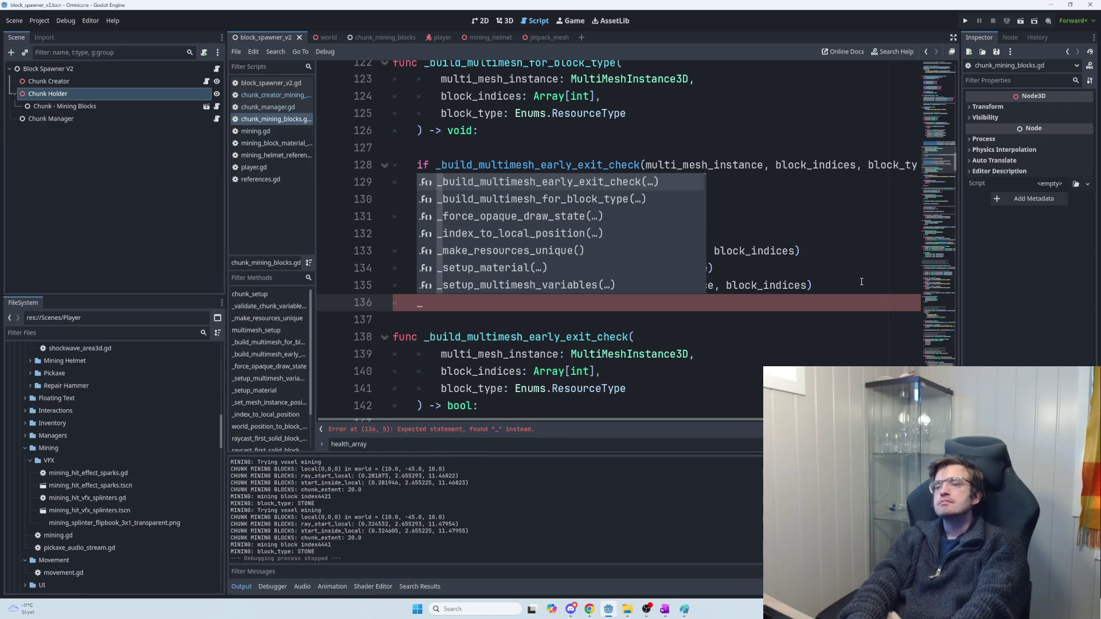
{"action": "type", "text": "set_"}
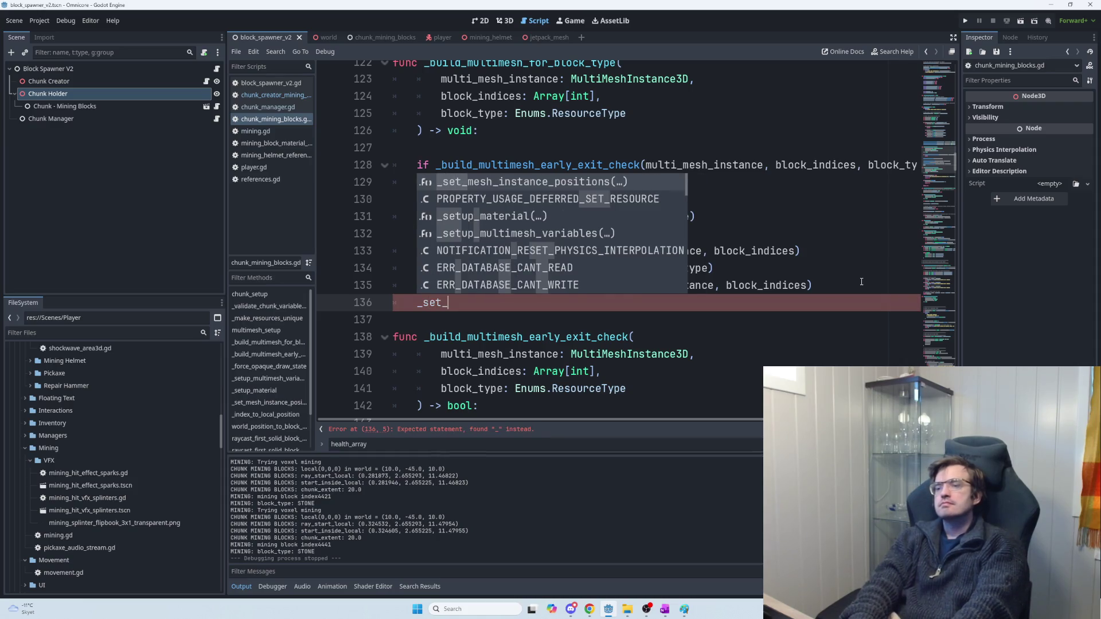
{"action": "type", "text": "max_health_for_"}
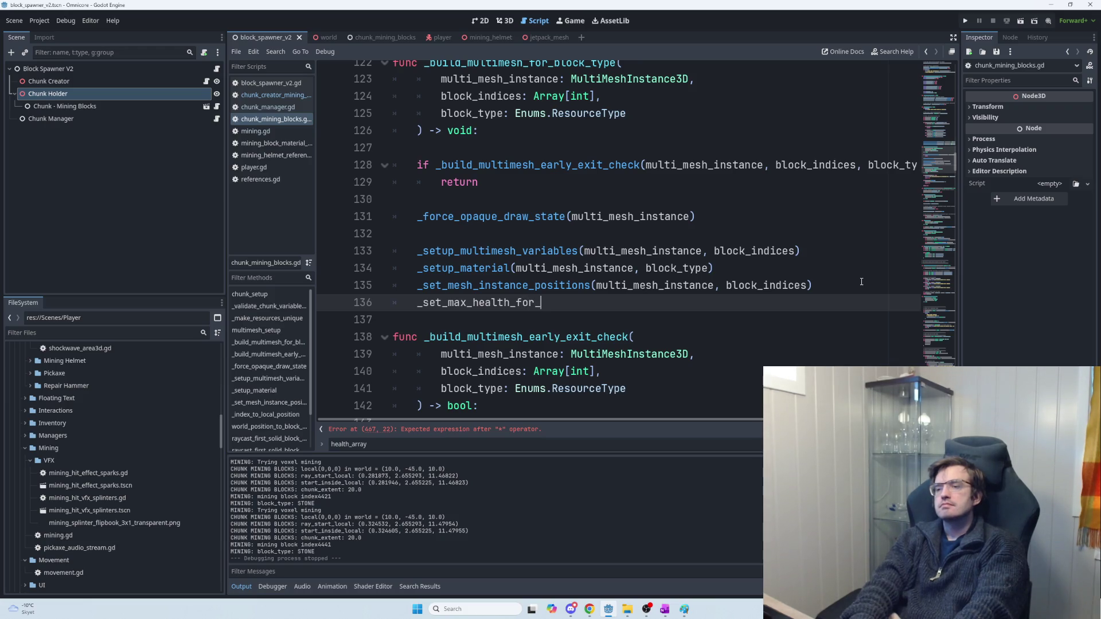
{"action": "type", "text": "bl"}
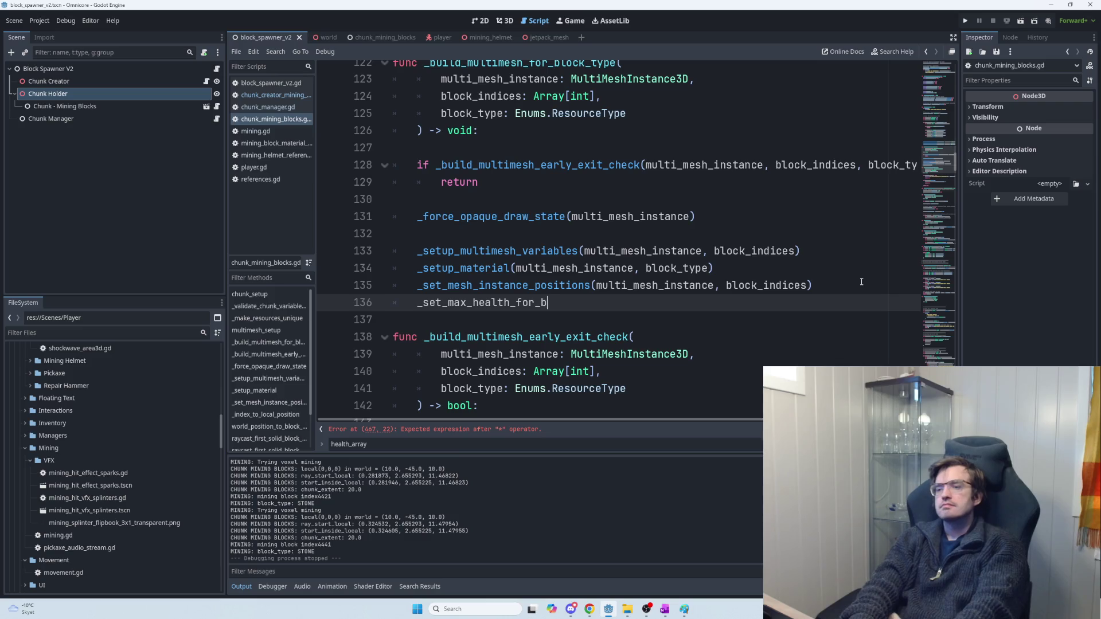
{"action": "key", "text": "BackSpace"}
{"action": "key", "text": "BackSpace"}
{"action": "key", "text": "BackSpace"}
{"action": "type", "text": "bl"}
{"action": "key", "text": "BackSpace"}
{"action": "key", "text": "BackSpace"}
{"action": "type", "text": "_block_t"}
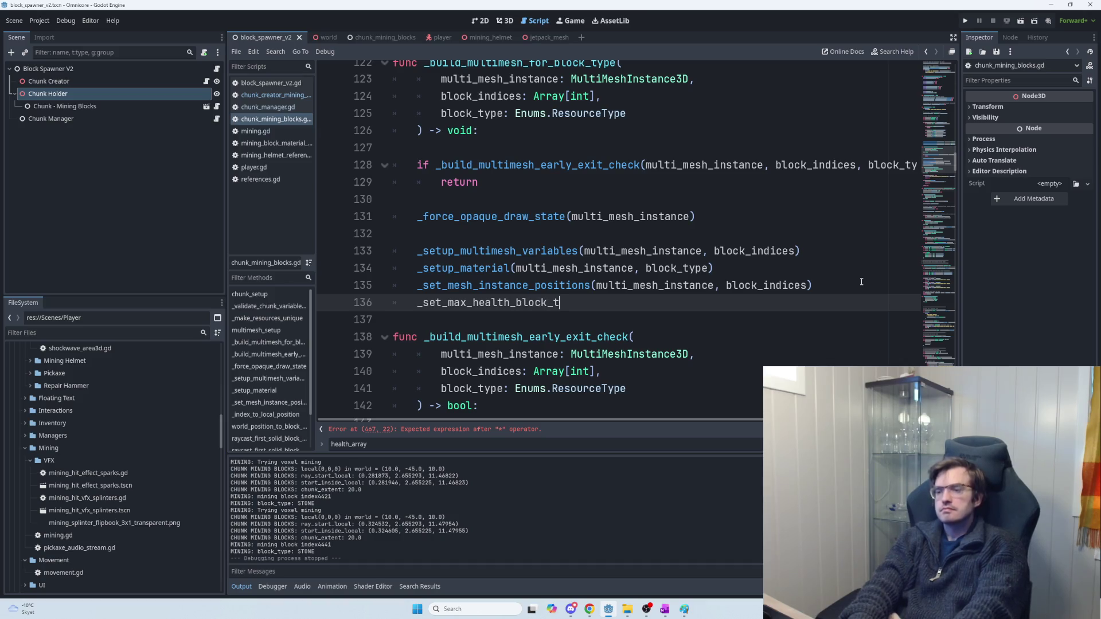
{"action": "type", "text": "ypes_found()"}
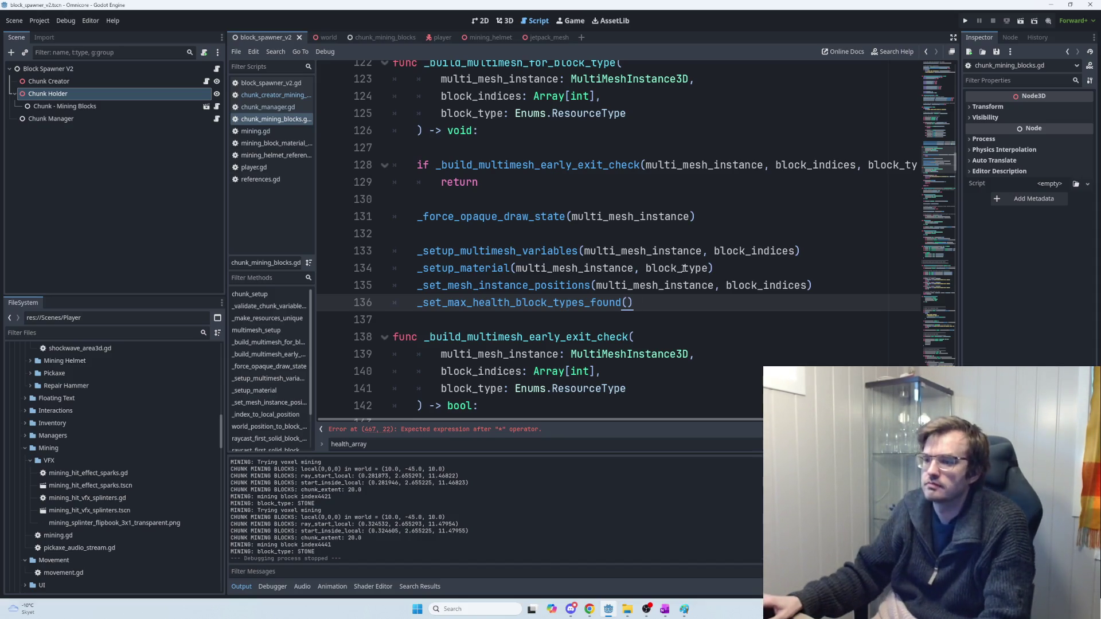
{"action": "triple_click", "coordinate": [398, 301]}
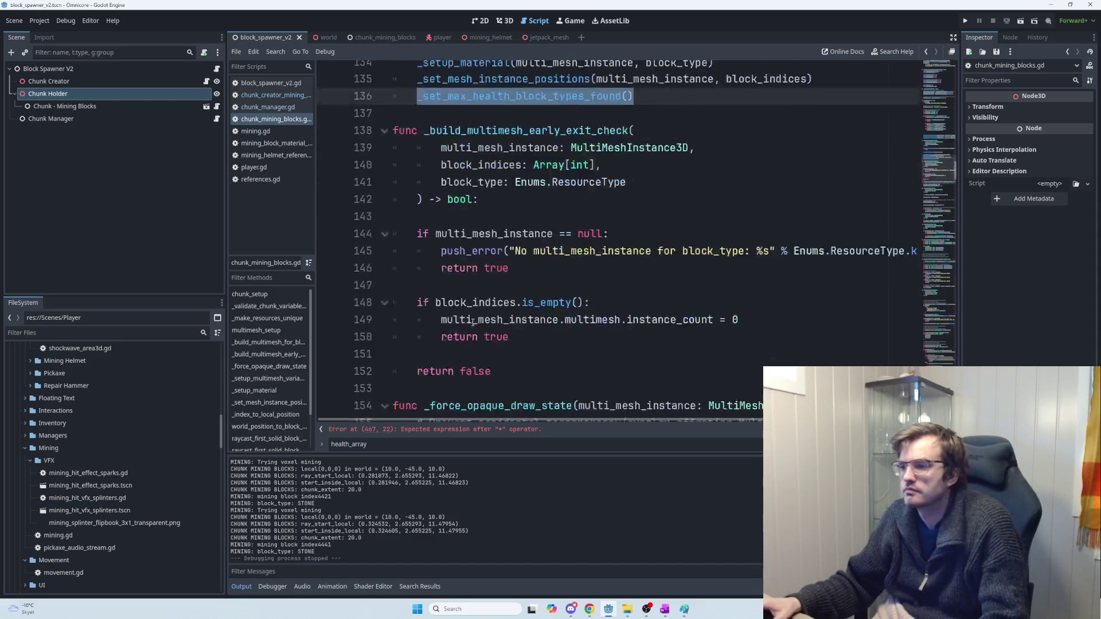
Step: Below _set_mesh_instance_positions, declare 'func _set_max_health_block_types_found():' with an empty body line
{"action": "scroll", "coordinate": [498, 317], "scroll_direction": "down", "scroll_amount": 5}
{"action": "scroll", "coordinate": [498, 317], "scroll_direction": "down", "scroll_amount": 12}
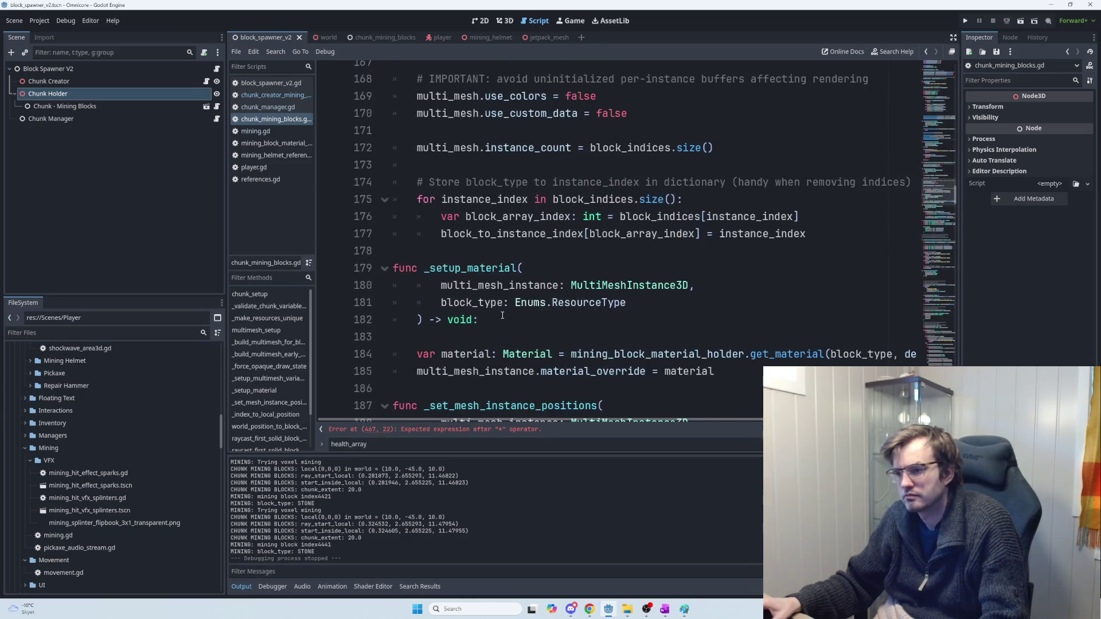
{"action": "scroll", "coordinate": [502, 316], "scroll_direction": "down", "scroll_amount": 3}
{"action": "left_click", "coordinate": [437, 338]}
{"action": "key", "text": "ctrl+v"}
{"action": "key", "text": "ctrl+x"}
{"action": "type", "text": "func"}
{"action": "key", "text": "ctrl+v"}
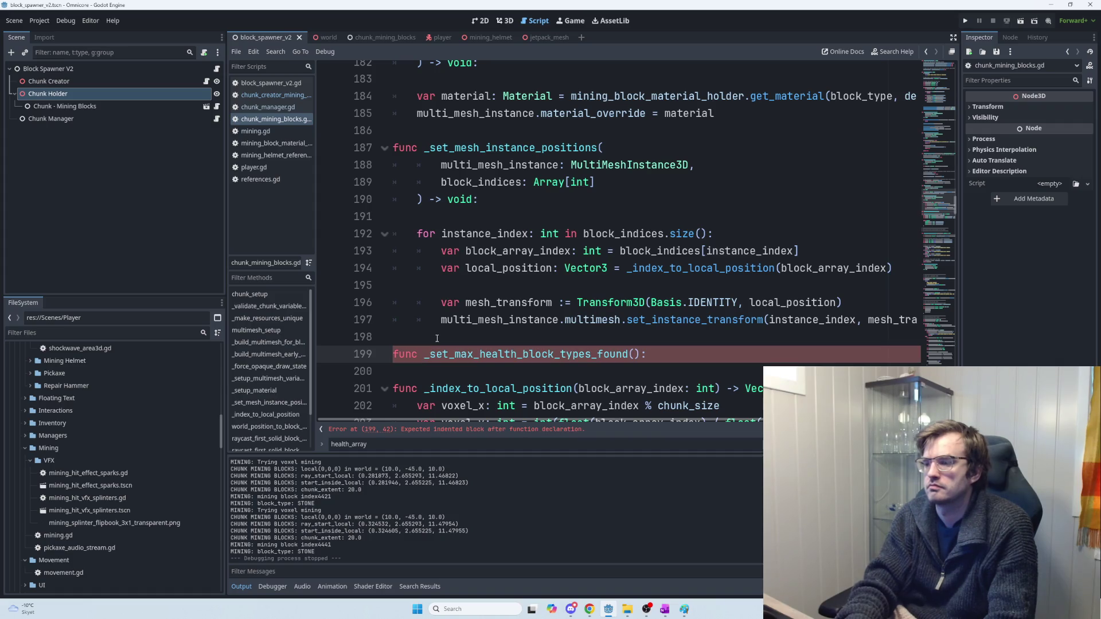
{"action": "key", "text": "Return"}
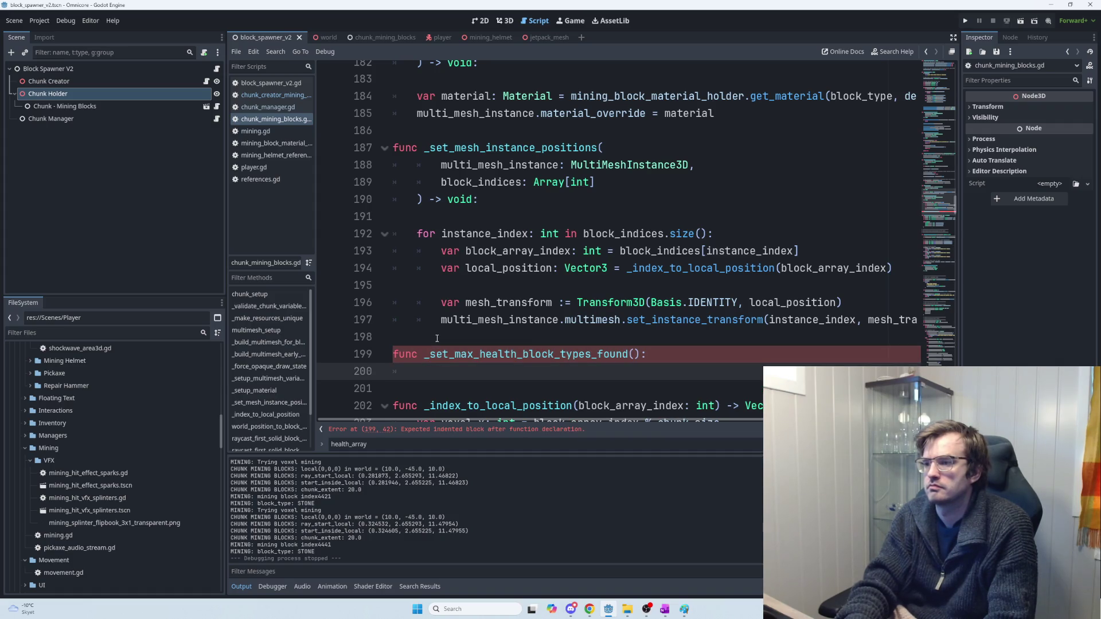
{"action": "type", "text": "foc"}
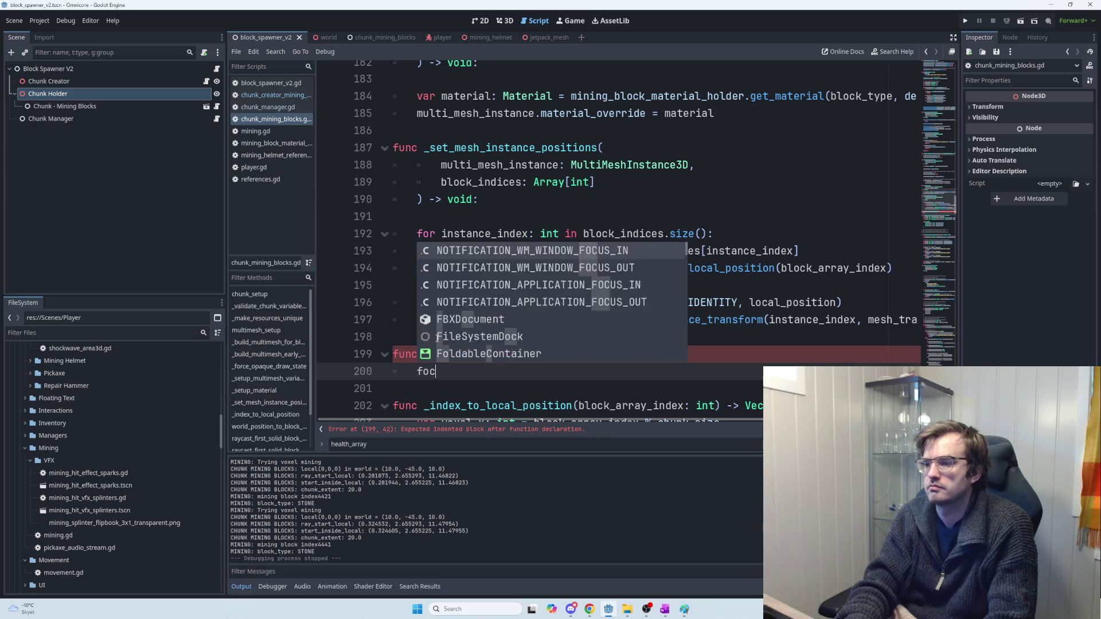
{"action": "key", "text": "BackSpace"}
{"action": "key", "text": "BackSpace"}
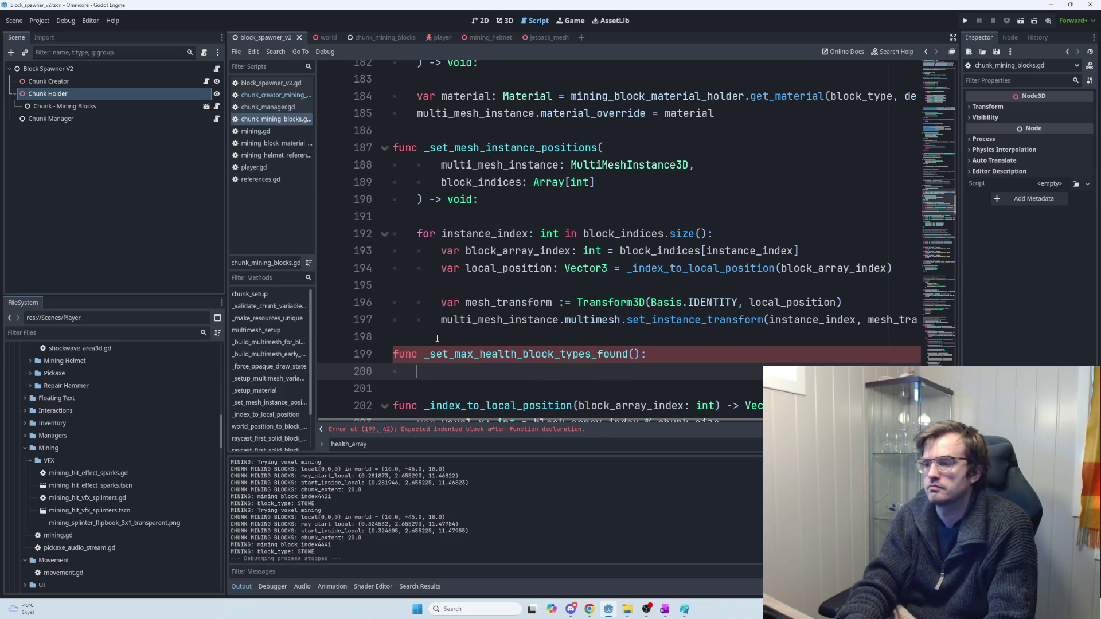